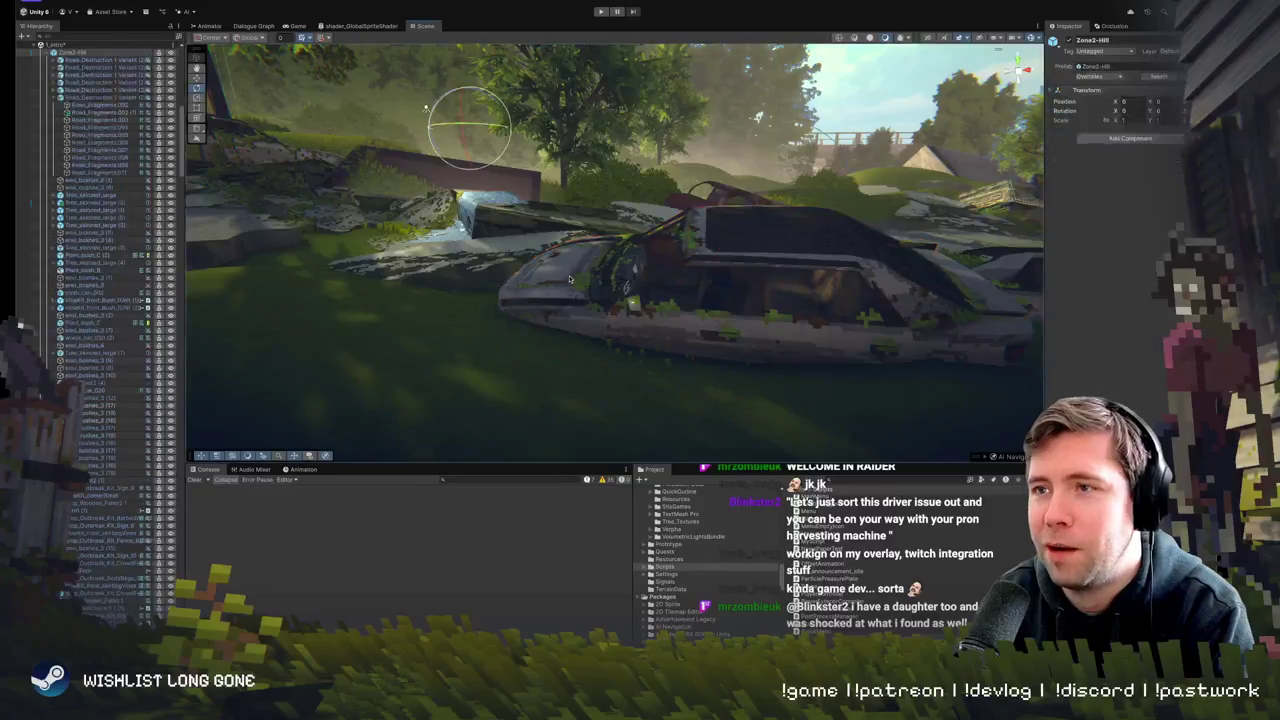
# - Nudge the wrecked car's hood left and upward, then fly the view closer to the car
pyautogui.moveTo(559, 274); pyautogui.dragTo(409, 254)
pyautogui.click(425, 107)
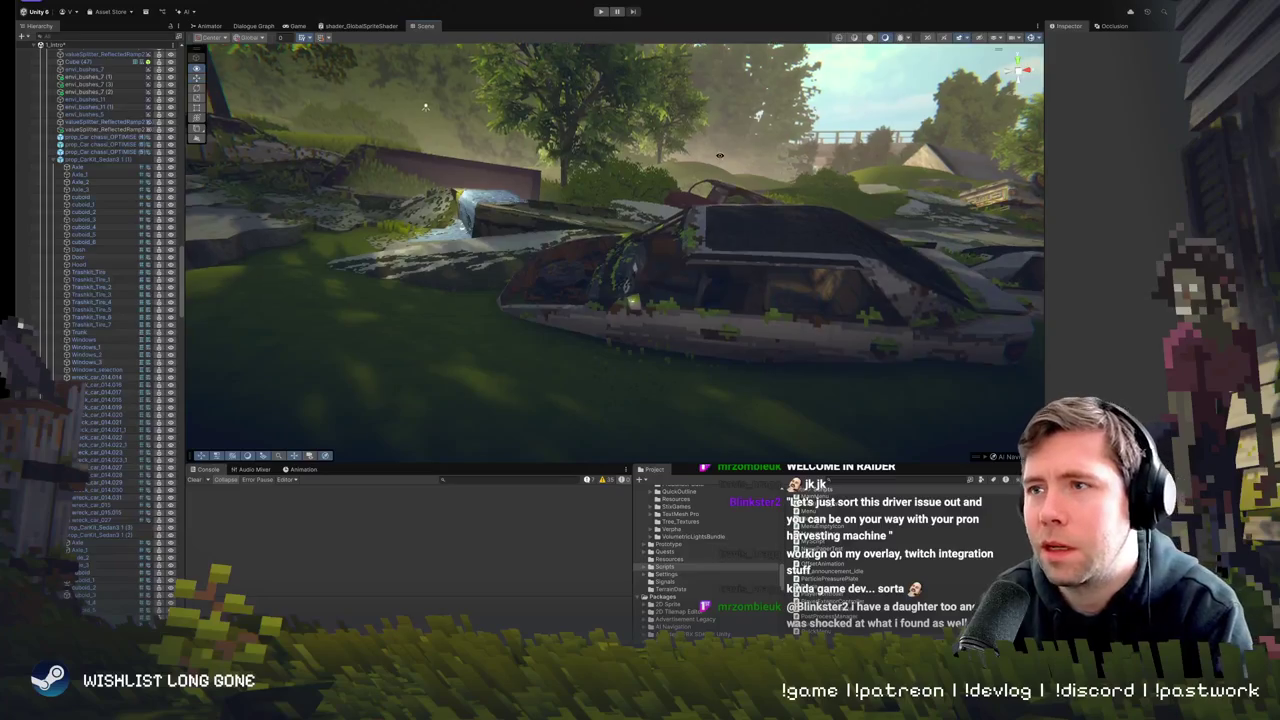
pyautogui.moveTo(425, 107); pyautogui.dragTo(581, 271)
# - Inspect the car body, Door, background wreck and nearby bushes, ending on the bush by the dark car
pyautogui.click(583, 270)
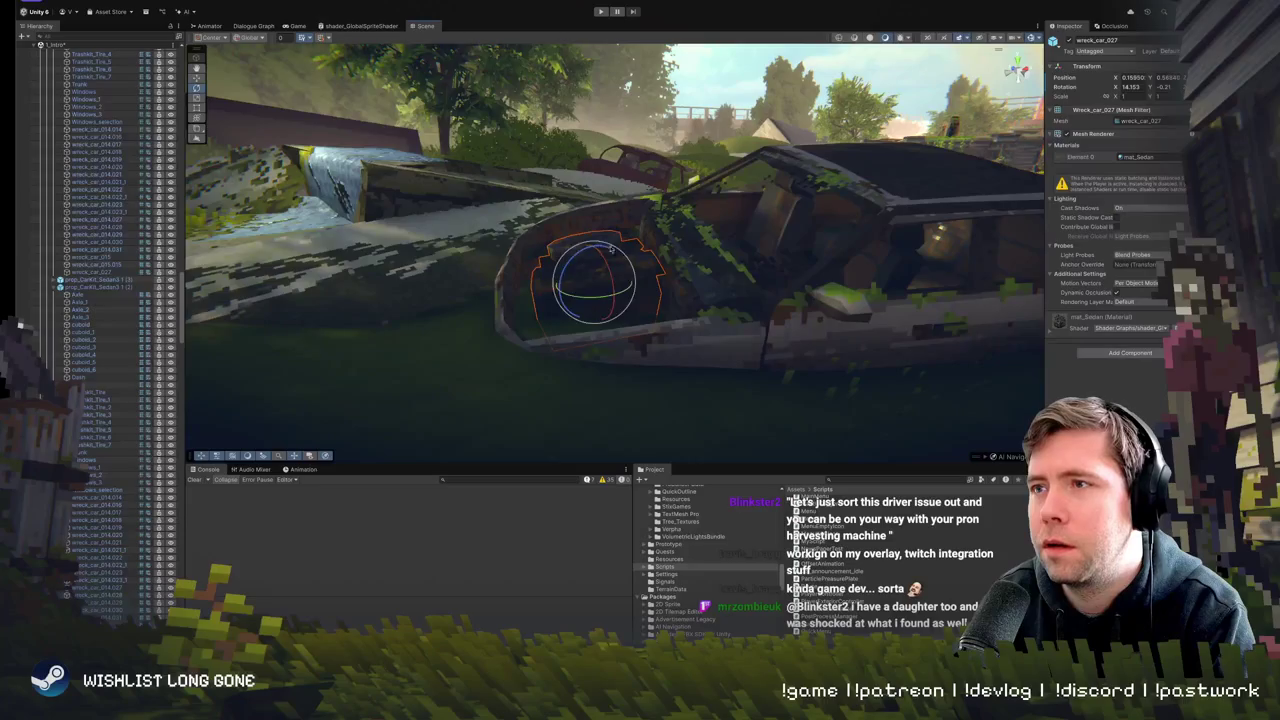
pyautogui.moveTo(611, 248)
pyautogui.mouseDown()
pyautogui.moveTo(688, 272)
pyautogui.moveTo(773, 235)
pyautogui.moveTo(793, 203)
pyautogui.moveTo(797, 292)
pyautogui.moveTo(865, 312)
pyautogui.moveTo(932, 302)
pyautogui.moveTo(409, 275)
pyautogui.mouseUp()
pyautogui.click(643, 258)
pyautogui.click(798, 321)
pyautogui.click(932, 302)
pyautogui.click(409, 275)
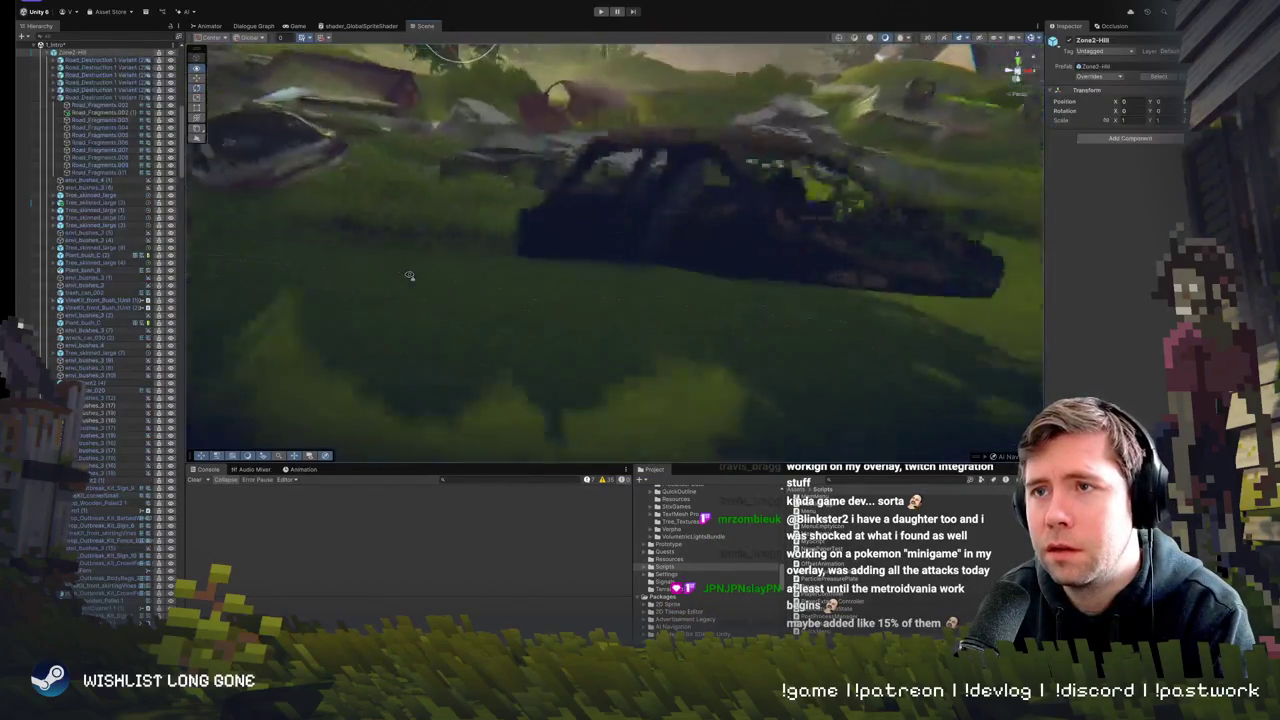
pyautogui.click(467, 207)
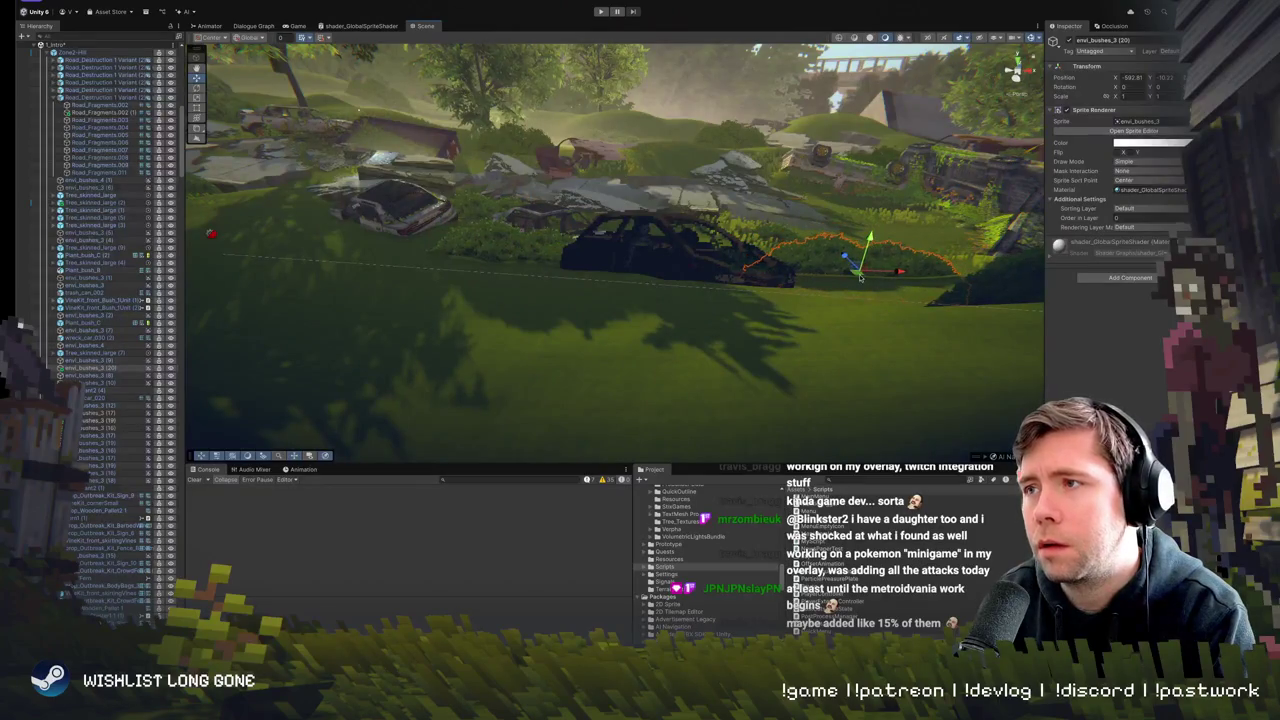
# - Frame the emvi_bushes_3 bush and shift it lower and closer down the slope, to X about -589
pyautogui.press('f')
pyautogui.press('e')
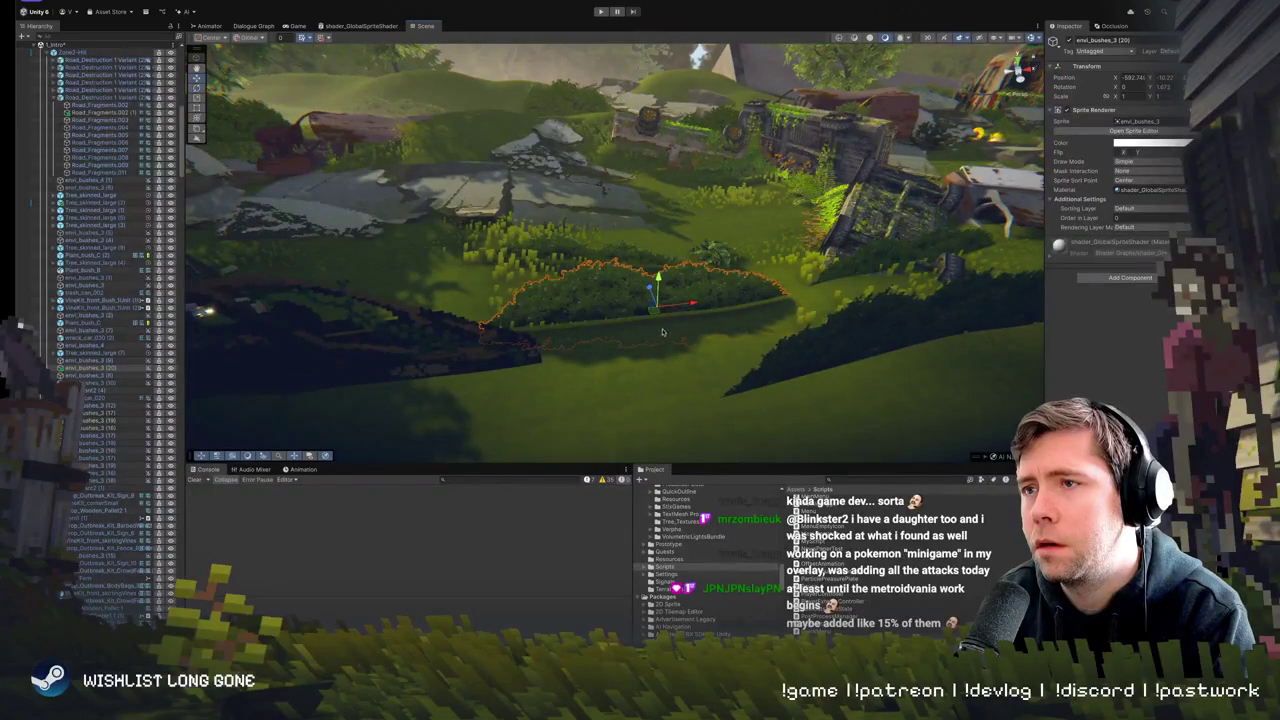
pyautogui.moveTo(657, 316)
pyautogui.mouseDown()
pyautogui.moveTo(632, 237)
pyautogui.moveTo(637, 283)
pyautogui.moveTo(660, 289)
pyautogui.mouseUp()
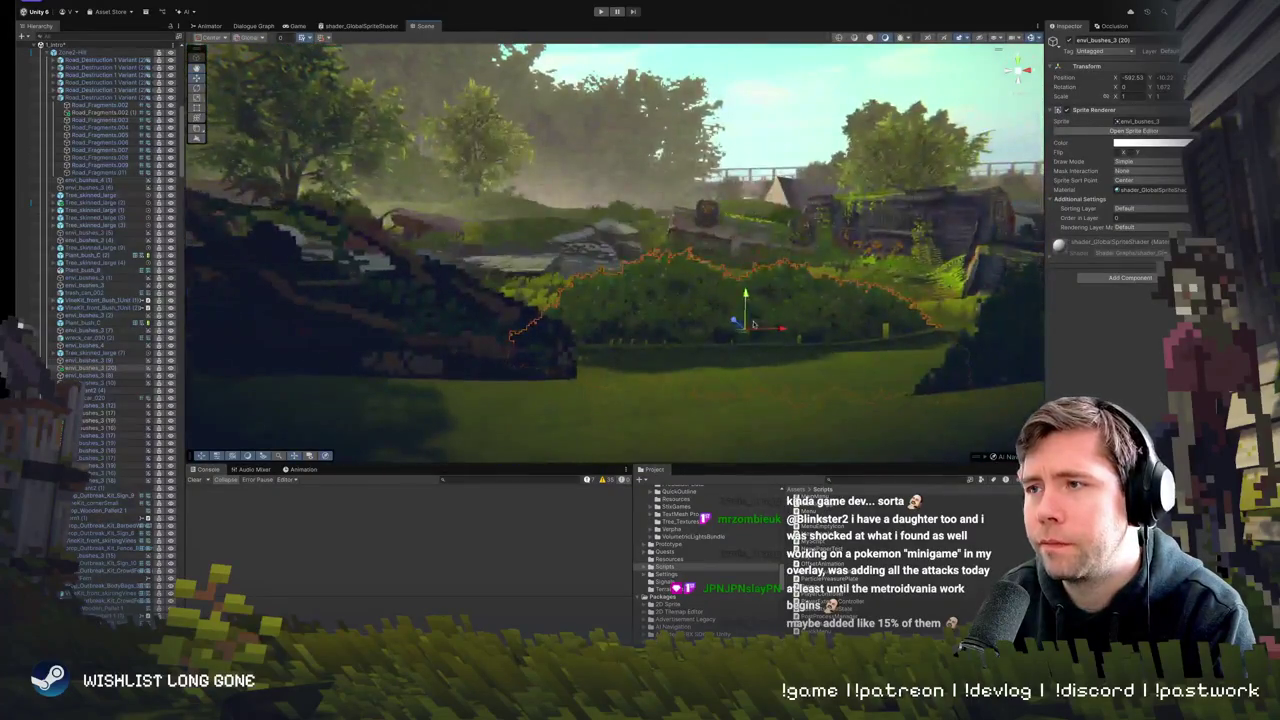
pyautogui.moveTo(735, 331)
pyautogui.mouseDown()
pyautogui.moveTo(738, 352)
pyautogui.moveTo(674, 352)
pyautogui.moveTo(699, 356)
pyautogui.mouseUp()
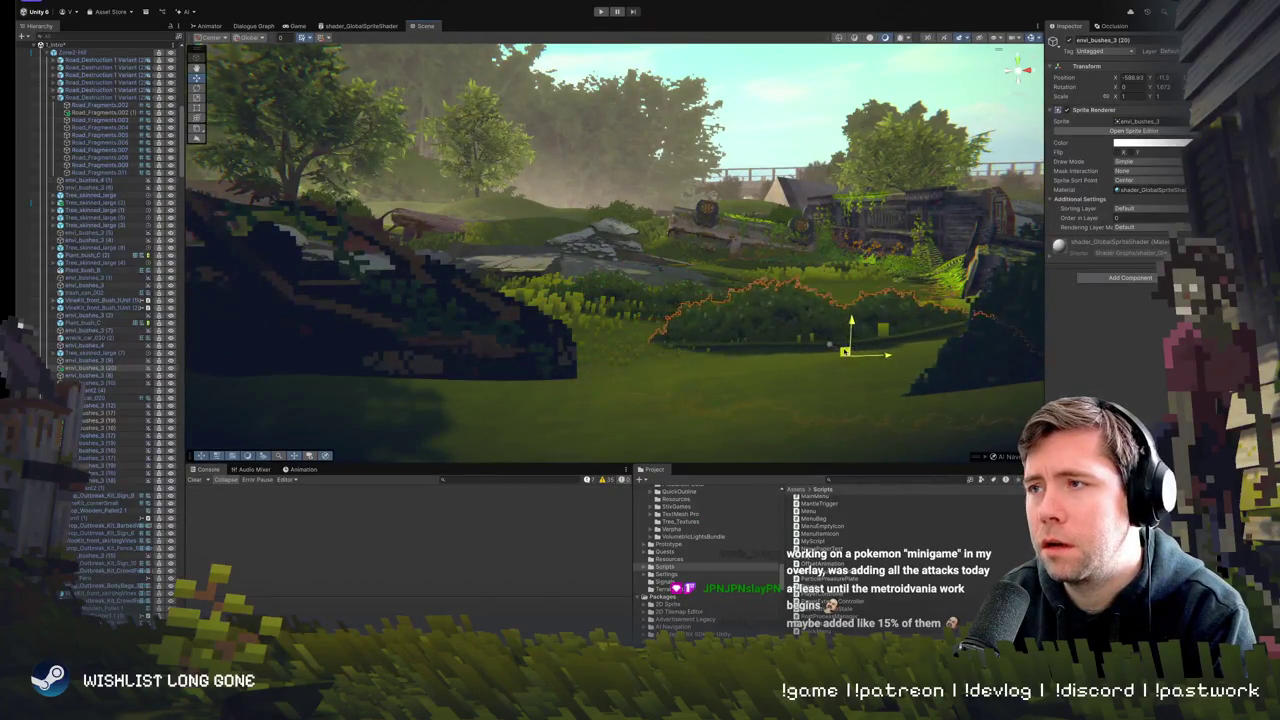
pyautogui.moveTo(860, 352)
pyautogui.mouseDown()
pyautogui.moveTo(640, 335)
pyautogui.moveTo(587, 293)
pyautogui.mouseUp()
pyautogui.click(622, 333)
pyautogui.click(615, 328)
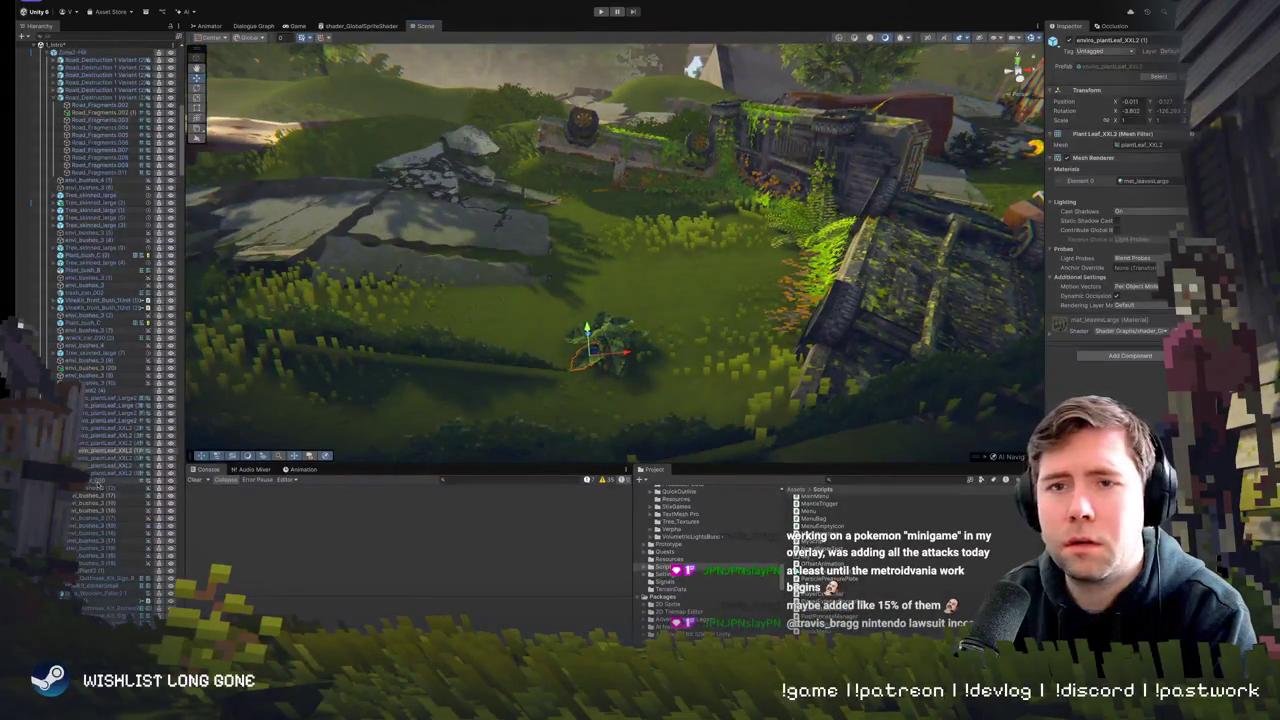
# - Select and frame SmallPlant2 (4), orbiting the view around it
pyautogui.doubleClick(102, 391)
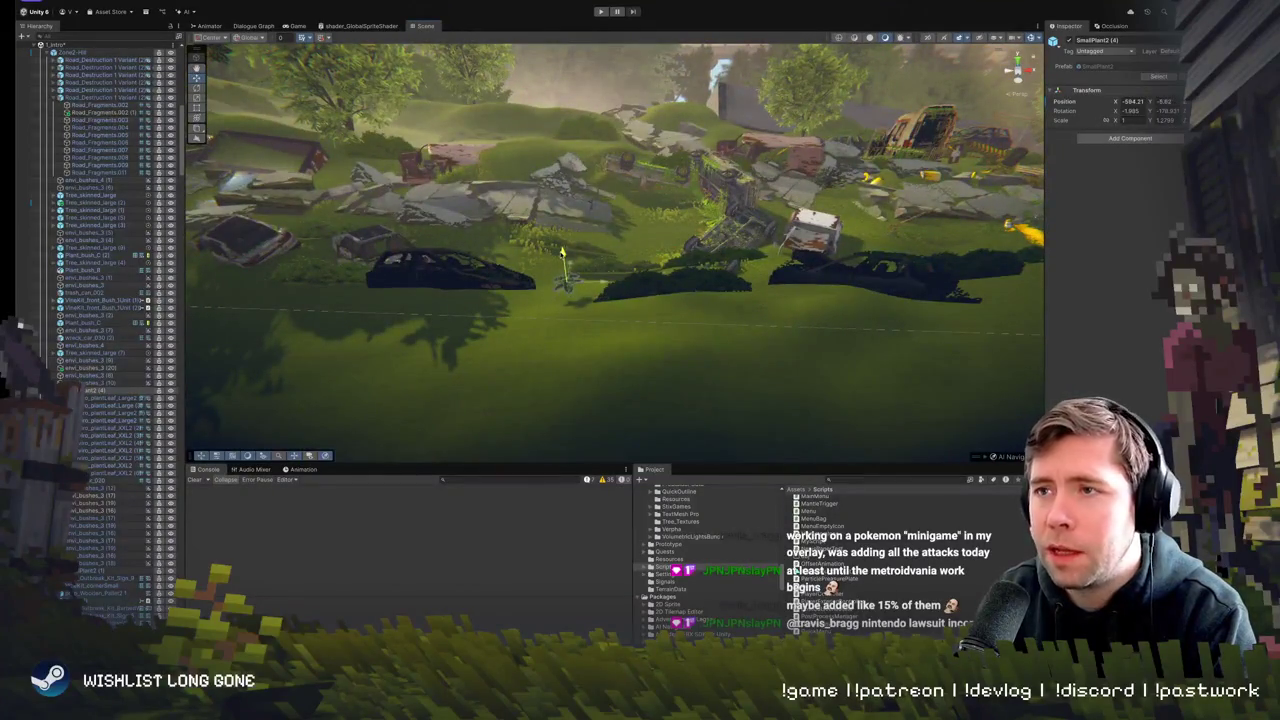
pyautogui.press('e')
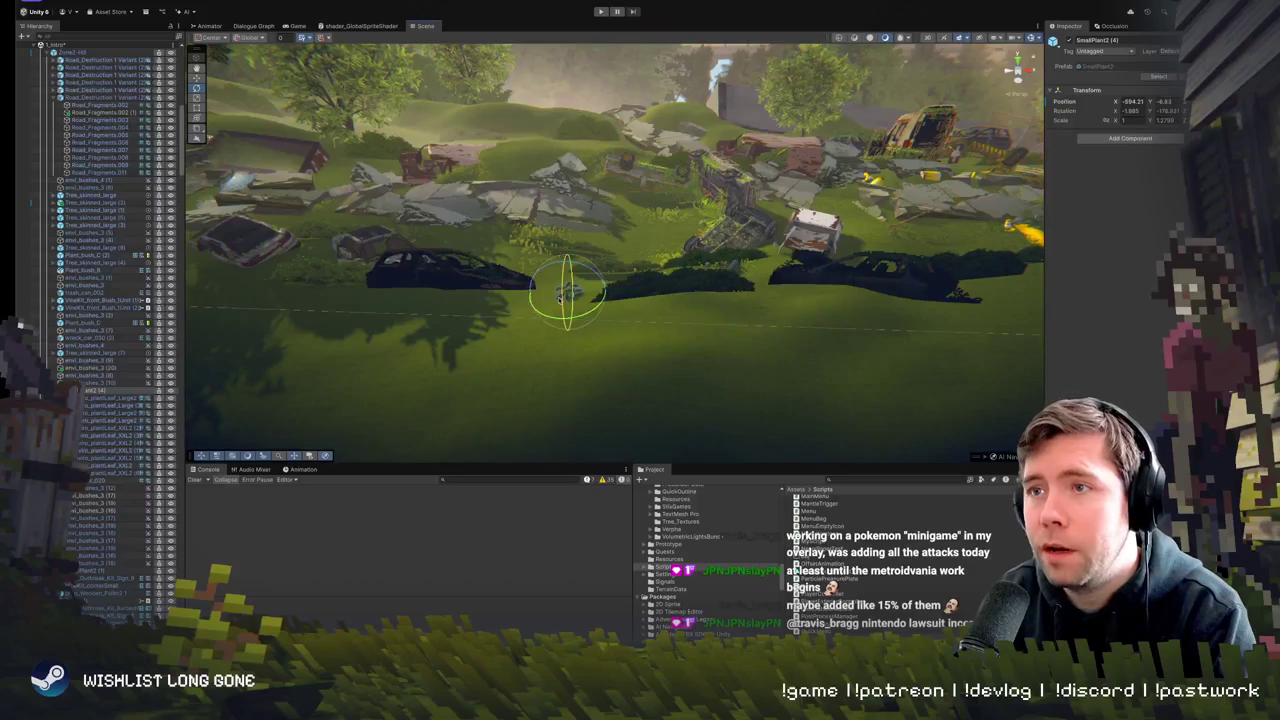
pyautogui.press('w')
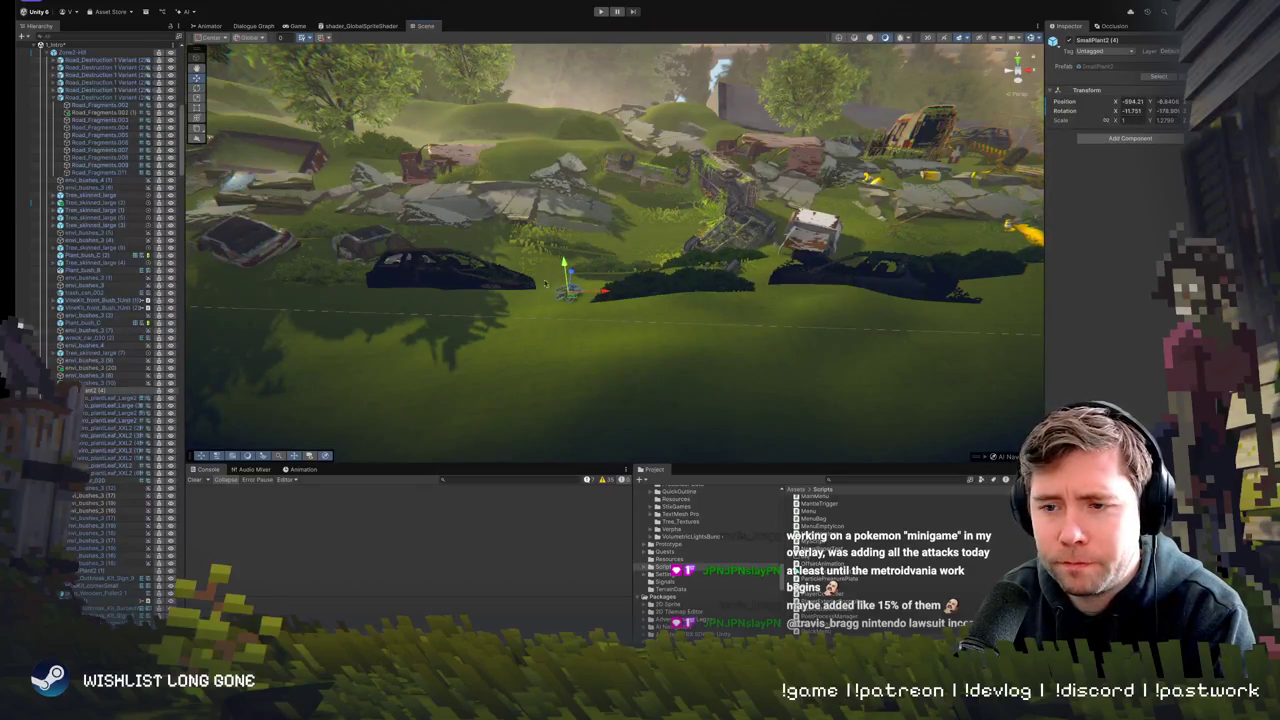
pyautogui.moveTo(544, 283)
pyautogui.mouseDown()
pyautogui.moveTo(584, 212)
pyautogui.moveTo(590, 244)
pyautogui.moveTo(621, 204)
pyautogui.moveTo(586, 311)
pyautogui.mouseUp()
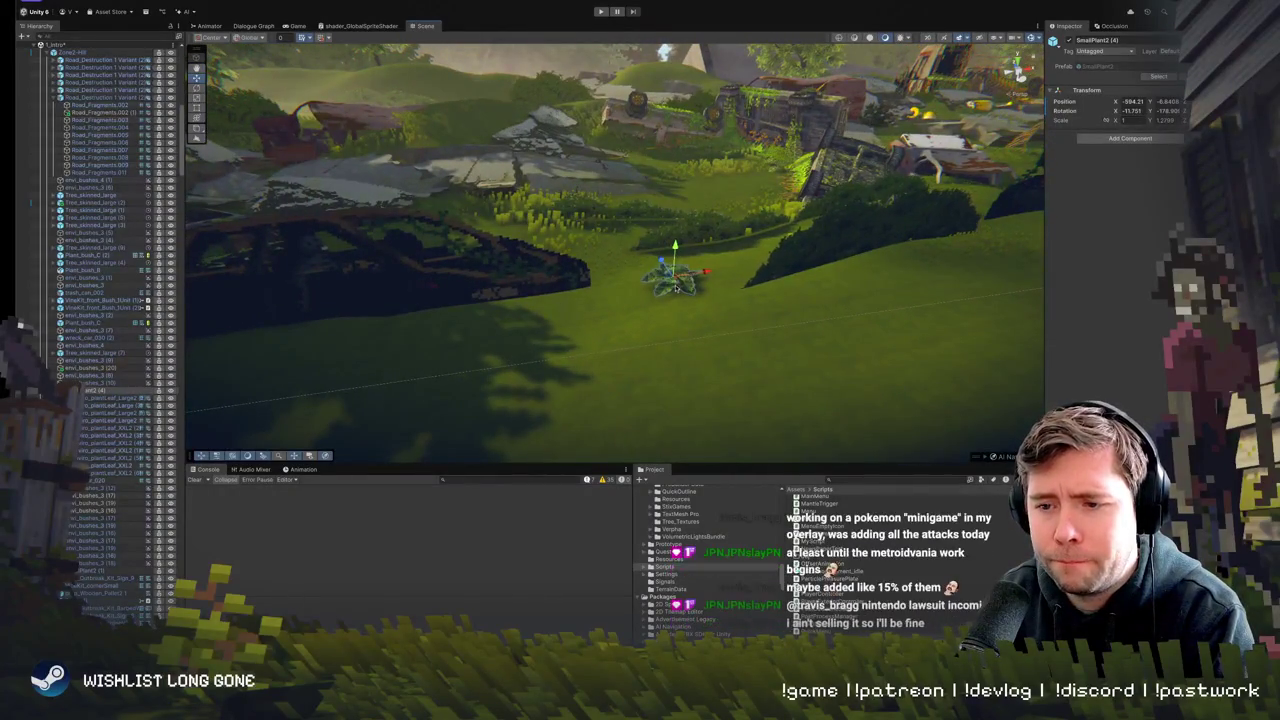
pyautogui.scroll(5, 666, 362)
# - Tilt SmallPlant2 (4) to about -19.5 X rotation and raise it to Y about -6.83
pyautogui.press('e')
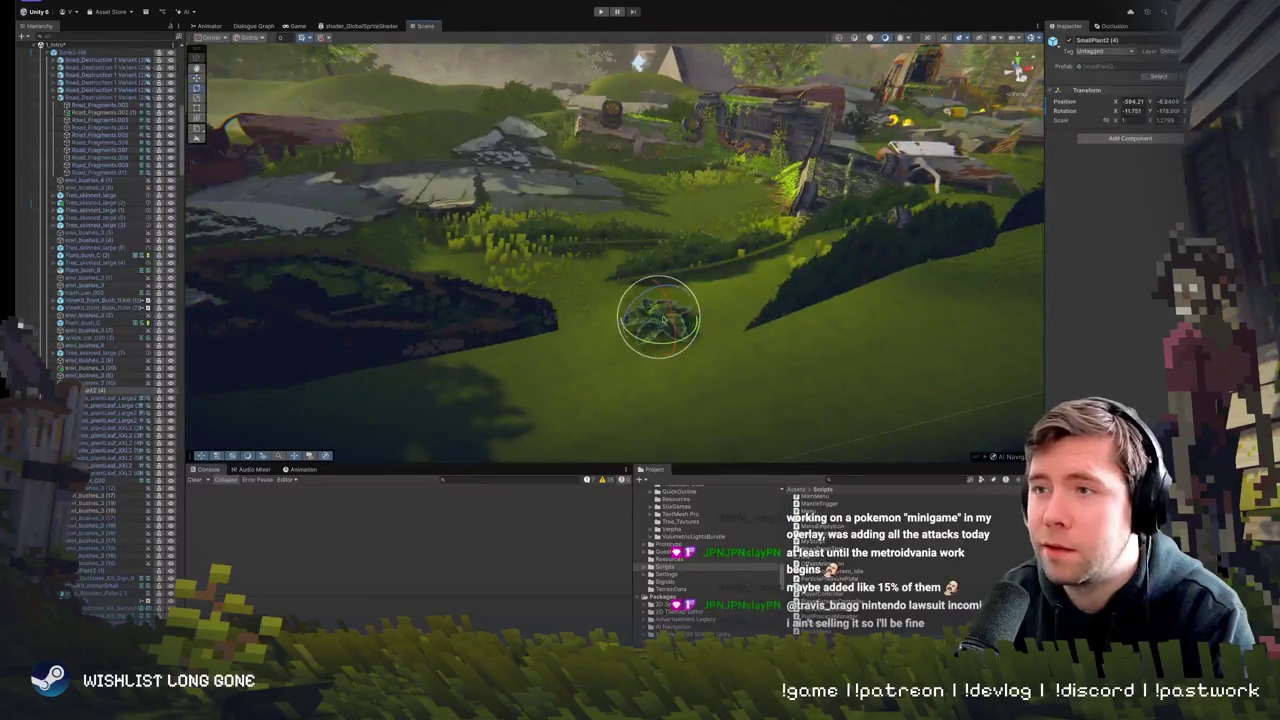
pyautogui.hotkey('shift', 'd')
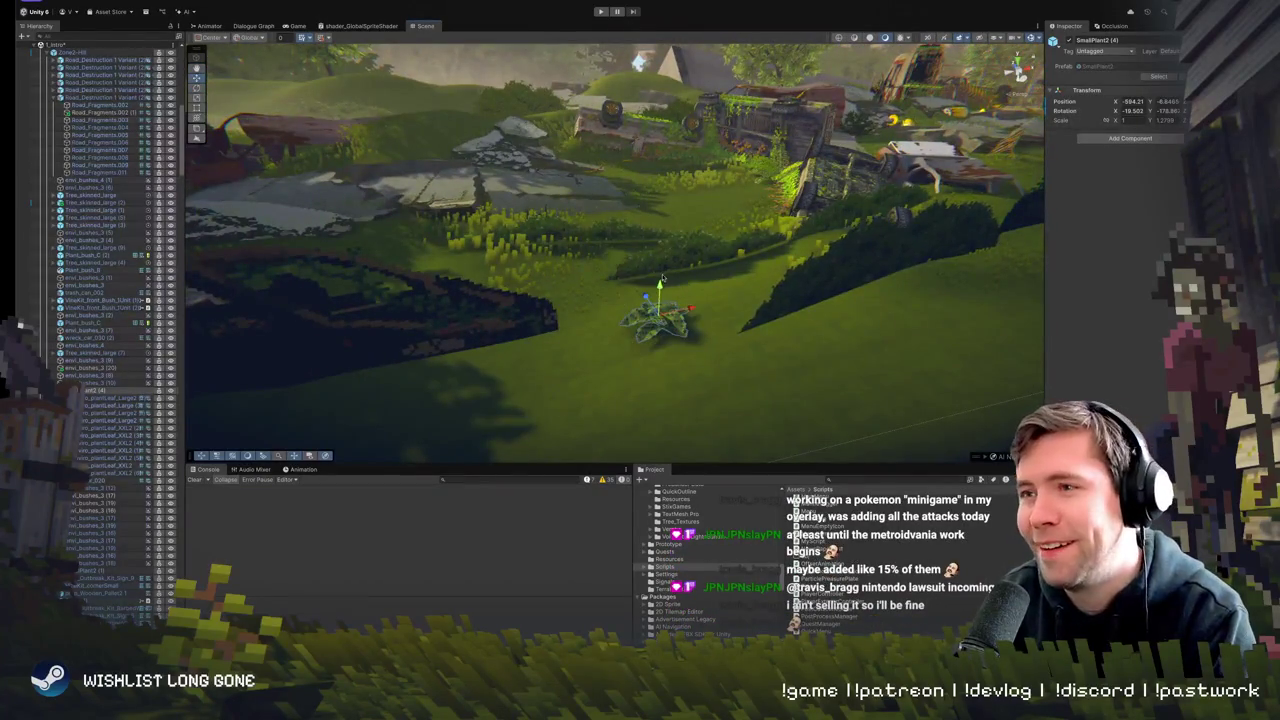
pyautogui.click(658, 320)
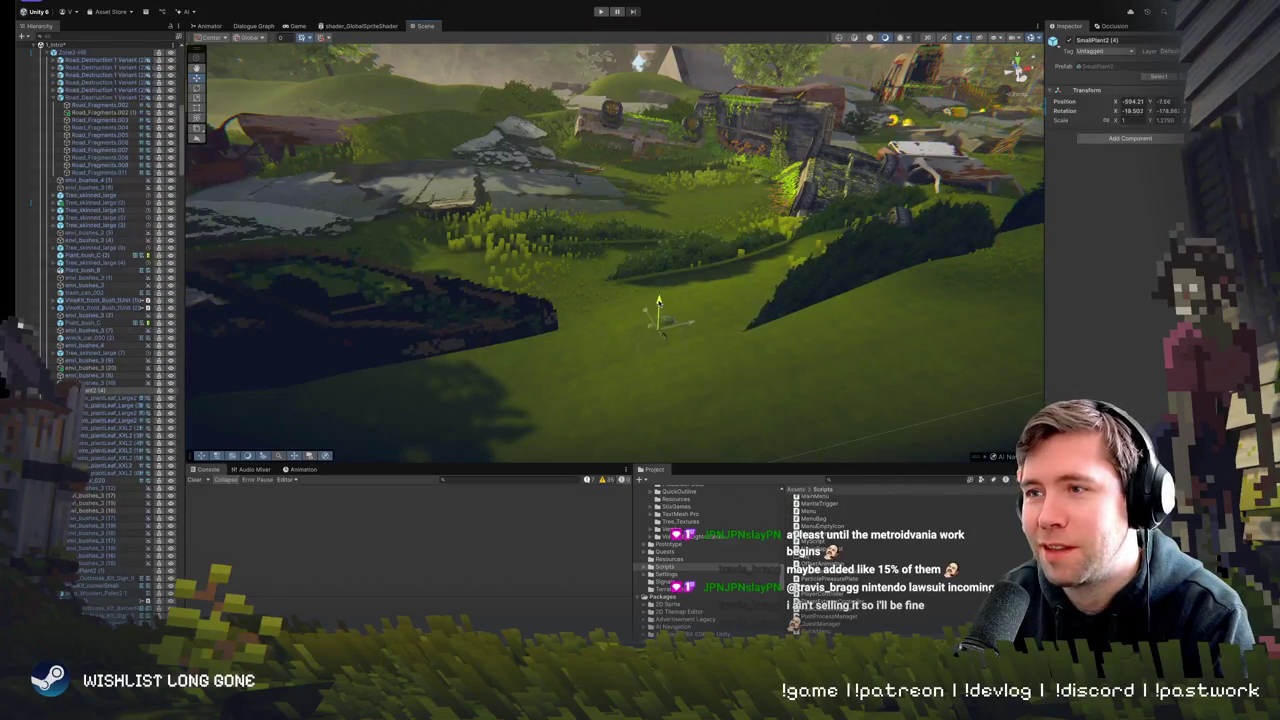
pyautogui.moveTo(660, 300); pyautogui.dragTo(660, 292)
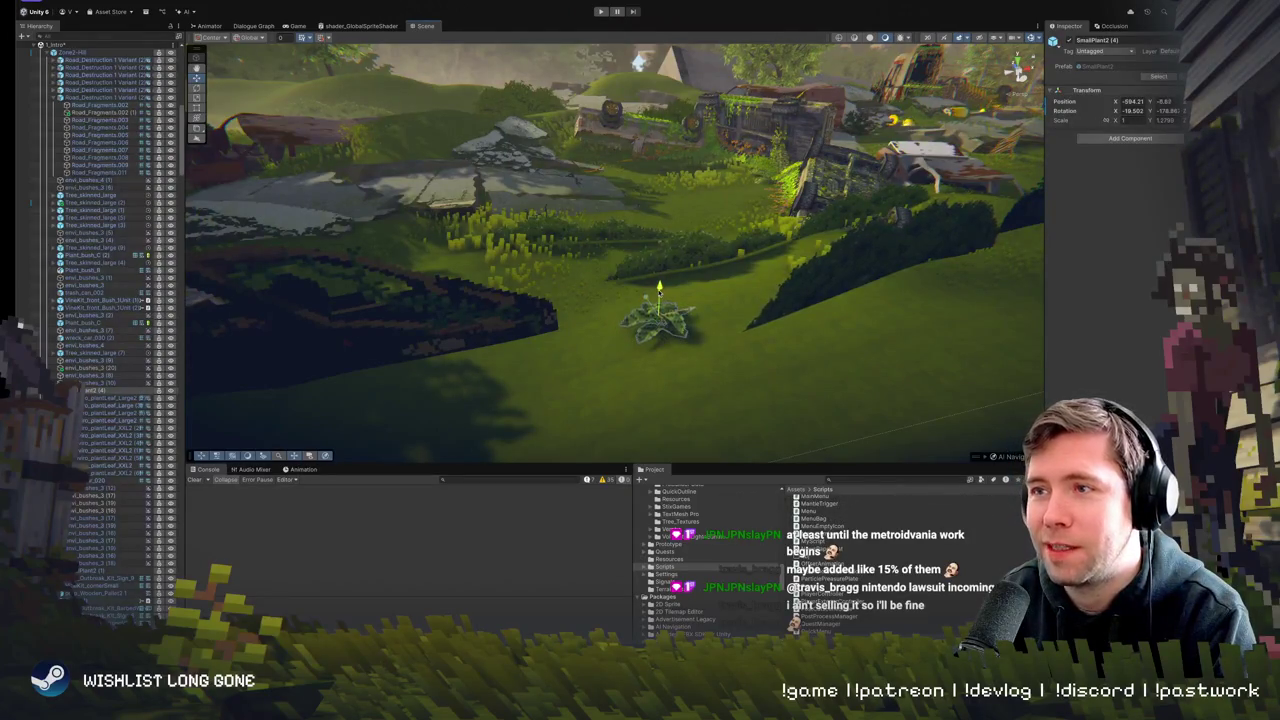
pyautogui.click(771, 316)
# - Frame the hill and large leaf plant, swinging the view out toward the ruins
pyautogui.press('f')
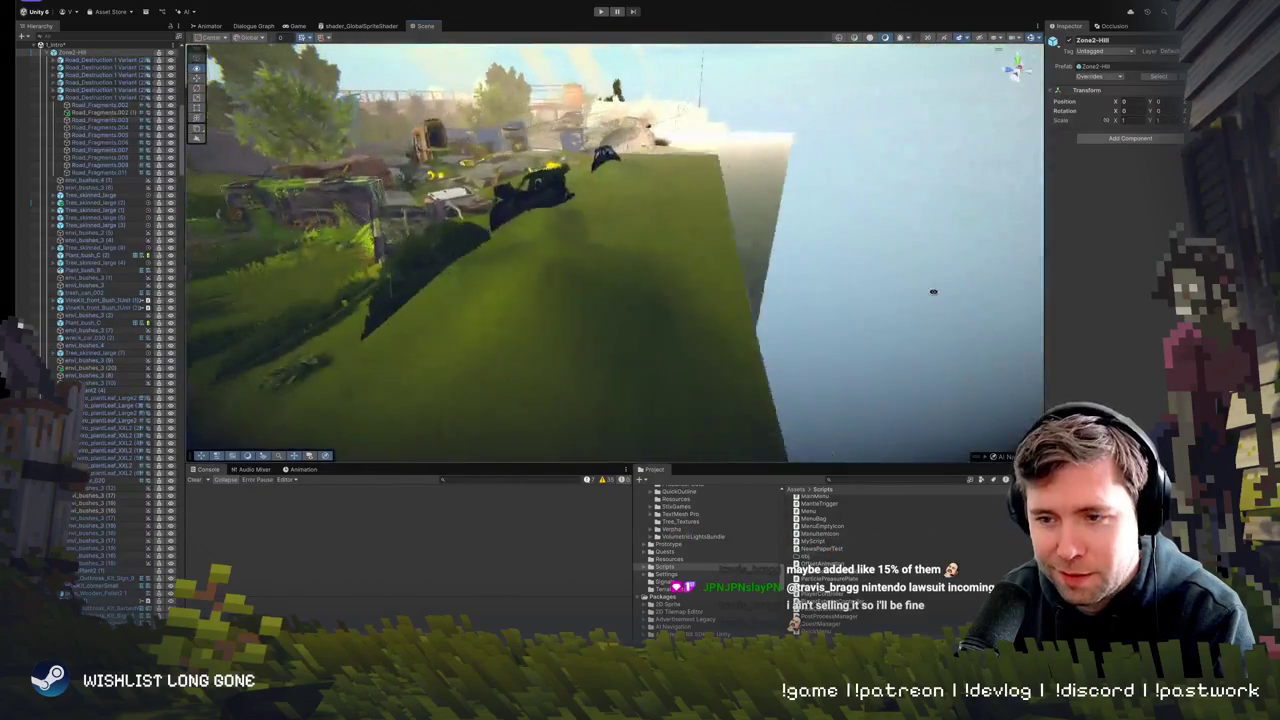
pyautogui.moveTo(792, 365)
pyautogui.mouseDown()
pyautogui.moveTo(631, 334)
pyautogui.moveTo(506, 343)
pyautogui.mouseUp()
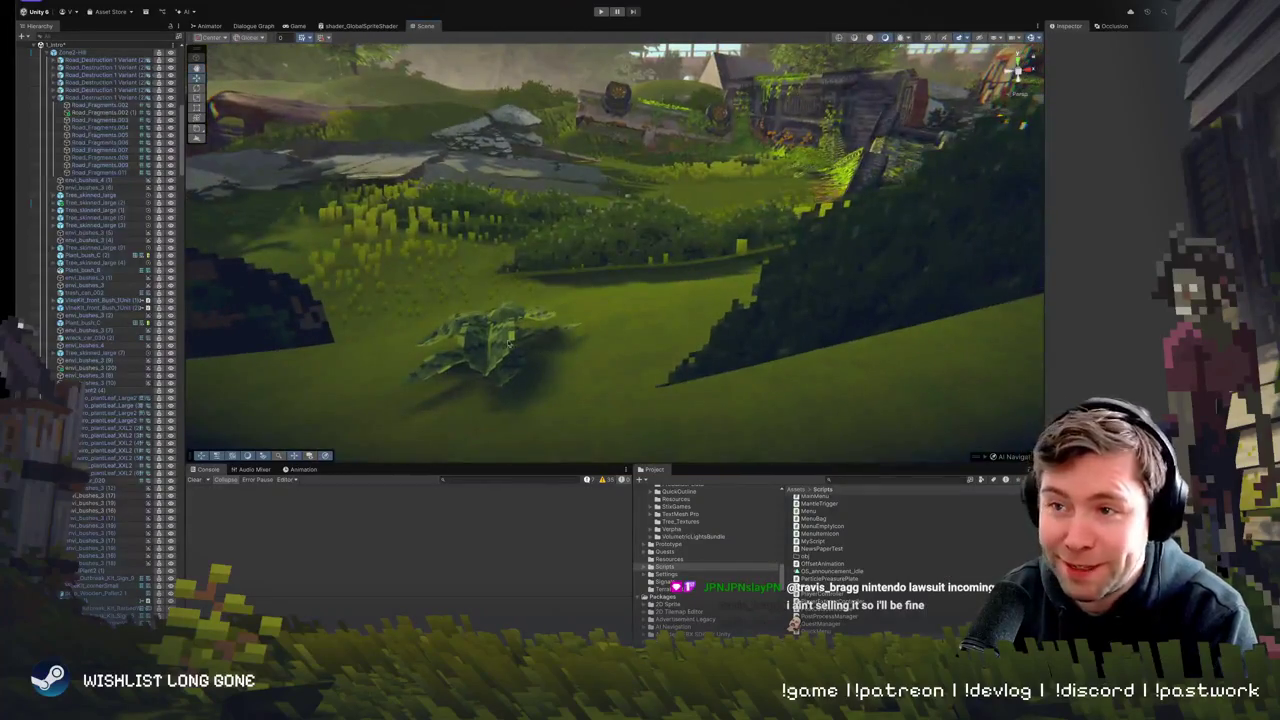
pyautogui.click(506, 343)
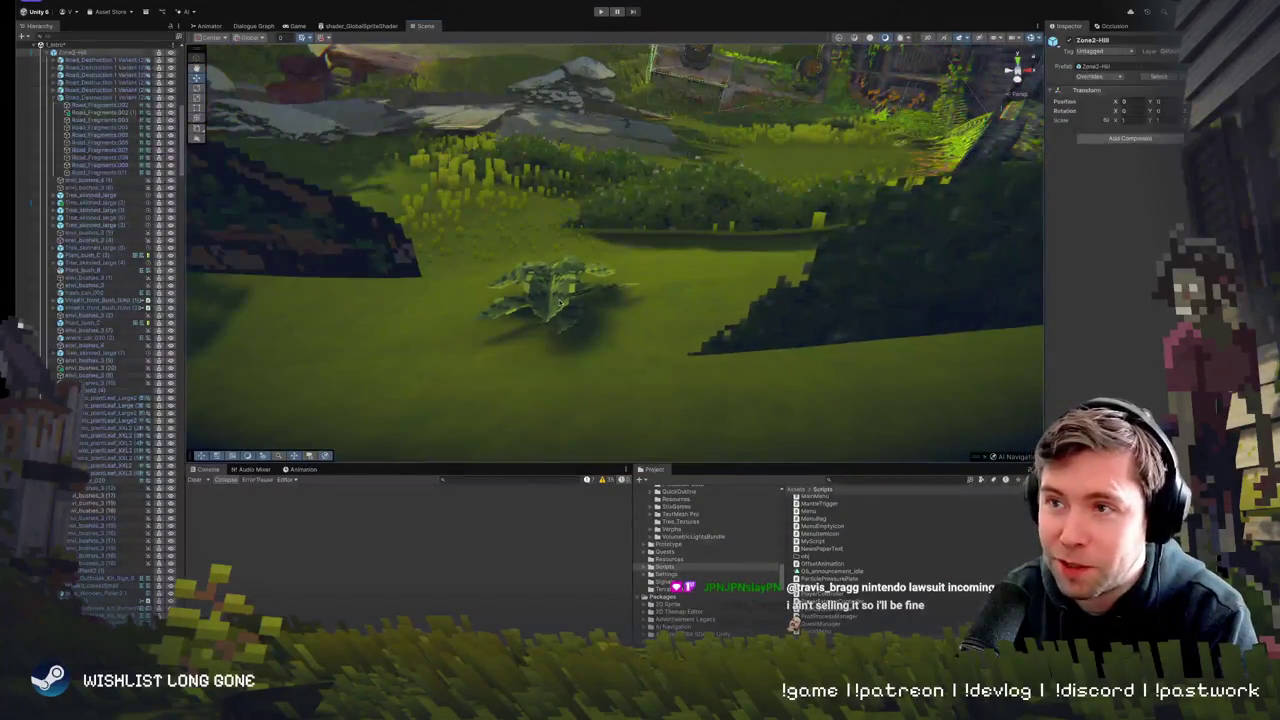
pyautogui.click(546, 280)
pyautogui.press('f')
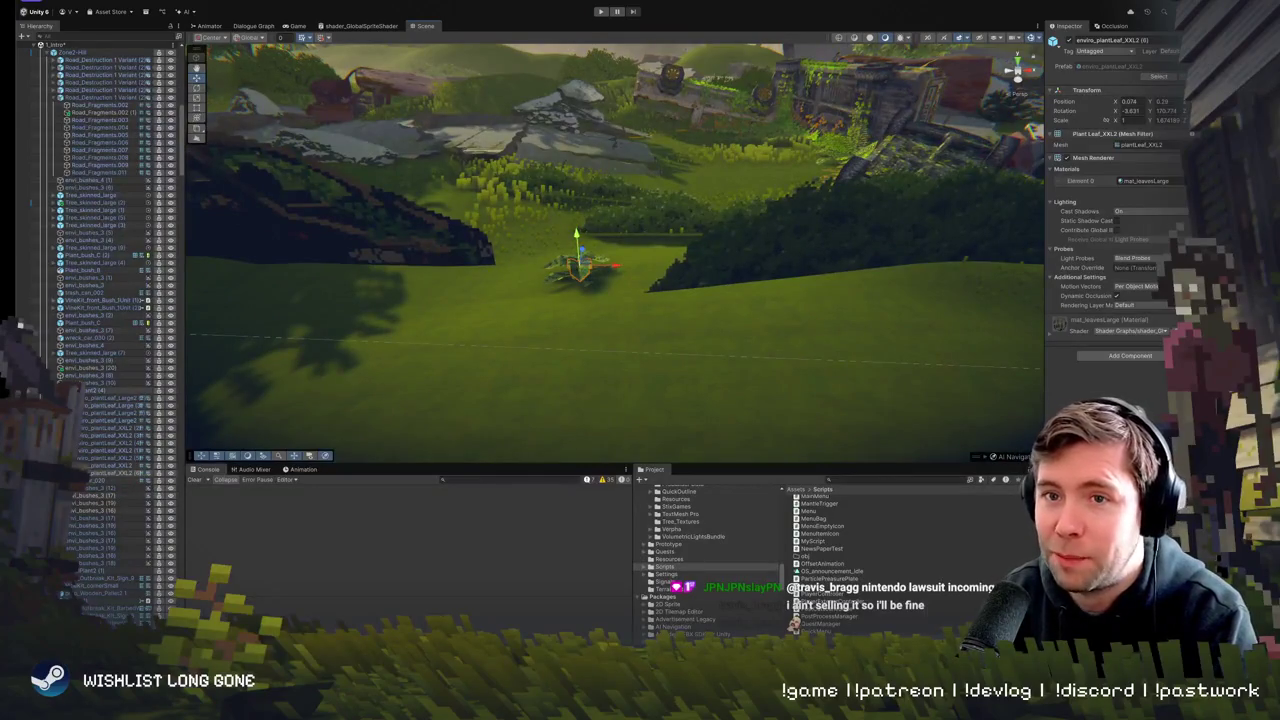
# - Spin SmallPlant2 (4) around its vertical axis, then switch to the browser's r/zelda post
pyautogui.click(567, 398)
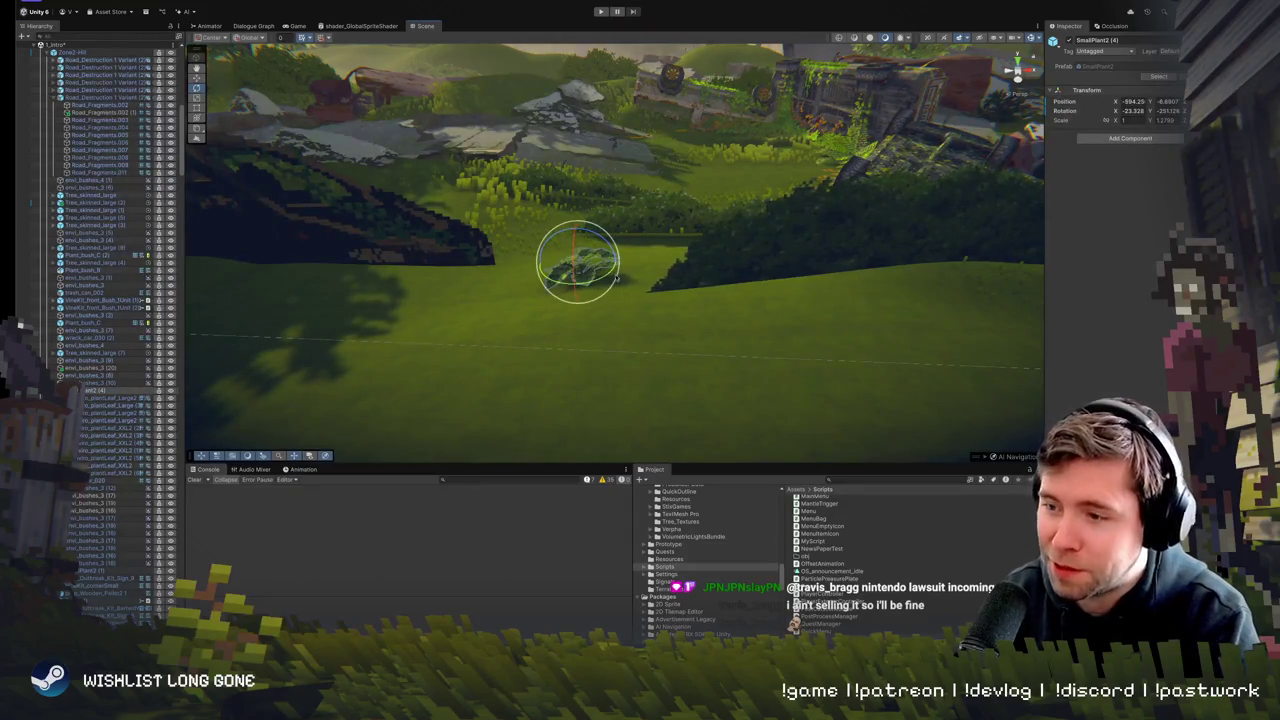
pyautogui.moveTo(660, 270); pyautogui.dragTo(552, 250)
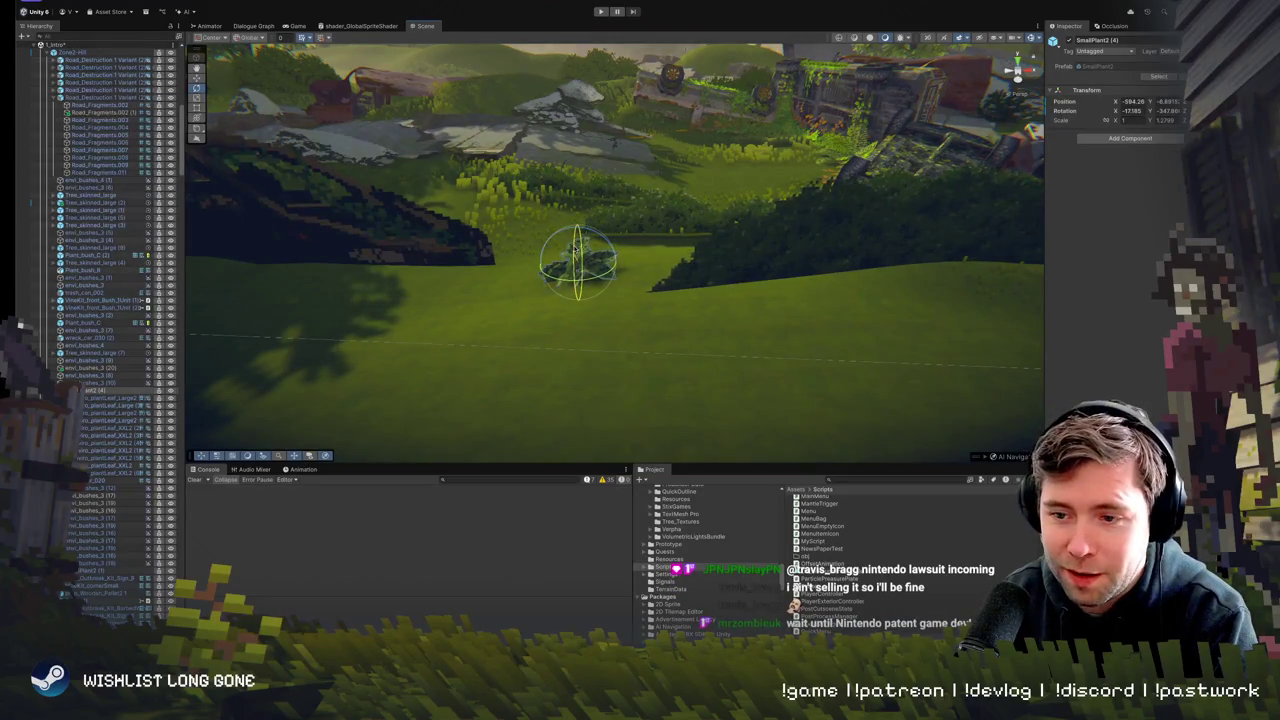
pyautogui.moveTo(640, 250); pyautogui.dragTo(606, 270)
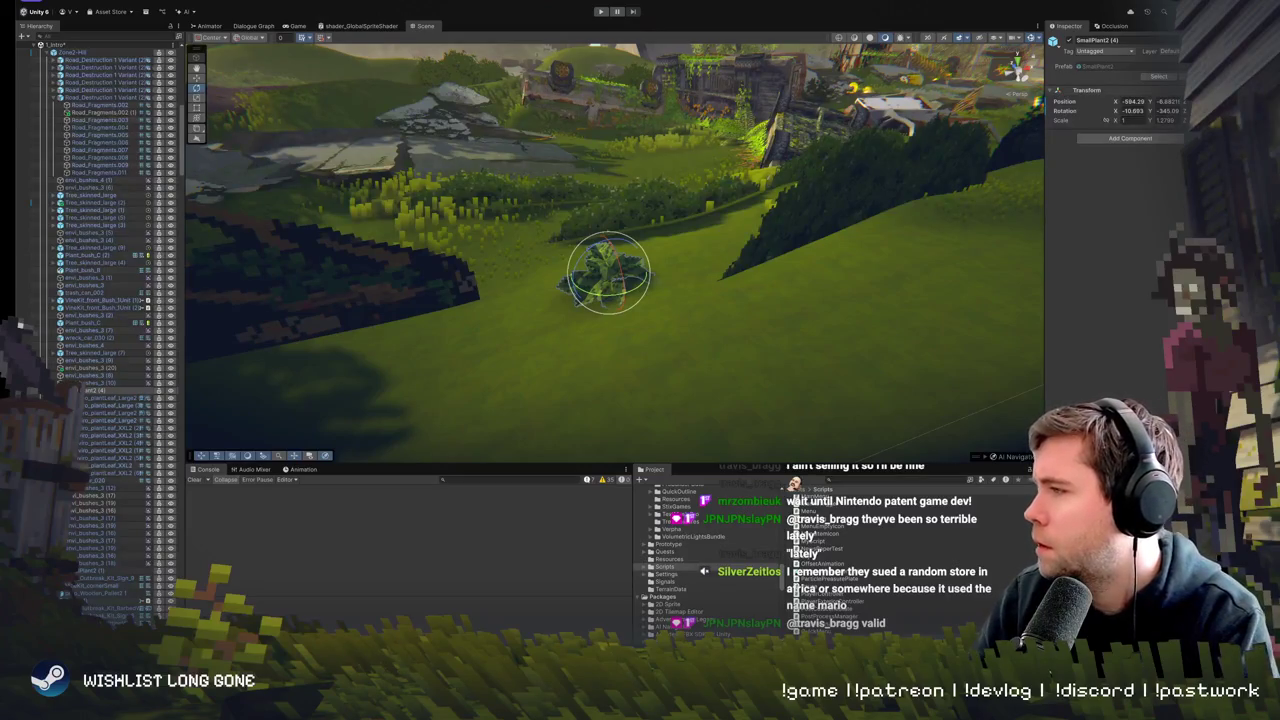
pyautogui.press('super+Tab')
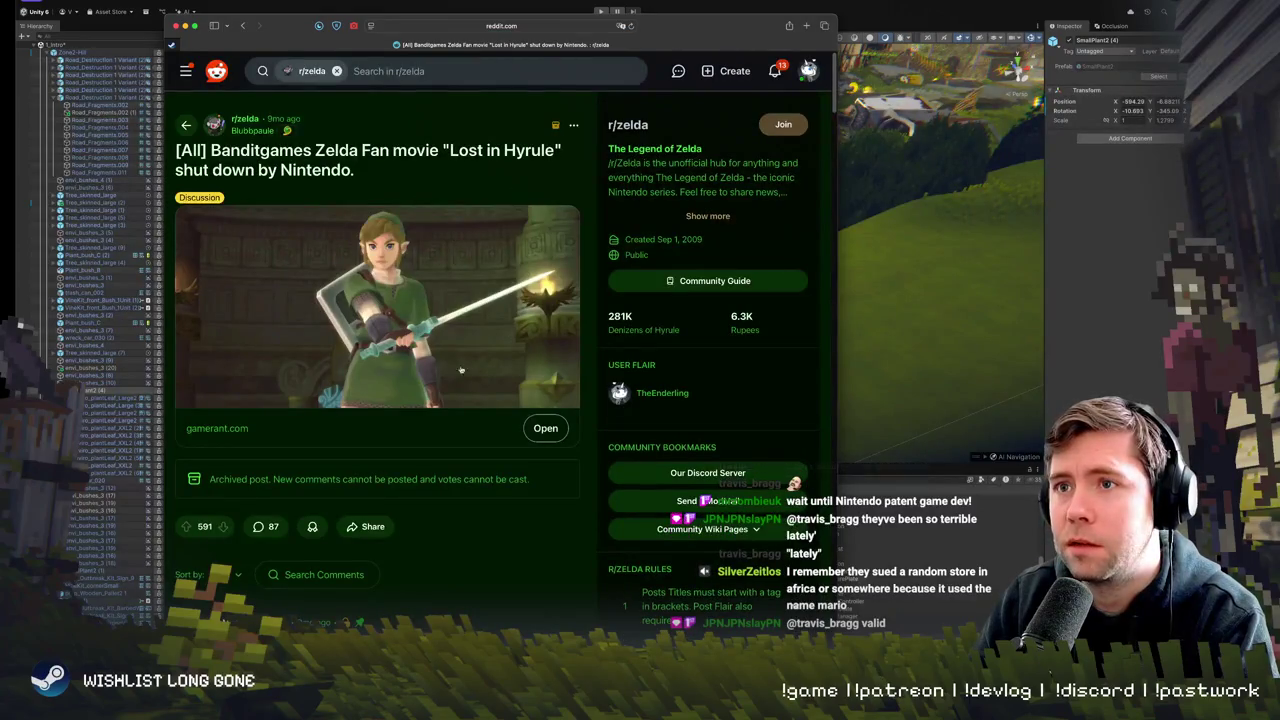
# - Highlight 'Banditgames' in the title, reposition the browser window, and go back to the search results
pyautogui.moveTo(380, 150)
pyautogui.mouseDown()
pyautogui.moveTo(278, 150)
pyautogui.moveTo(385, 179)
pyautogui.mouseUp()
pyautogui.doubleClick(260, 150)
pyautogui.click(486, 160)
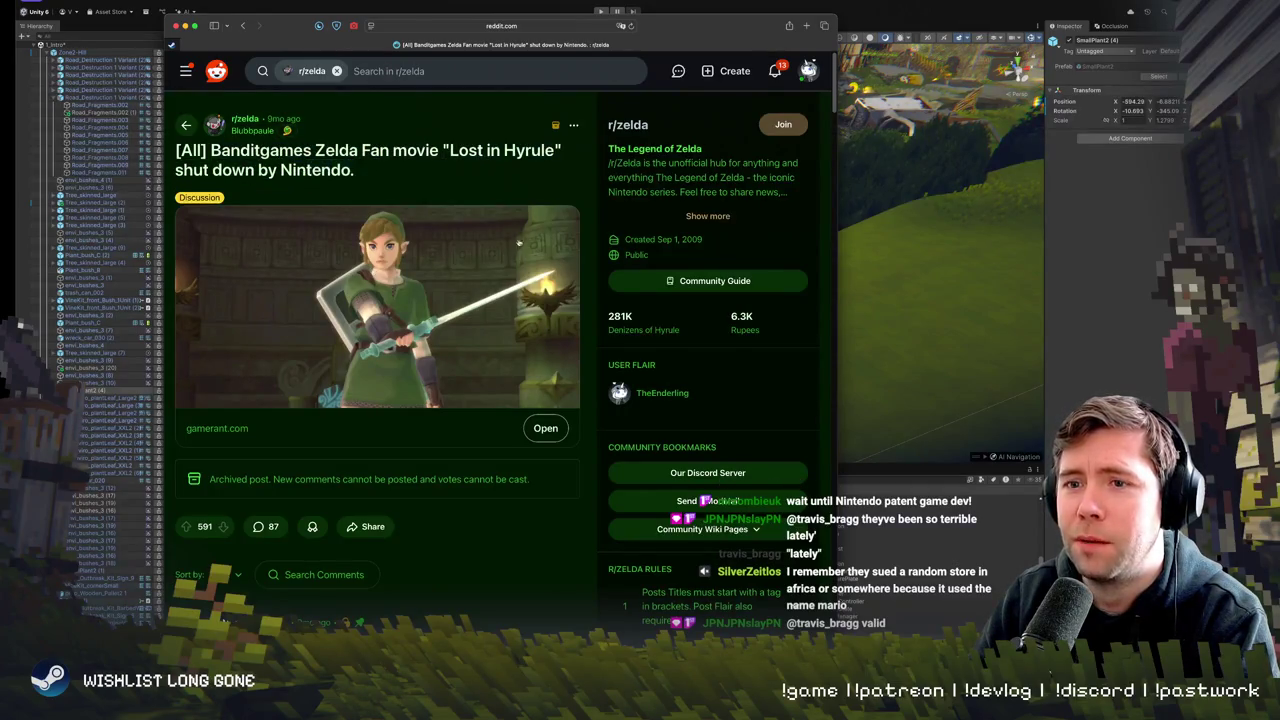
pyautogui.moveTo(242, 27); pyautogui.dragTo(349, 42)
pyautogui.click(349, 42)
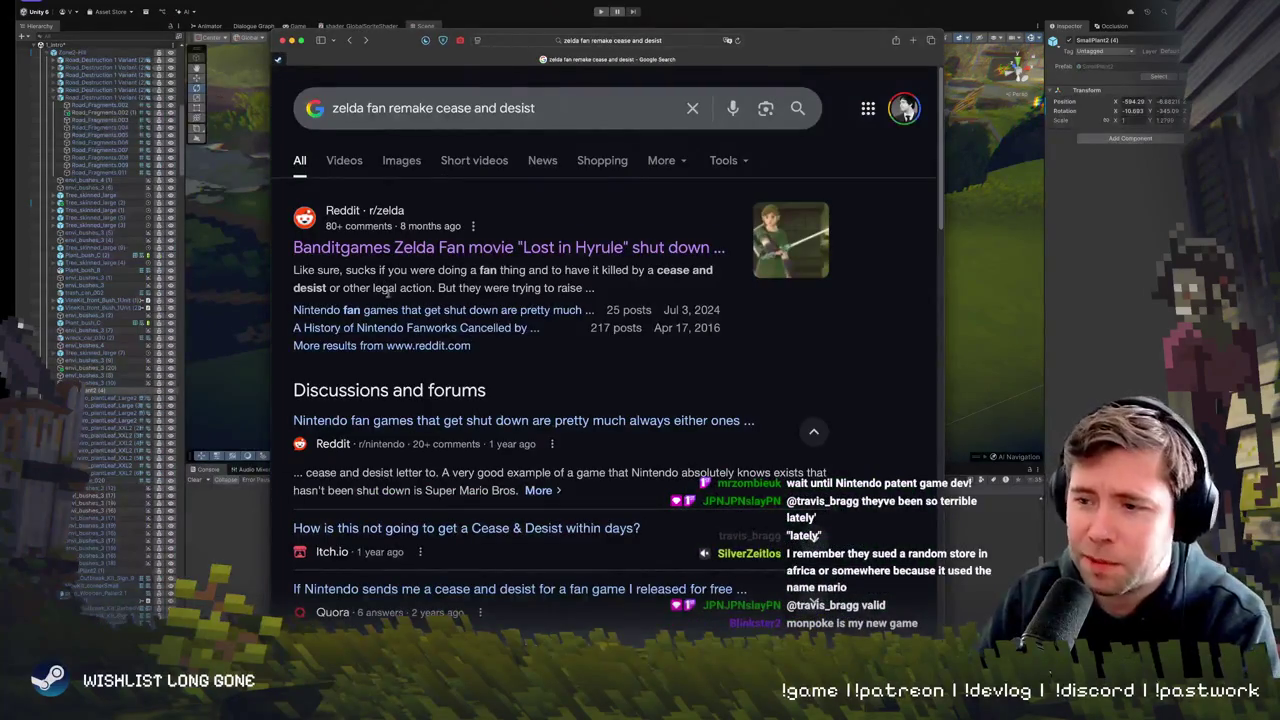
# - Read the Nintendo Life fan-game article, return to Google, and open the GAMINGbible Zelda remake article
pyautogui.scroll(-5, 387, 292)
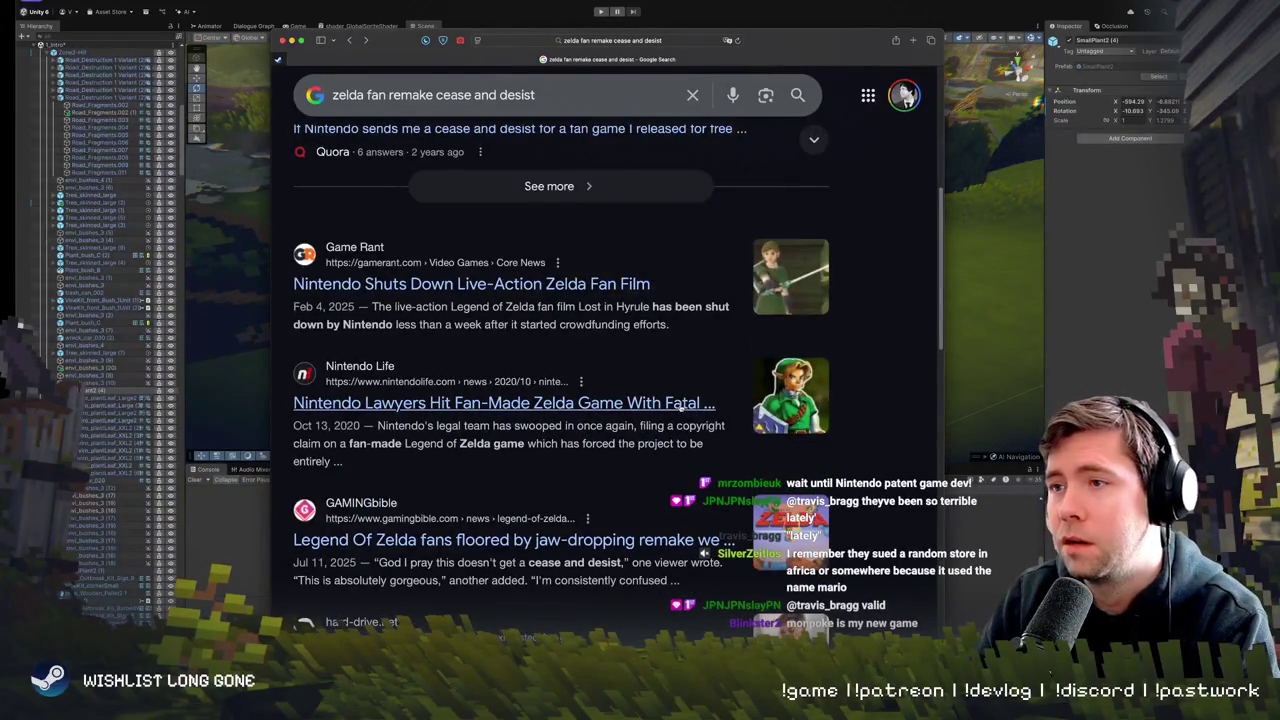
pyautogui.click(683, 408)
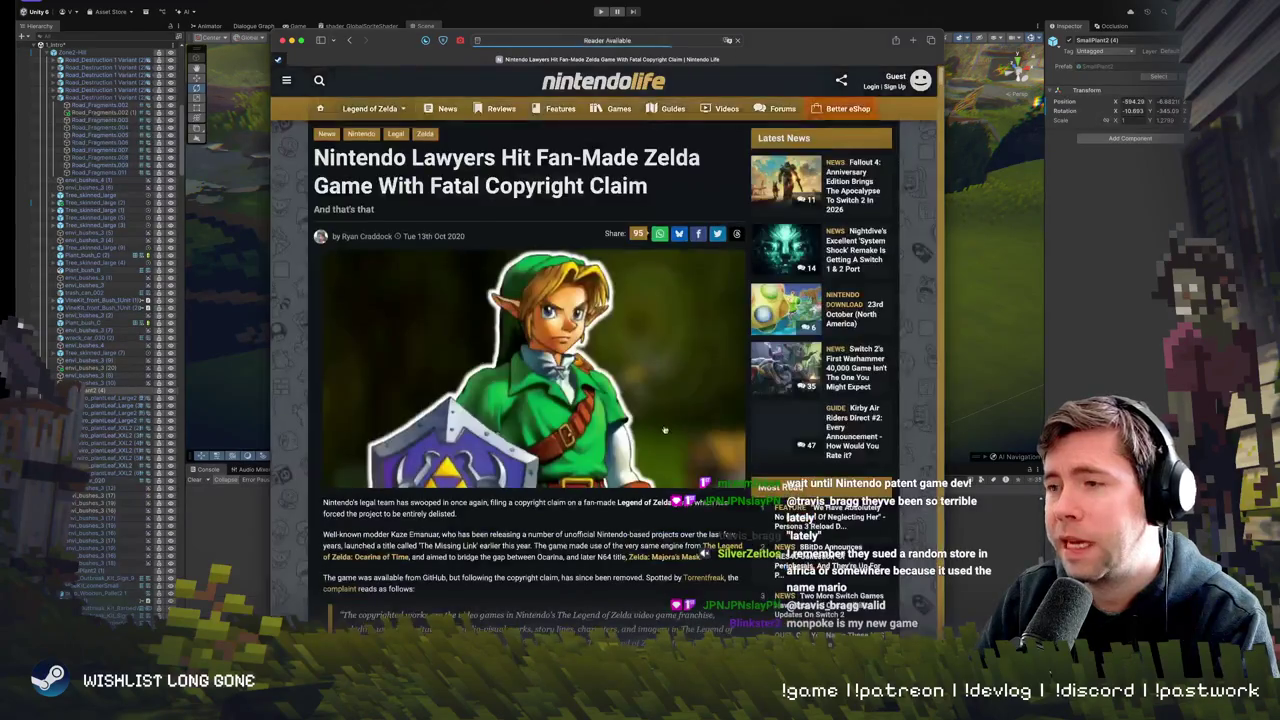
pyautogui.scroll(-10, 600, 350)
pyautogui.scroll(-5, 623, 357)
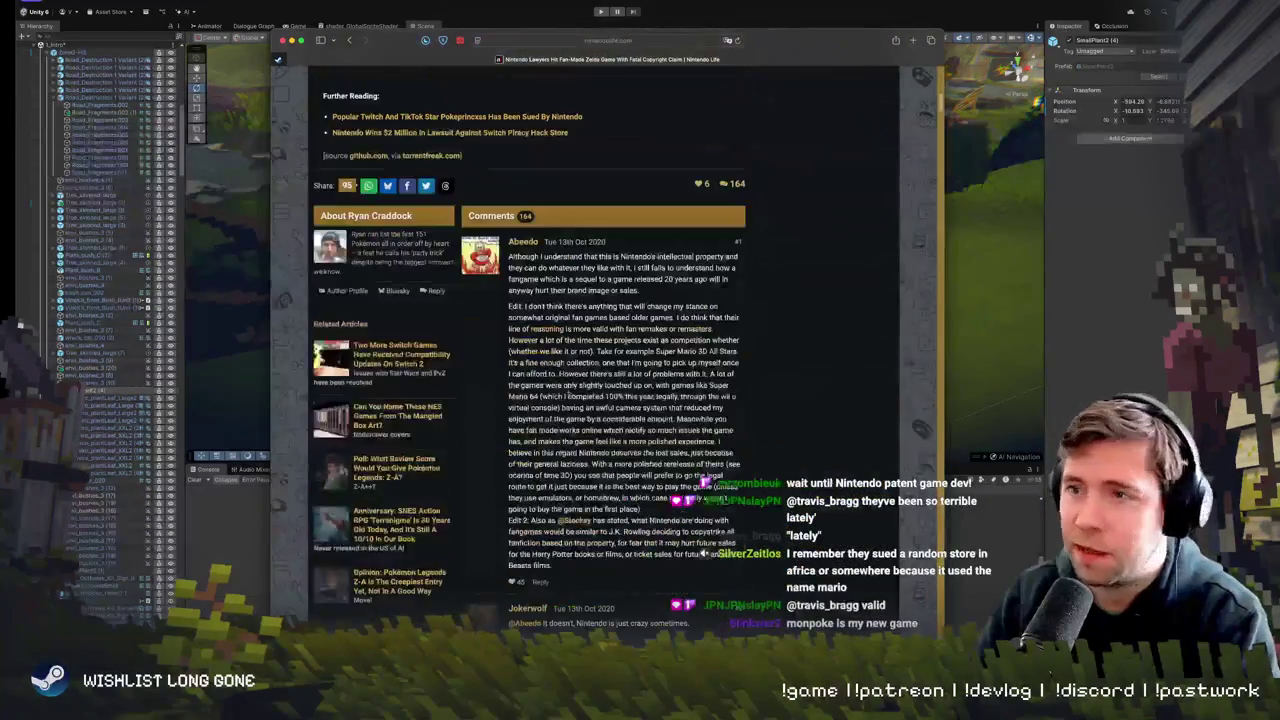
pyautogui.scroll(6, 623, 357)
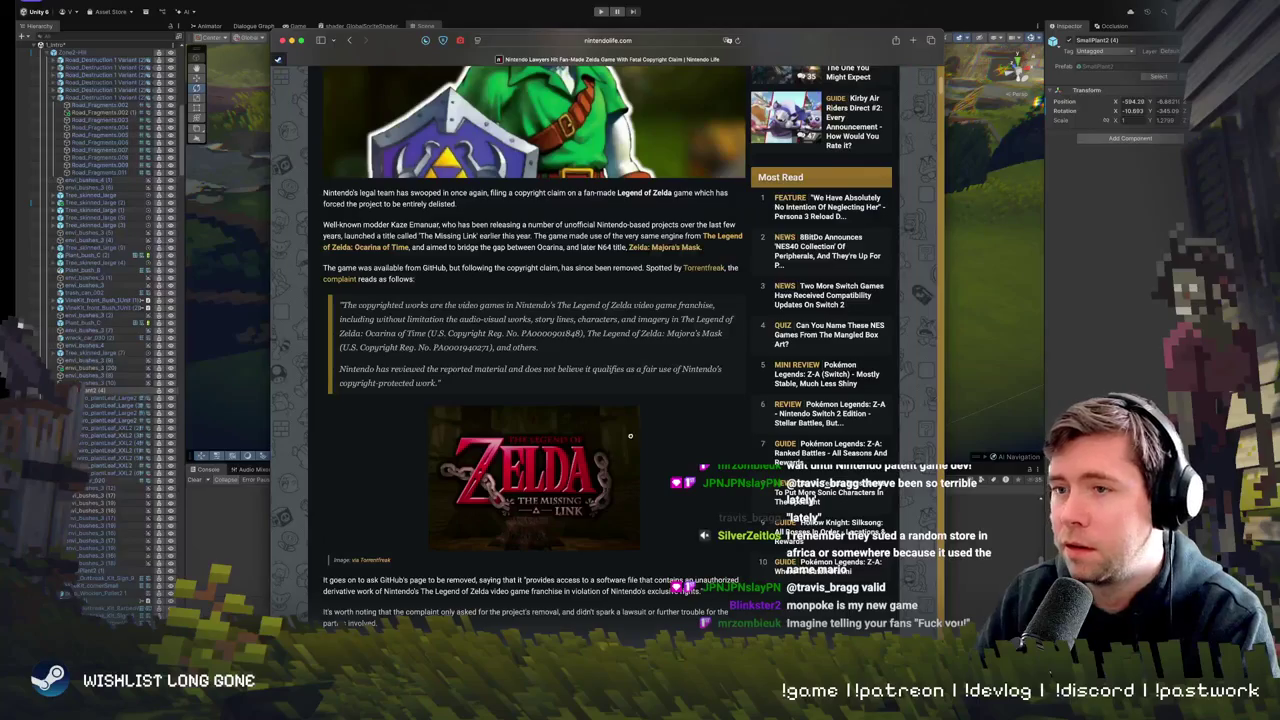
pyautogui.scroll(-4, 528, 522)
pyautogui.scroll(7, 528, 522)
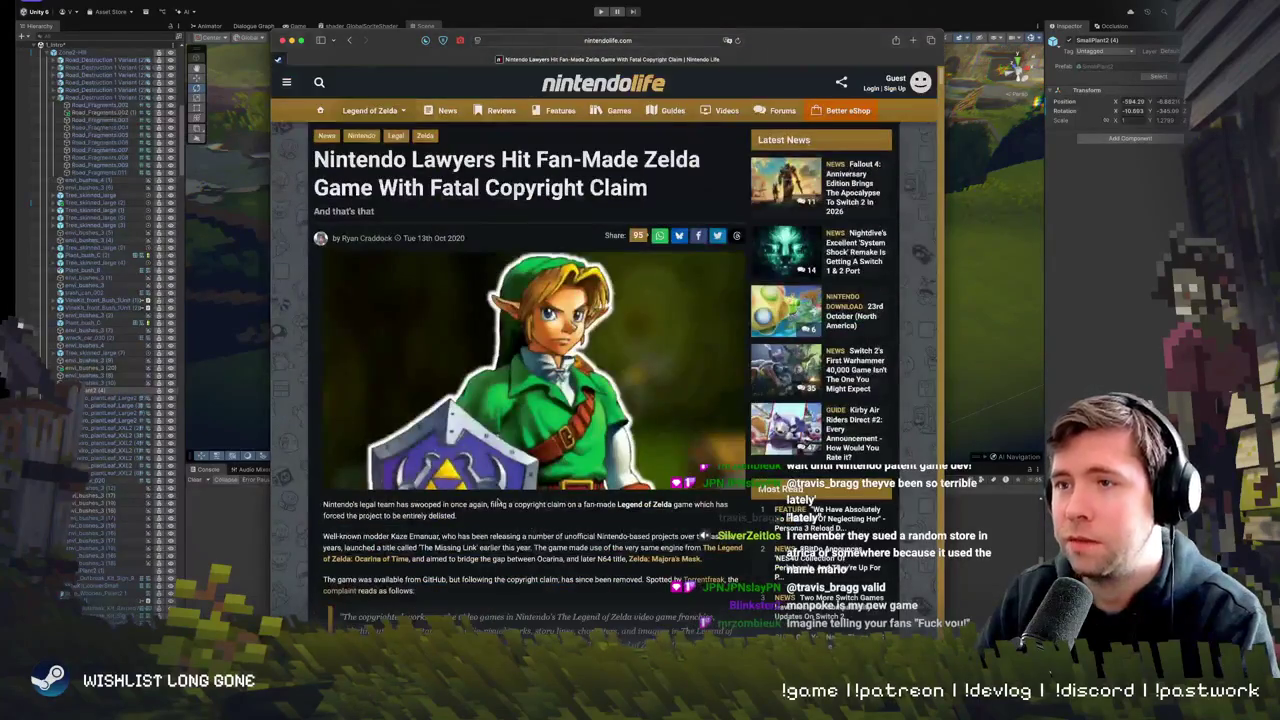
pyautogui.click(349, 41)
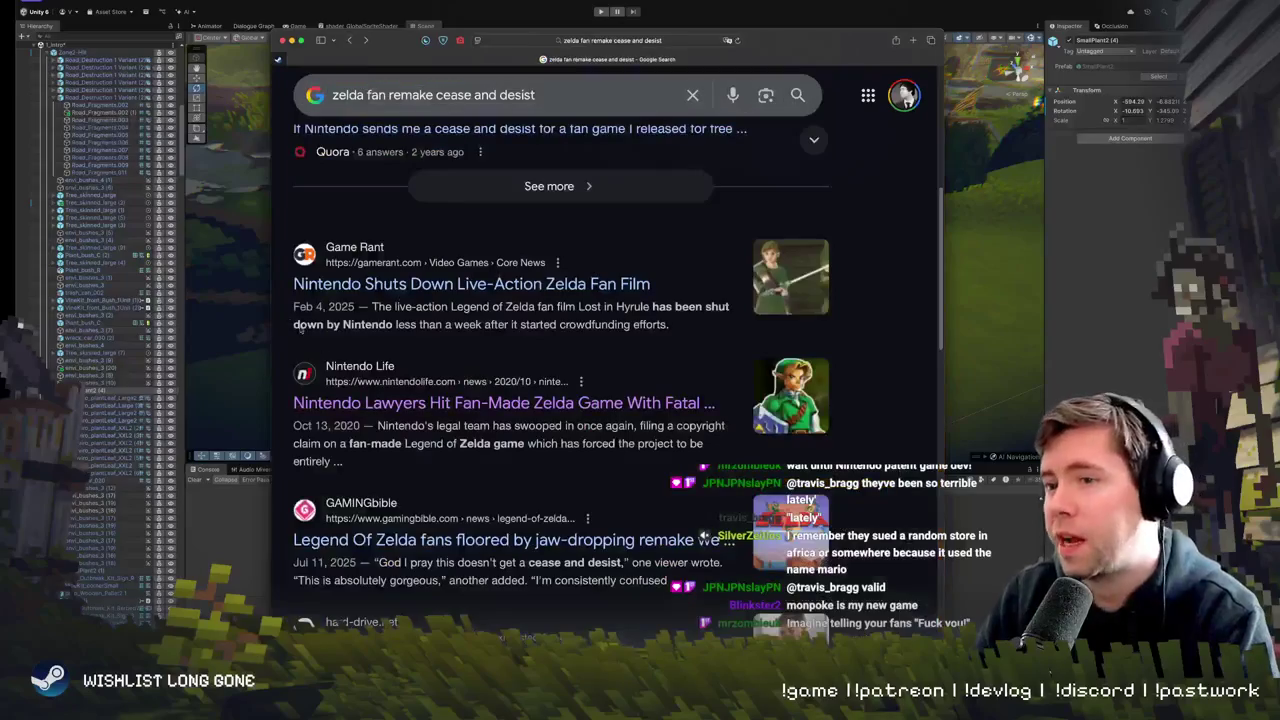
pyautogui.click(557, 540)
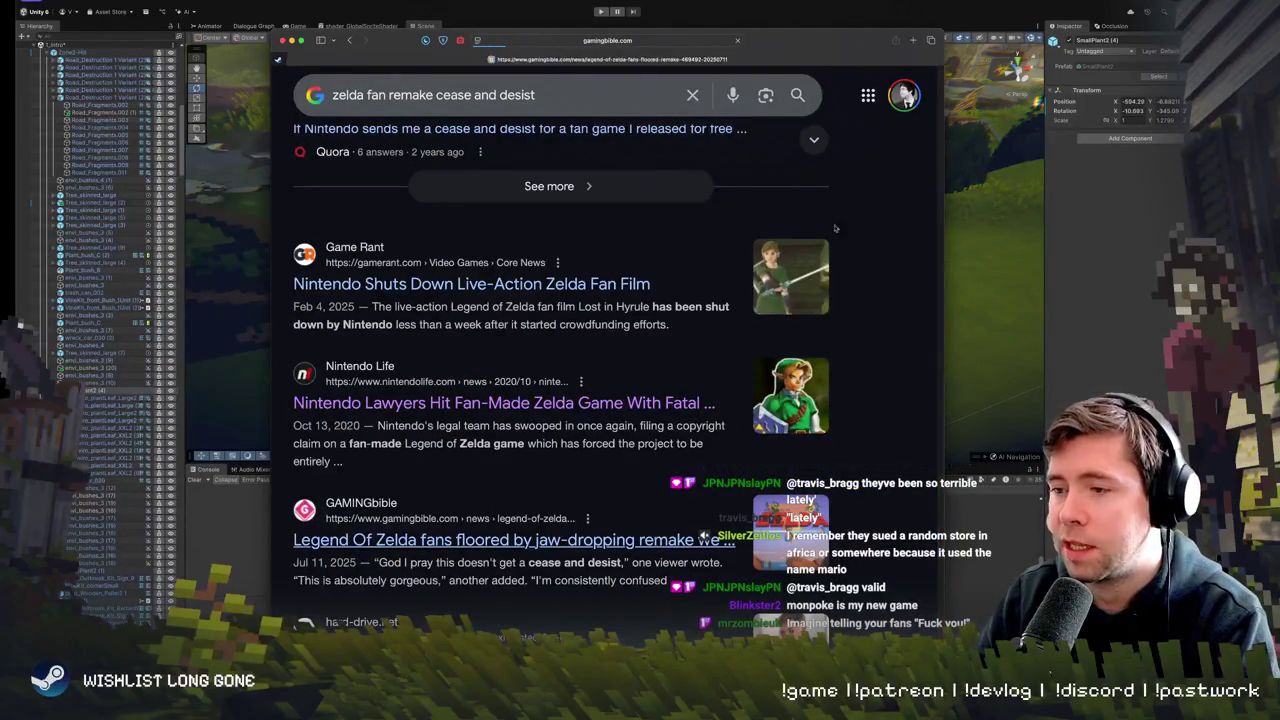
# - Scroll the GAMINGbible article and open the related Ocarina of Time remake story
pyautogui.scroll(-10, 611, 337)
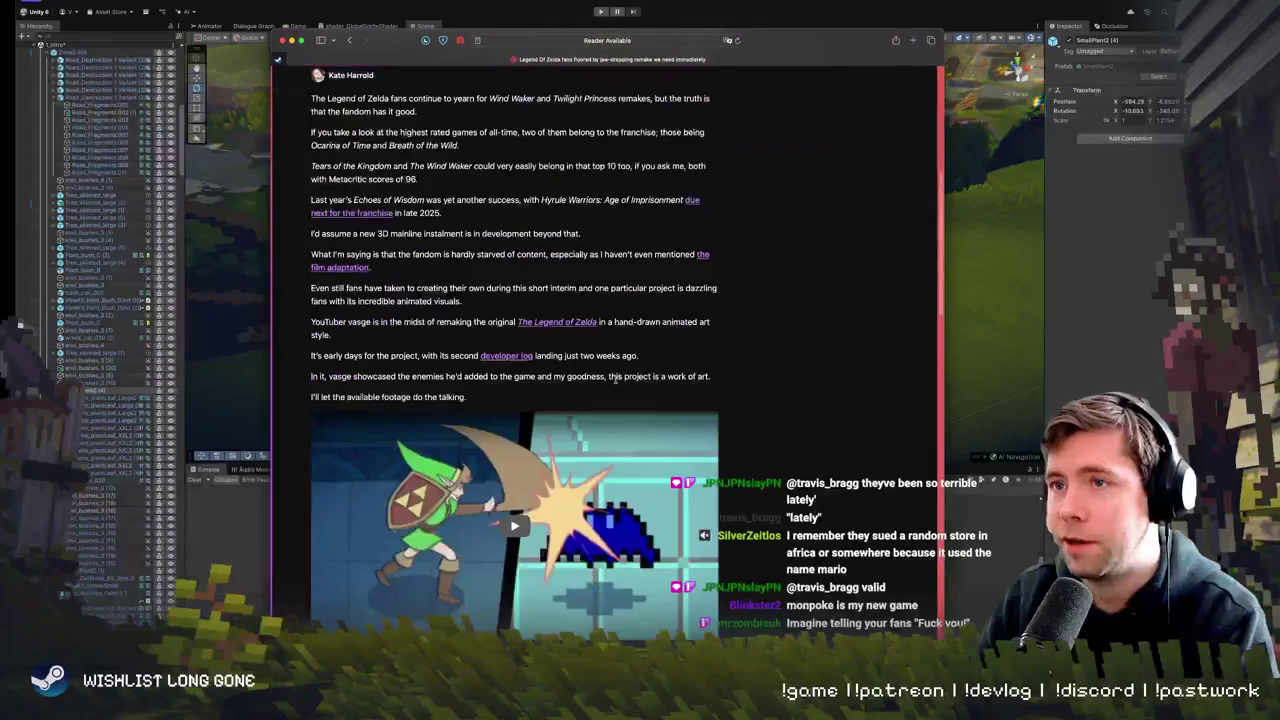
pyautogui.scroll(-5, 615, 384)
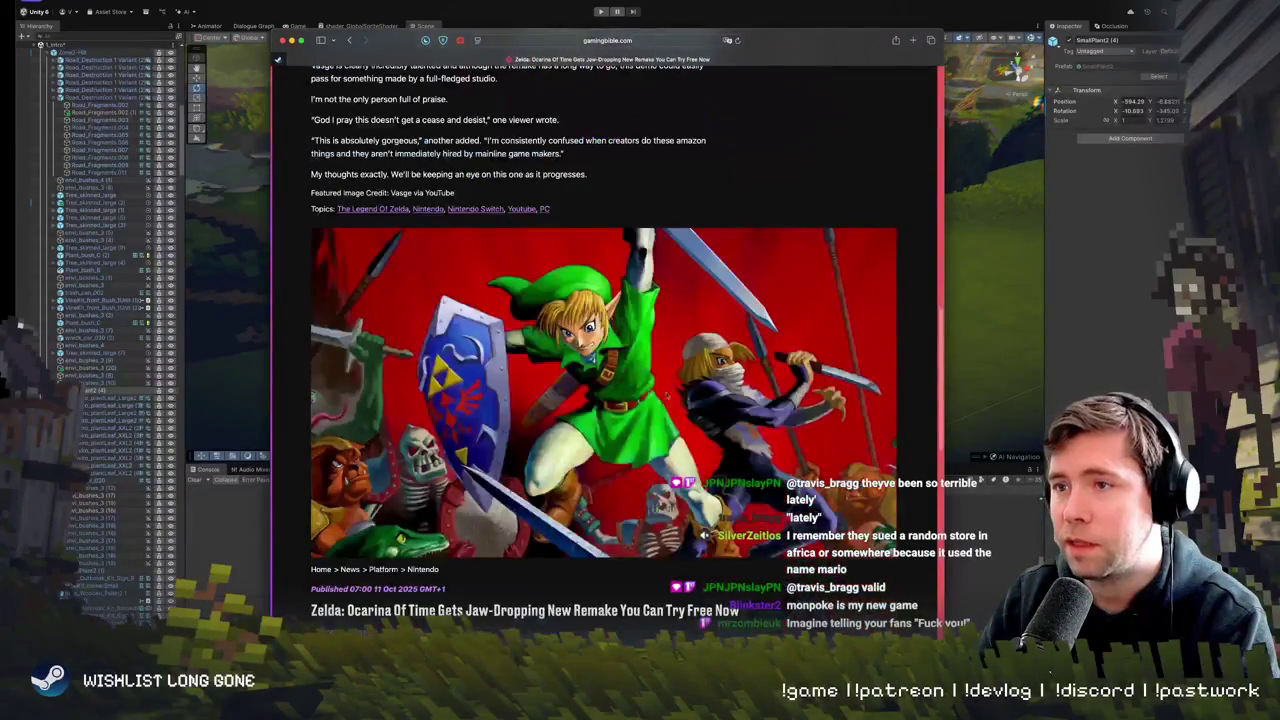
pyautogui.click(718, 396)
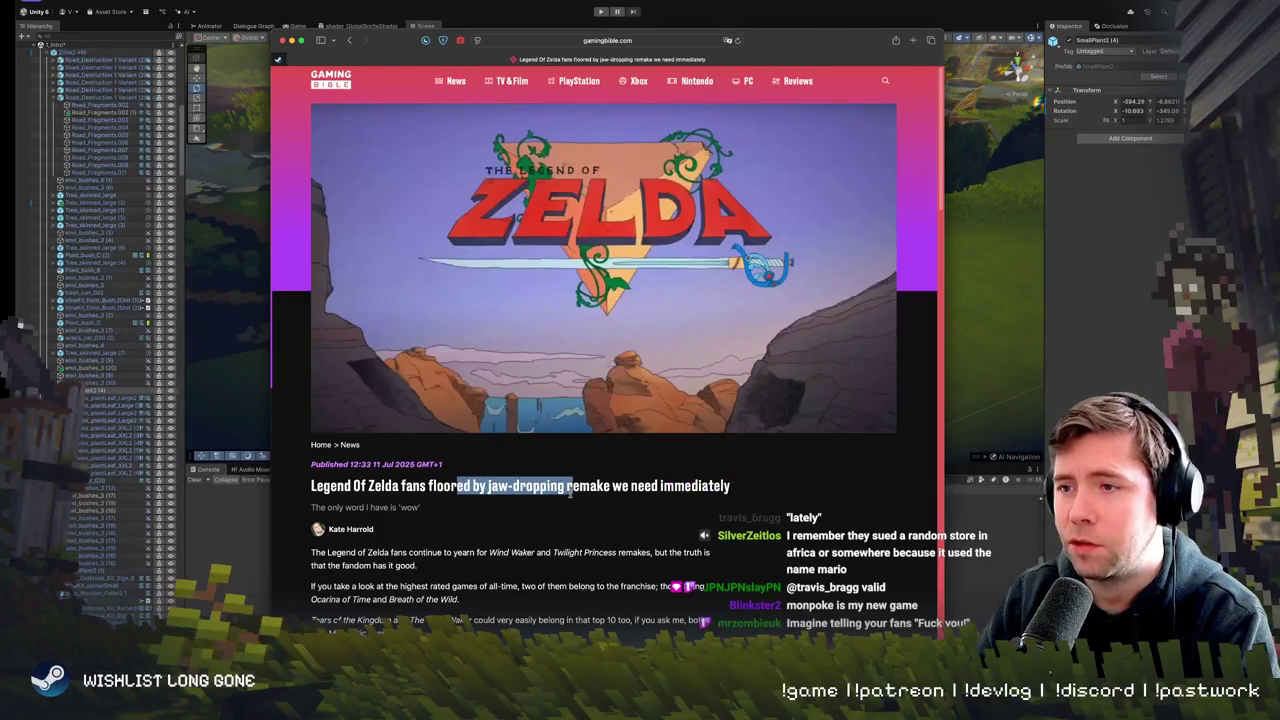
pyautogui.moveTo(594, 487); pyautogui.dragTo(510, 485)
pyautogui.click(510, 483)
# - Play the embedded Zelda 1 remake devlog and jump ahead to around 3:06
pyautogui.scroll(-8, 560, 484)
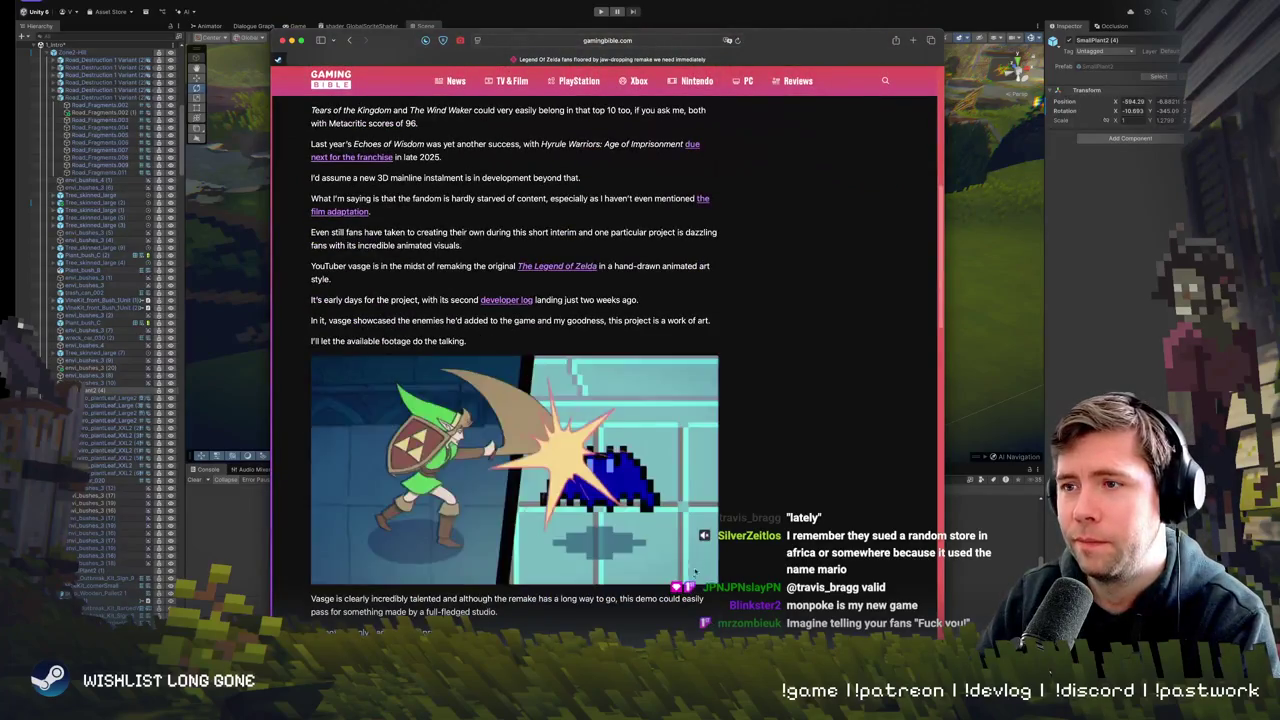
pyautogui.click(508, 475)
pyautogui.scroll(-1, 360, 417)
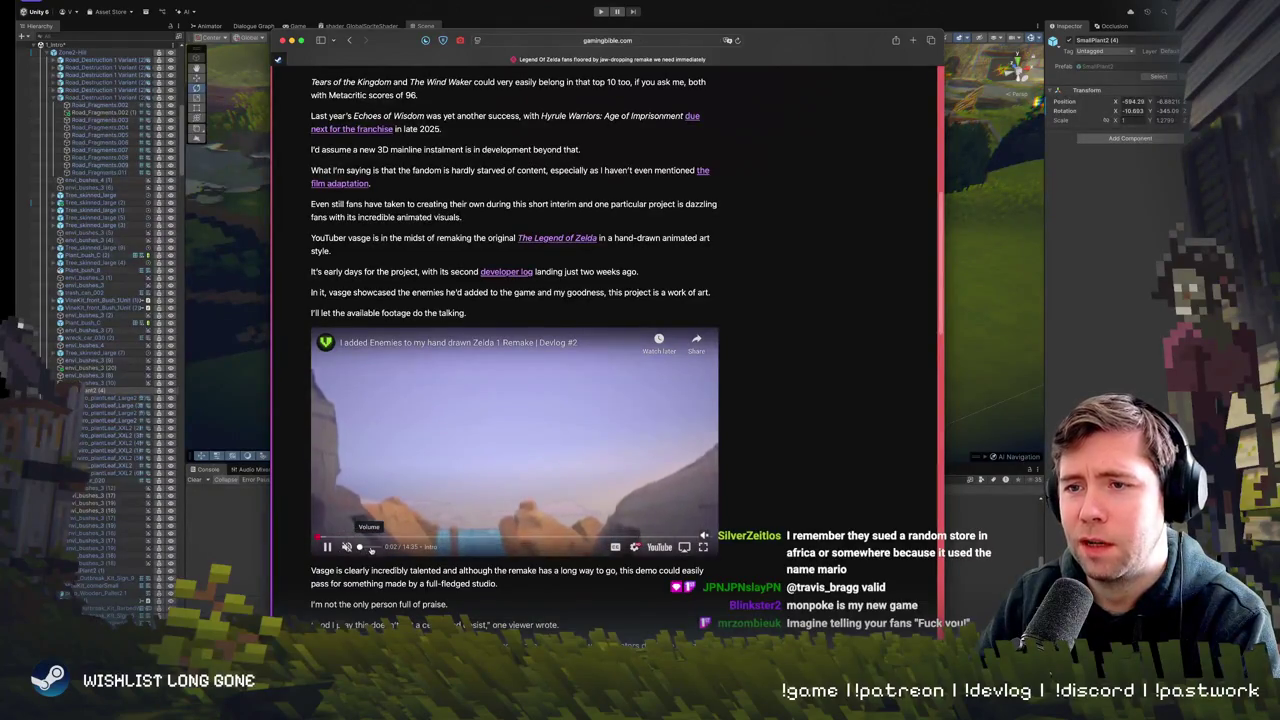
pyautogui.click(400, 540)
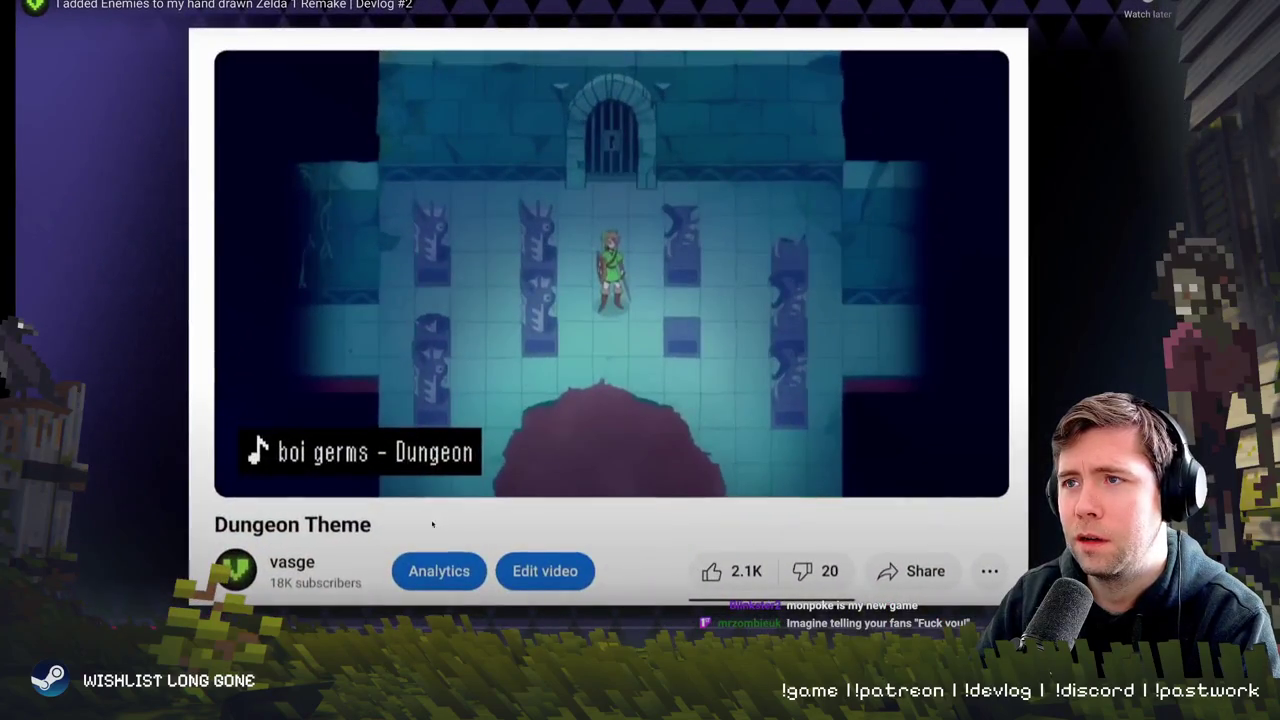
# - Skip the devlog to about 4:01, watch the enemy gameplay, then exit full screen
pyautogui.moveTo(350, 626); pyautogui.dragTo(210, 626)
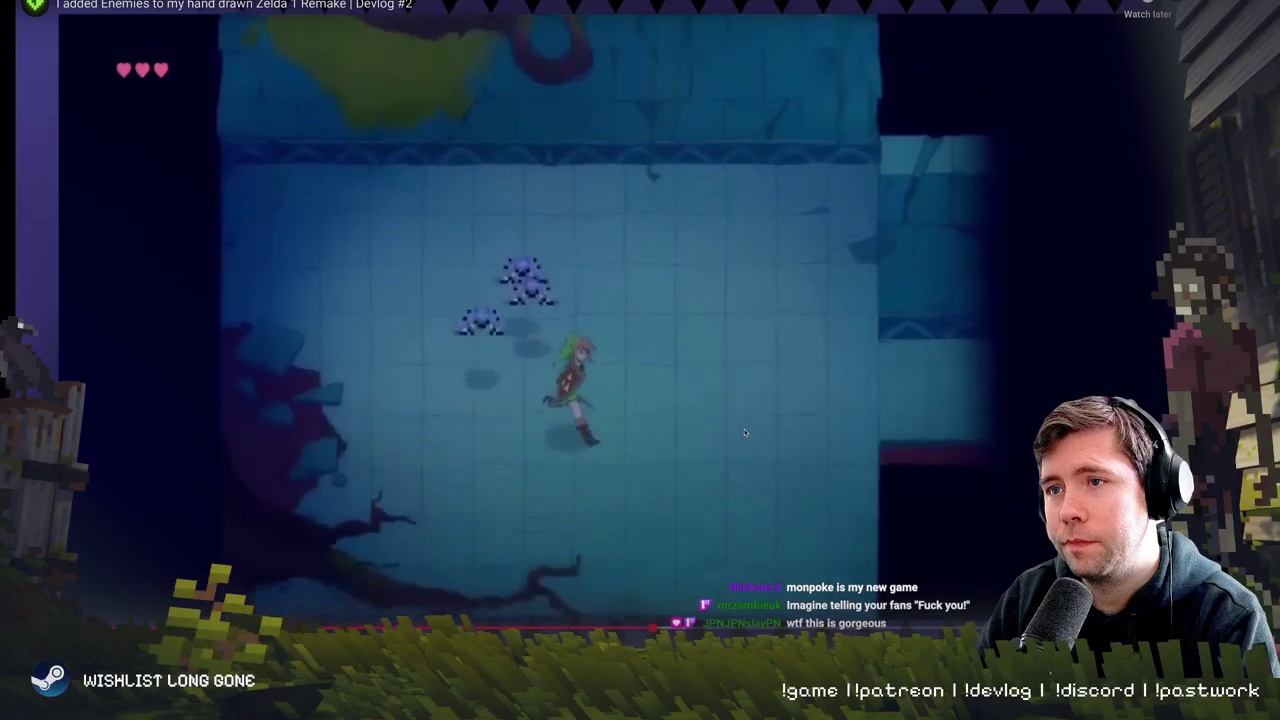
pyautogui.press('Escape')
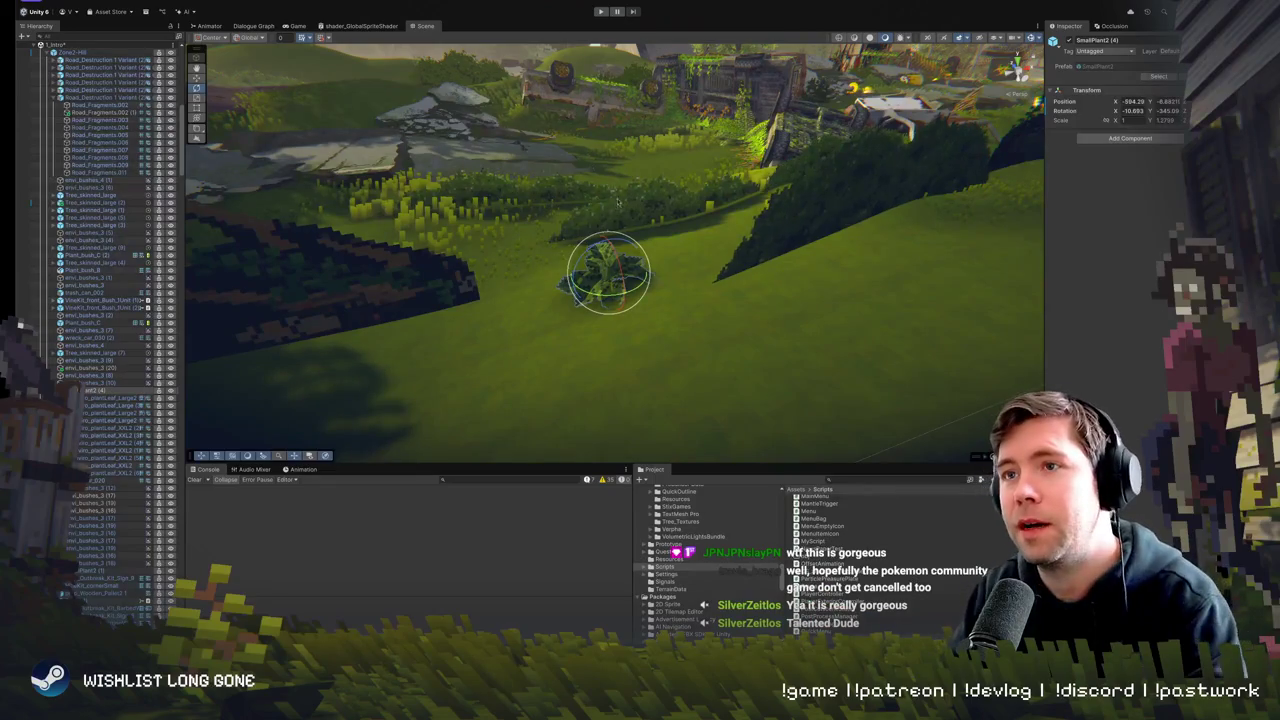
# - Orbit the Scene view toward the horizon and enter Play mode to run the junkyard level
pyautogui.moveTo(617, 205); pyautogui.dragTo(603, 228)
pyautogui.press('e')
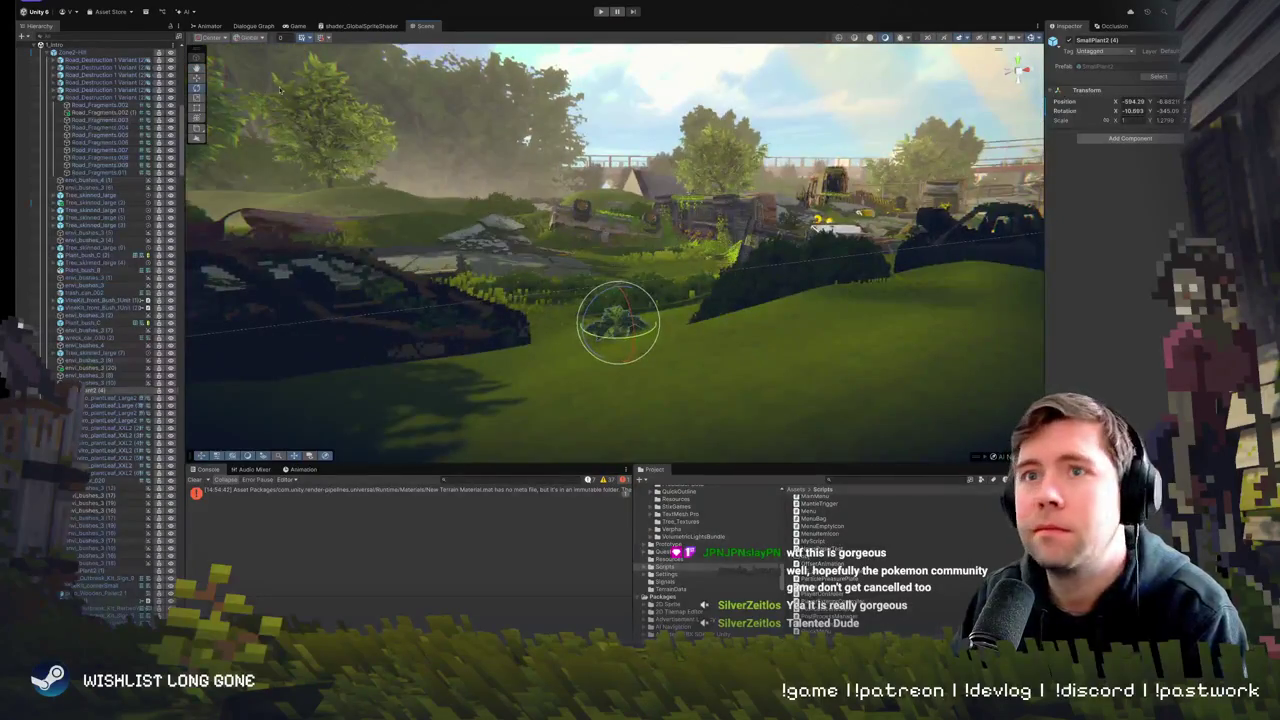
pyautogui.click(600, 11)
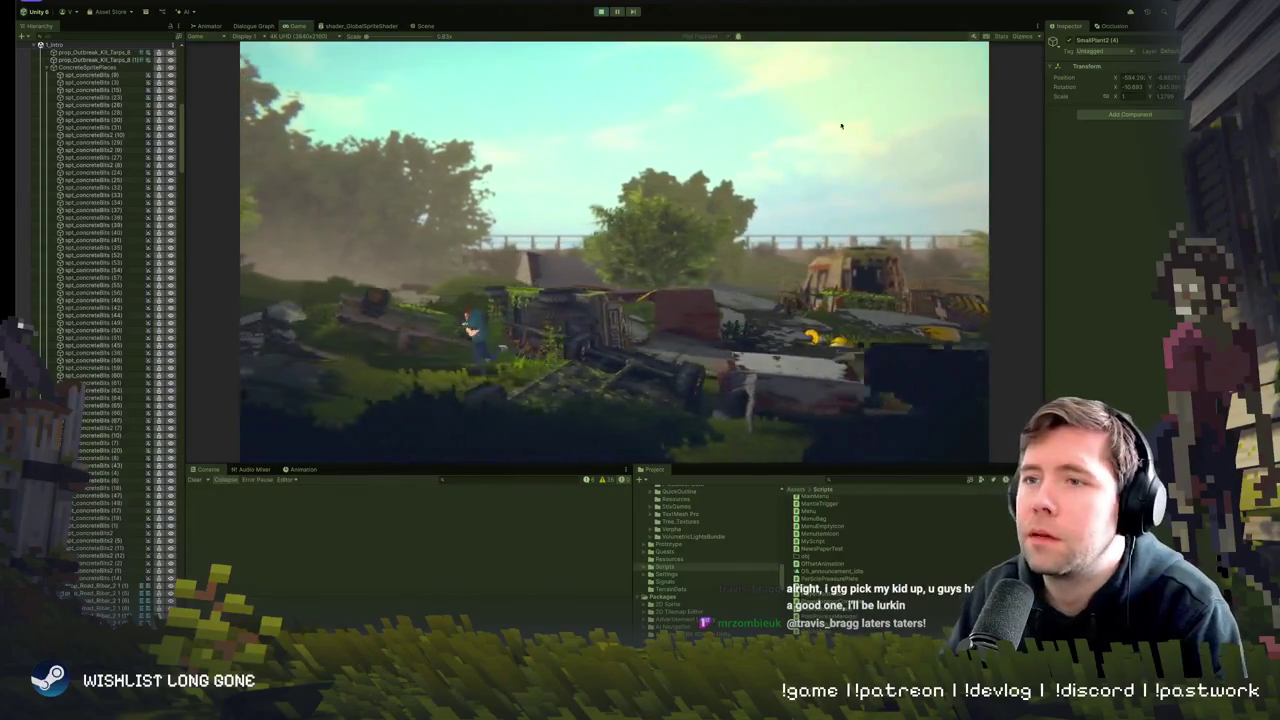
# - Pause the play-test, return to the Scene view, and frame Zone2-Hill, the horde, and ChasePart1
pyautogui.click(617, 11)
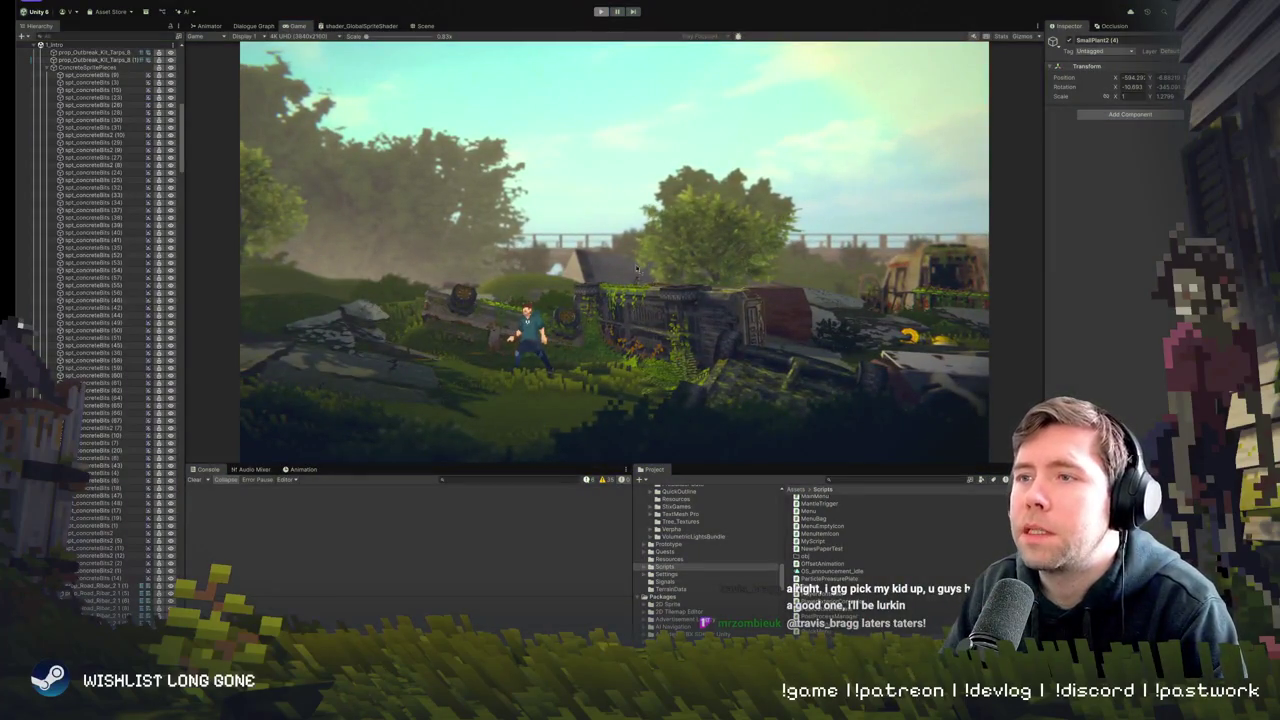
pyautogui.click(425, 25)
pyautogui.click(537, 213)
pyautogui.press('f')
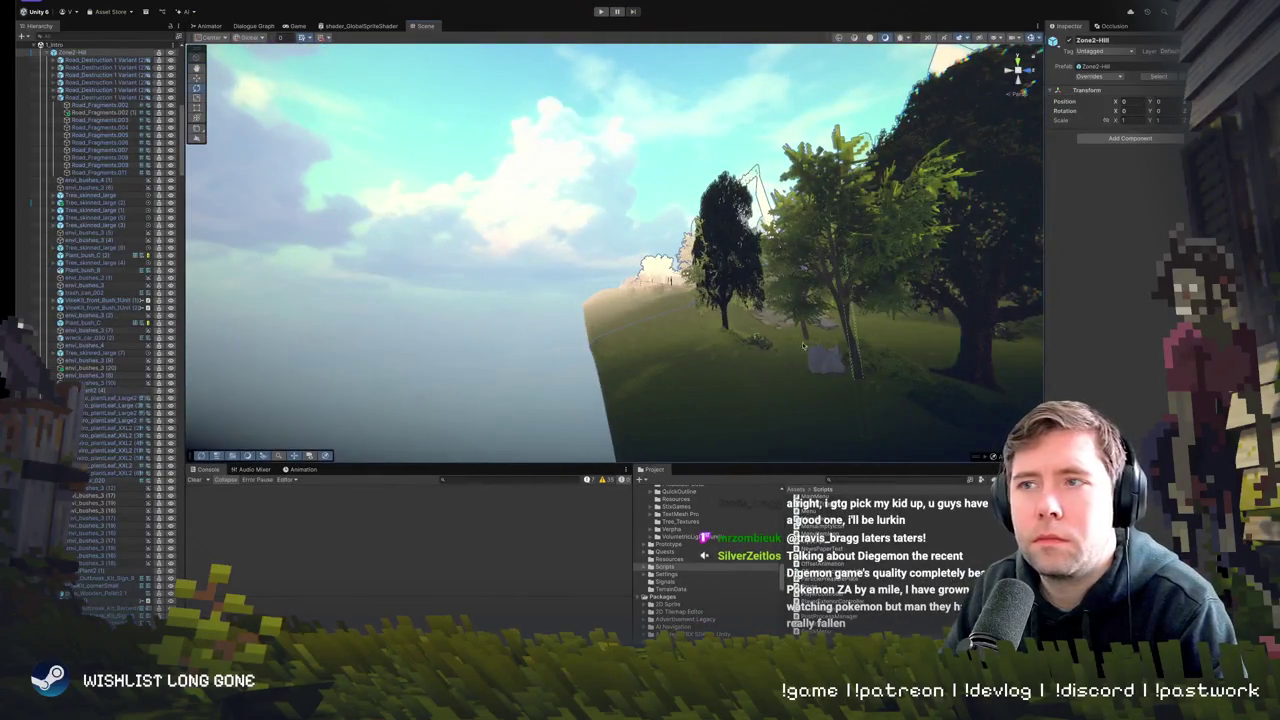
pyautogui.moveTo(803, 345); pyautogui.dragTo(680, 340)
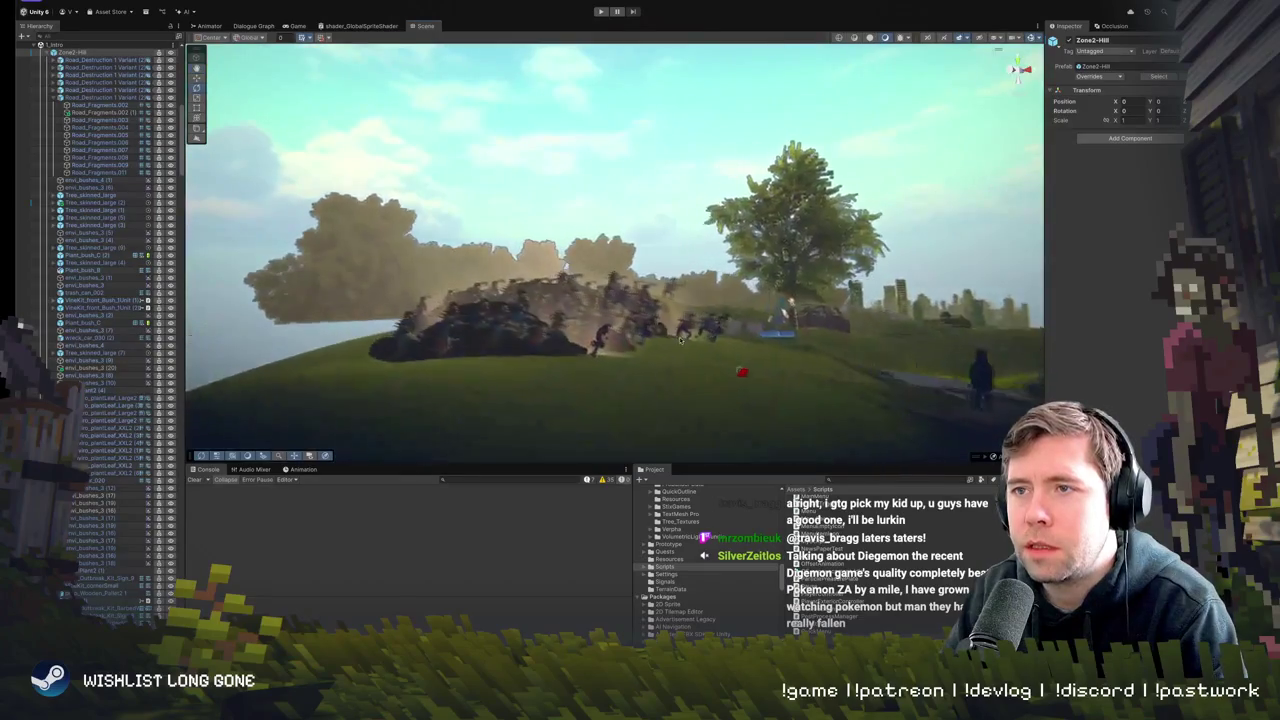
pyautogui.click(604, 309)
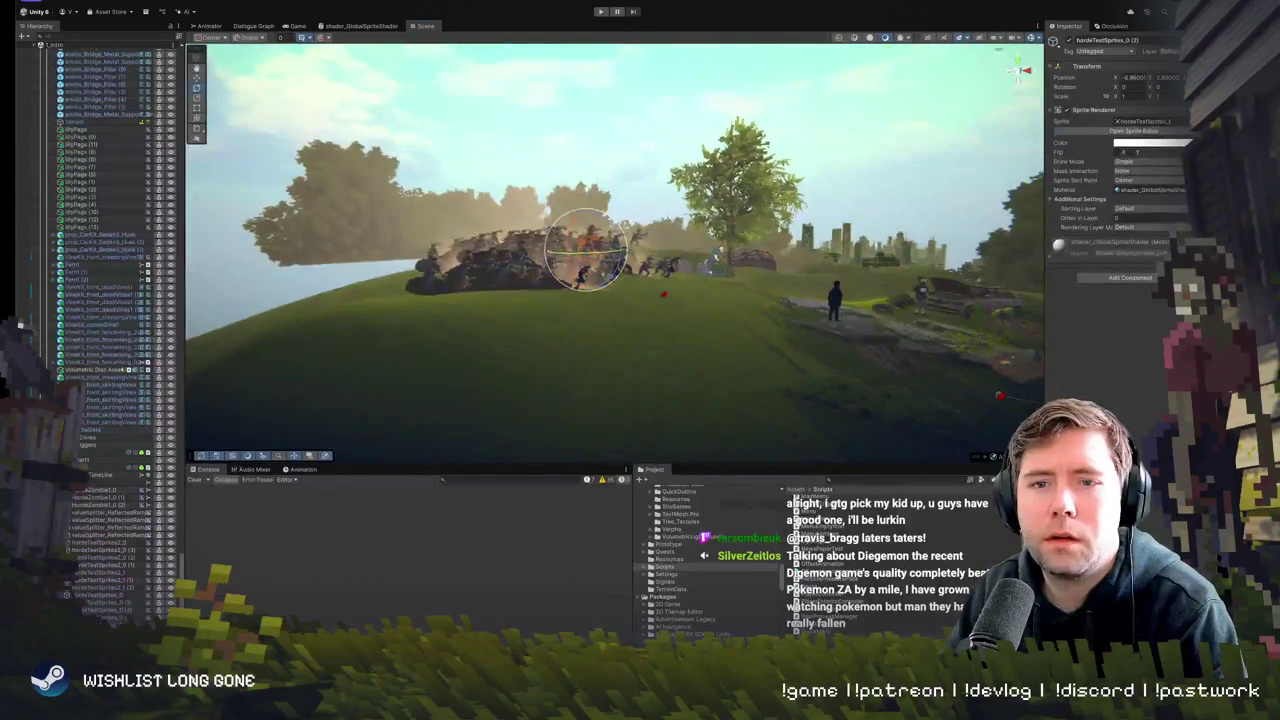
pyautogui.click(90, 459)
pyautogui.press('f')
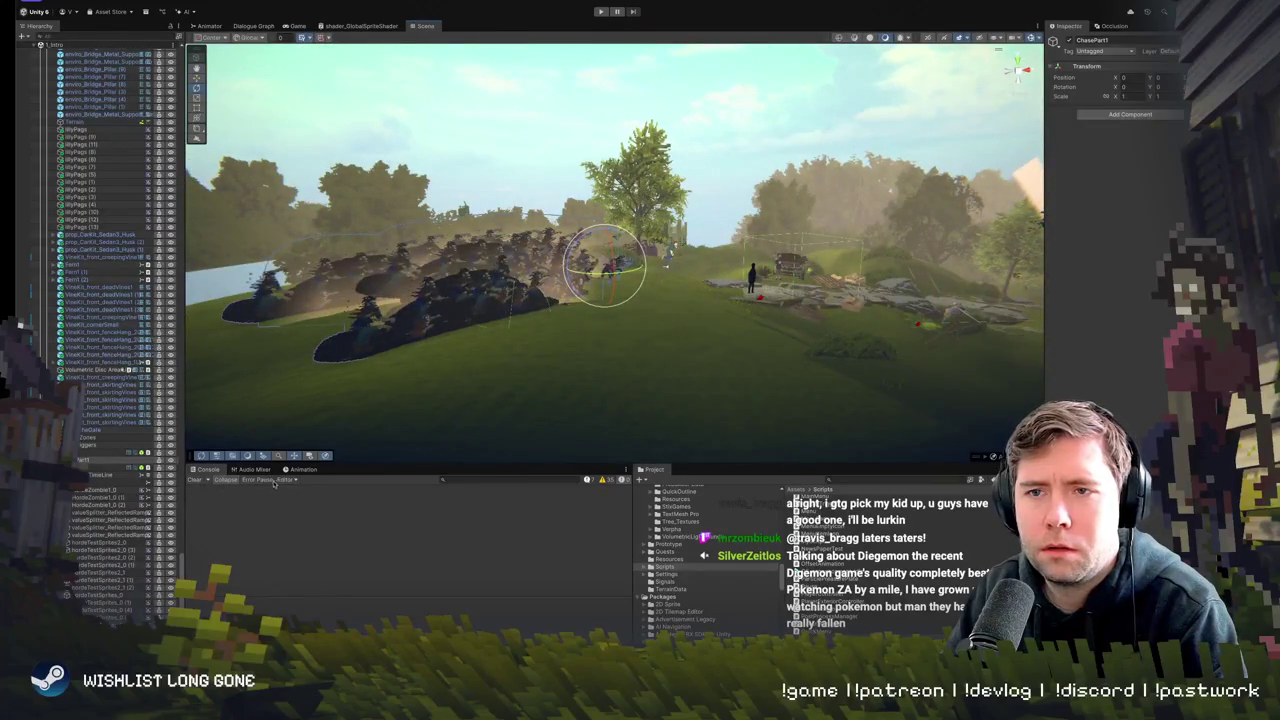
# - Open the Timeline window from Sequencing and dock it beside the Animation panel at the bottom
pyautogui.click(302, 469)
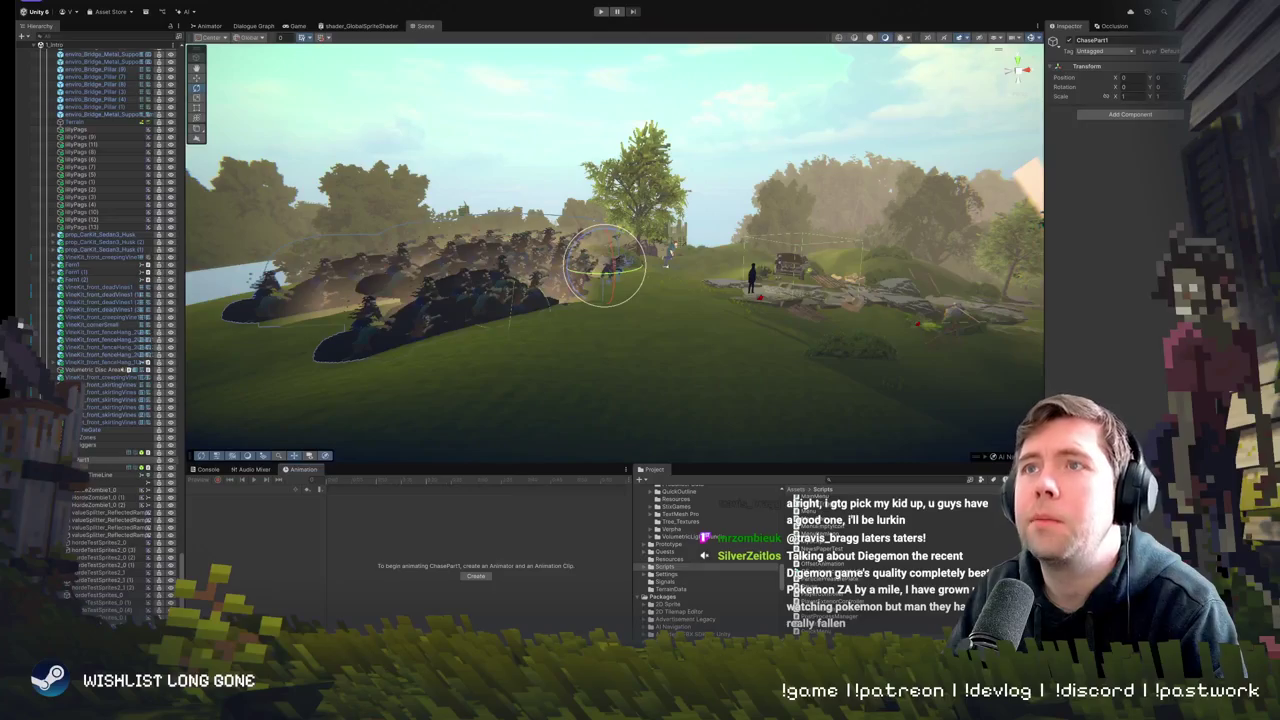
pyautogui.click(372, 1)
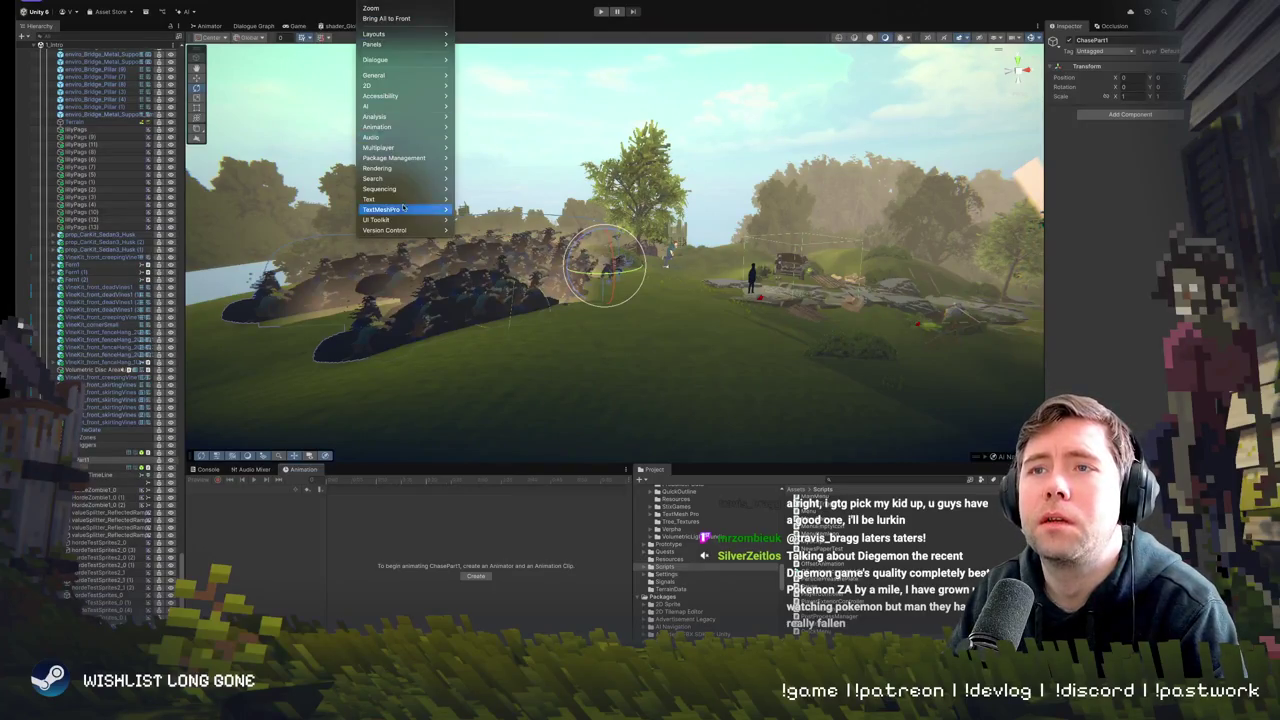
pyautogui.moveTo(404, 188)
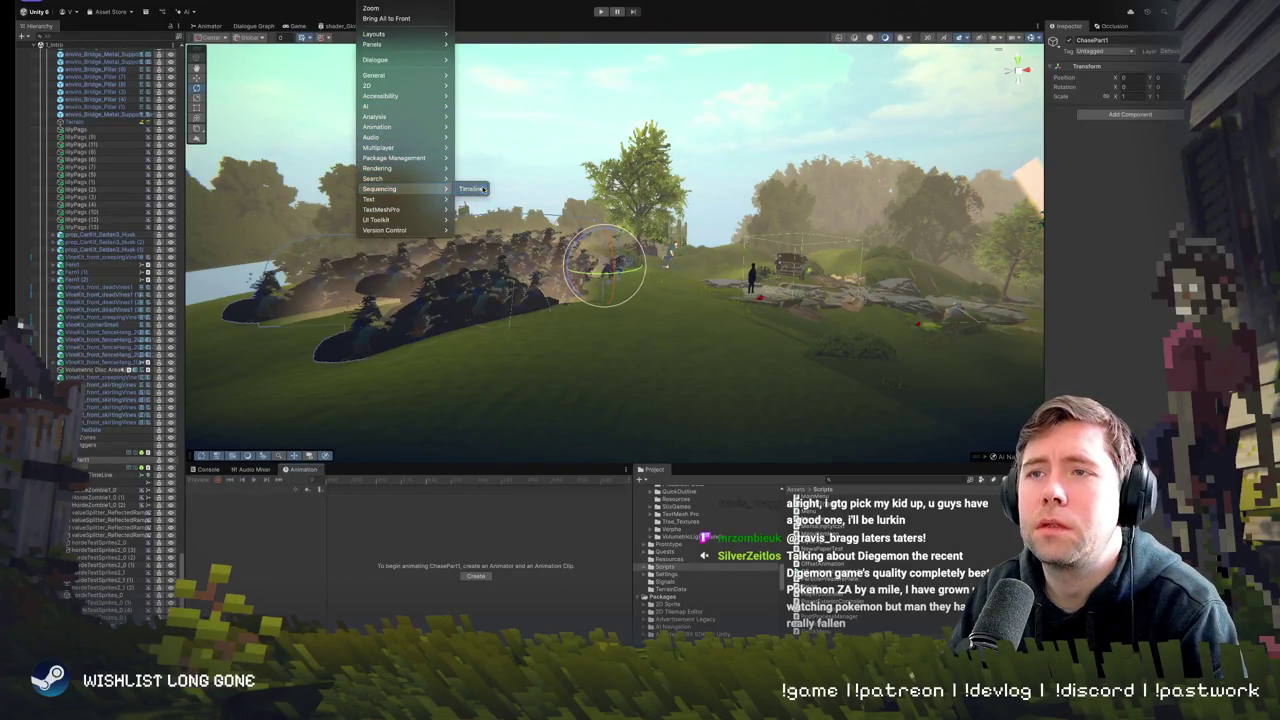
pyautogui.click(470, 189)
pyautogui.moveTo(450, 20); pyautogui.dragTo(494, 480)
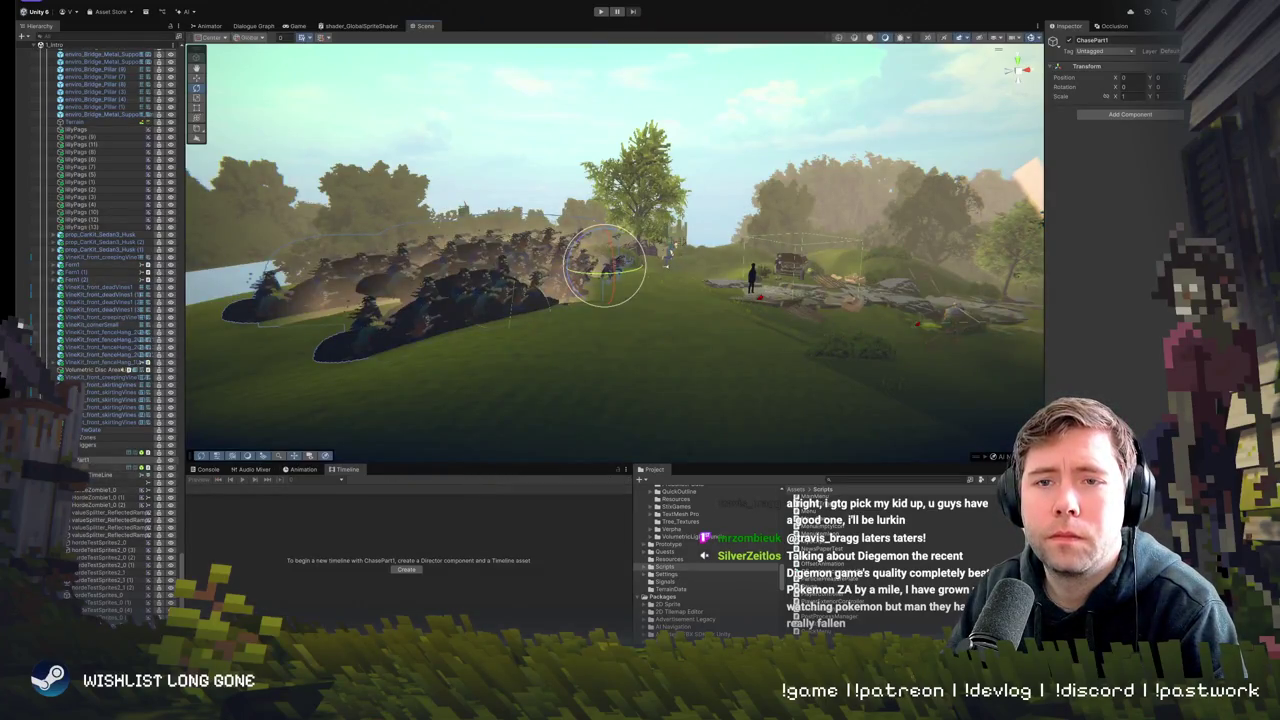
# - Load ChasePT1TimeLine, scrub the chase preview, and frame the bound truck greybox object
pyautogui.click(110, 467)
pyautogui.doubleClick(100, 474)
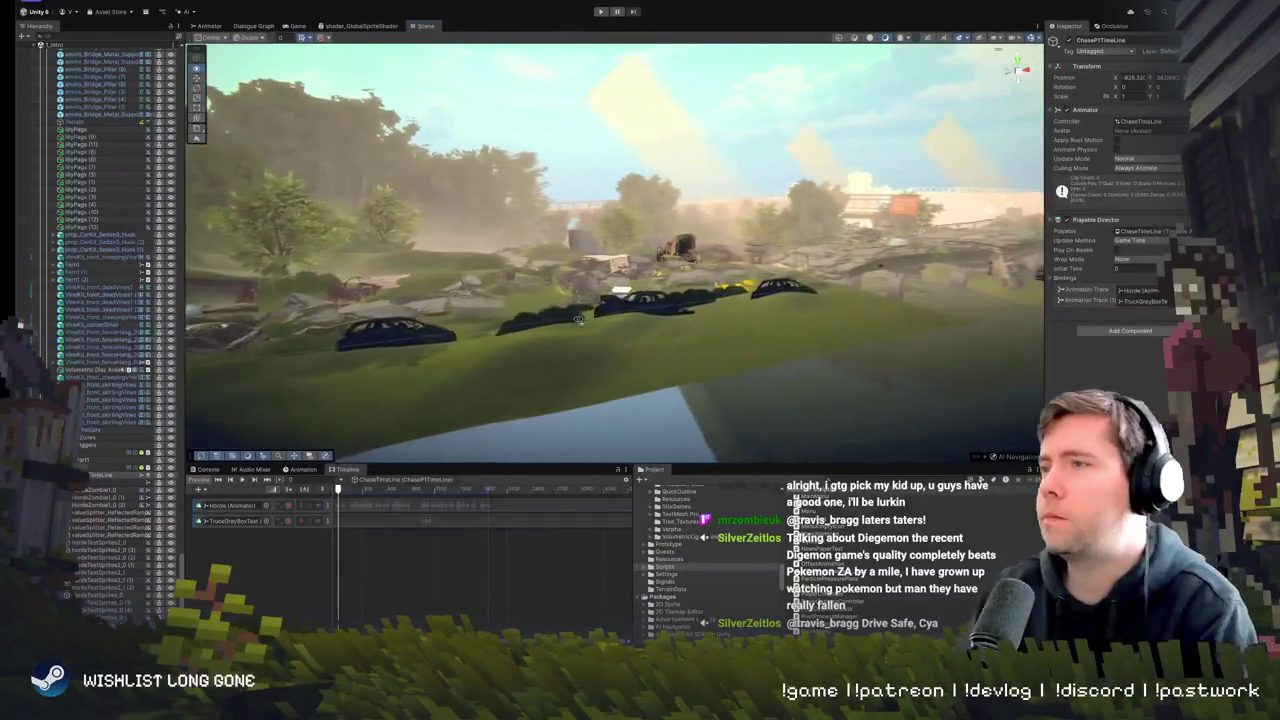
pyautogui.moveTo(343, 497)
pyautogui.mouseDown()
pyautogui.moveTo(480, 488)
pyautogui.moveTo(418, 488)
pyautogui.mouseUp()
pyautogui.click(235, 521)
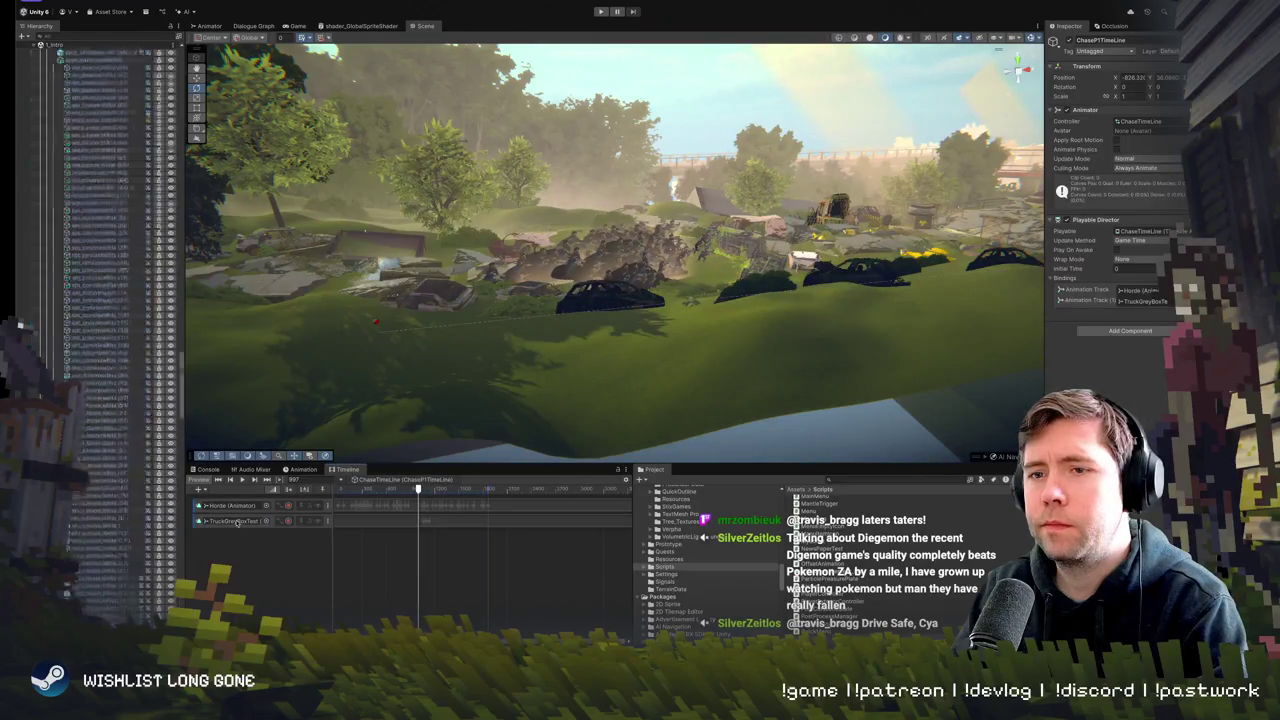
pyautogui.click(93, 52)
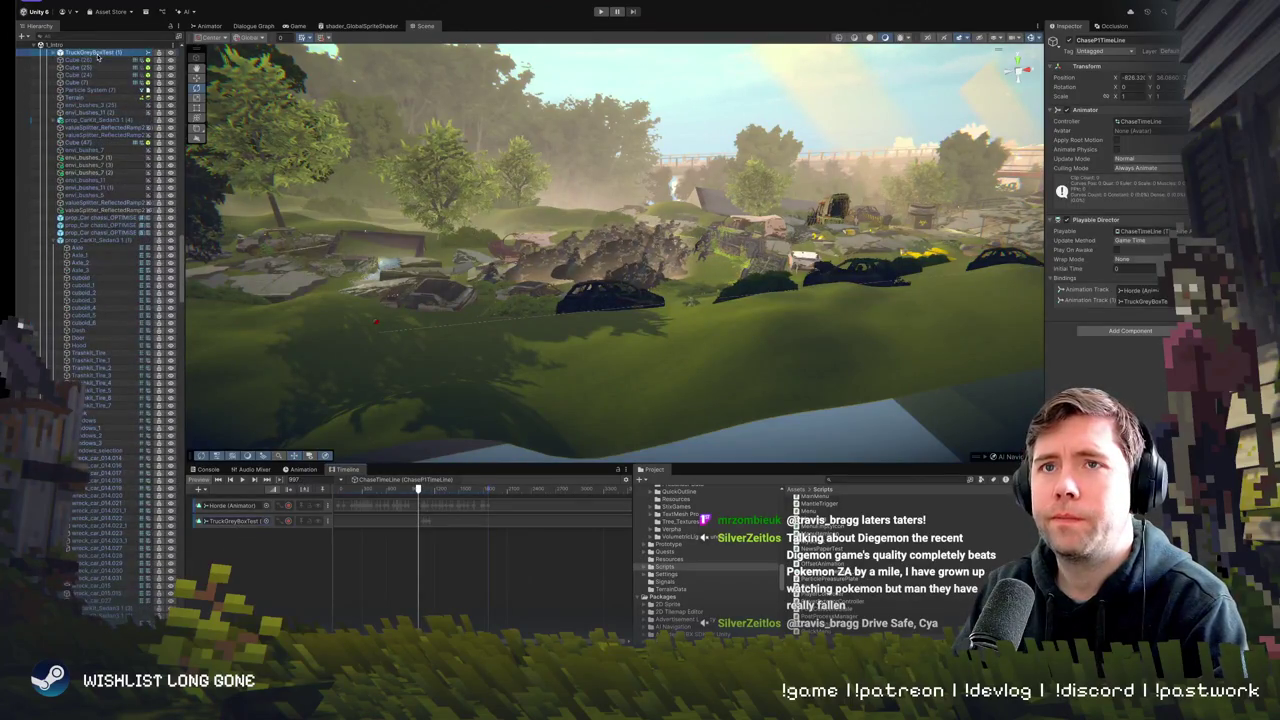
pyautogui.press('f')
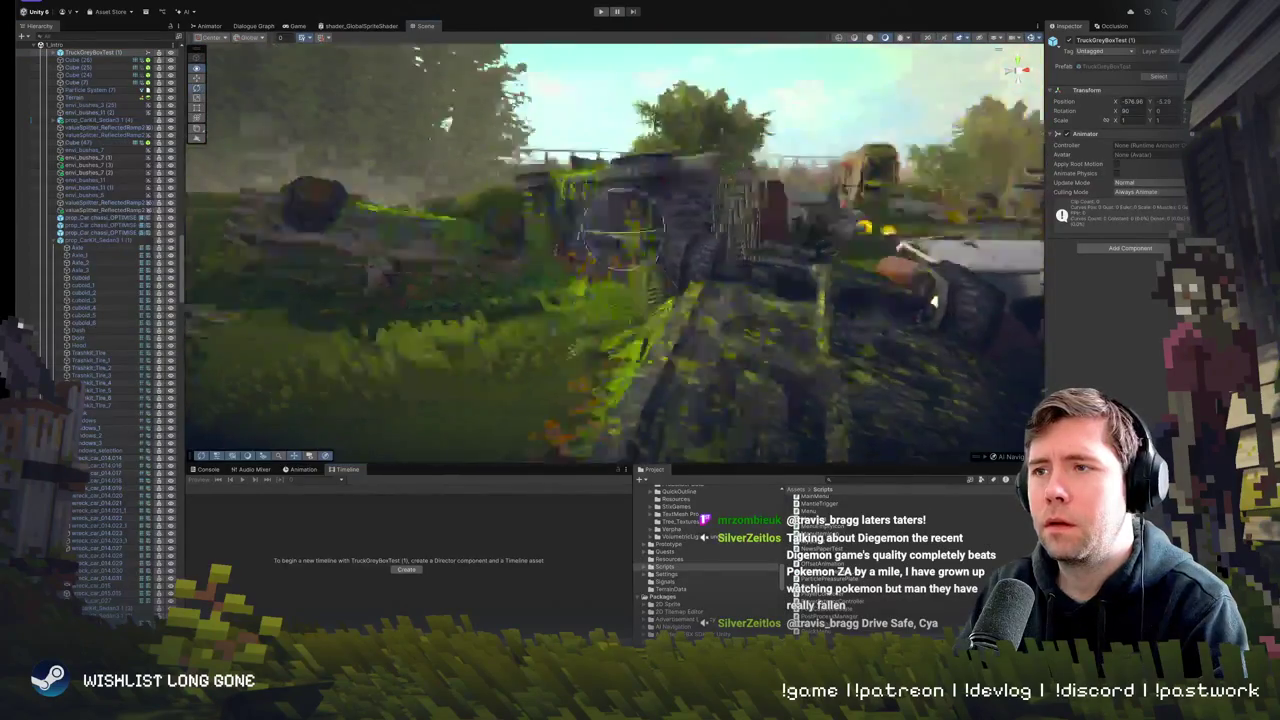
pyautogui.moveTo(561, 300)
pyautogui.mouseDown()
pyautogui.moveTo(547, 340)
pyautogui.moveTo(607, 236)
pyautogui.mouseUp()
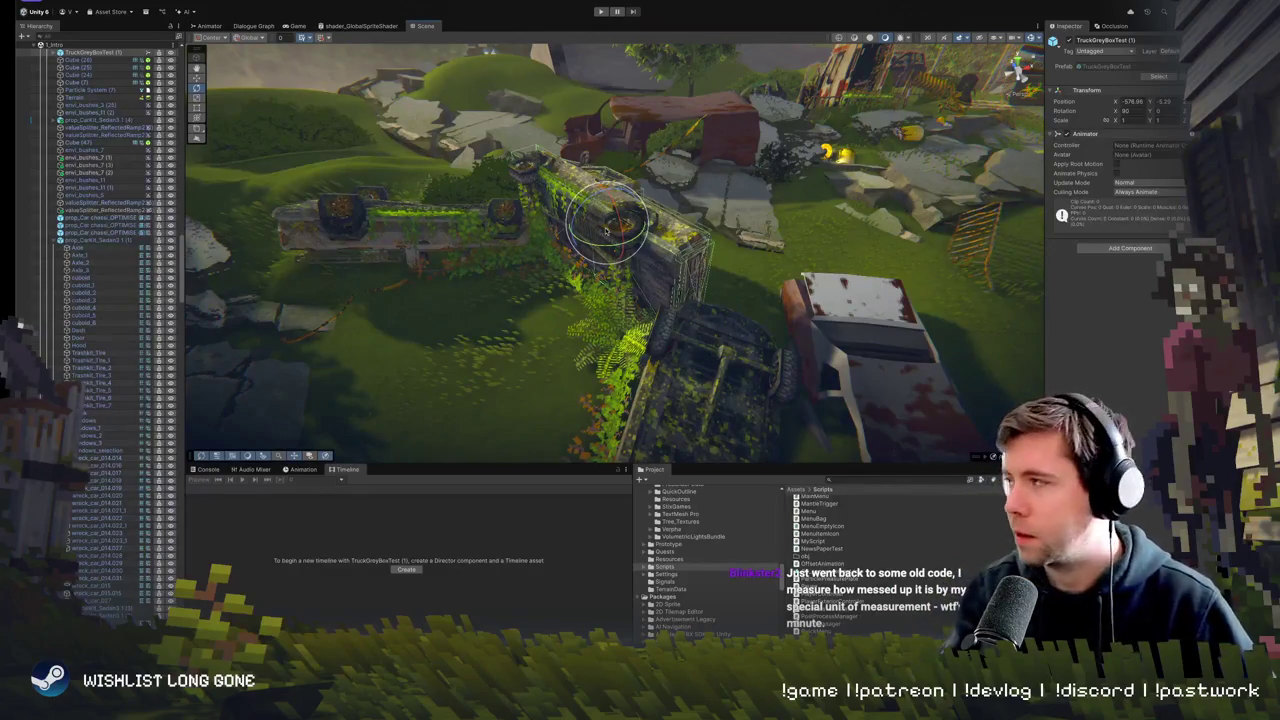
pyautogui.press('w')
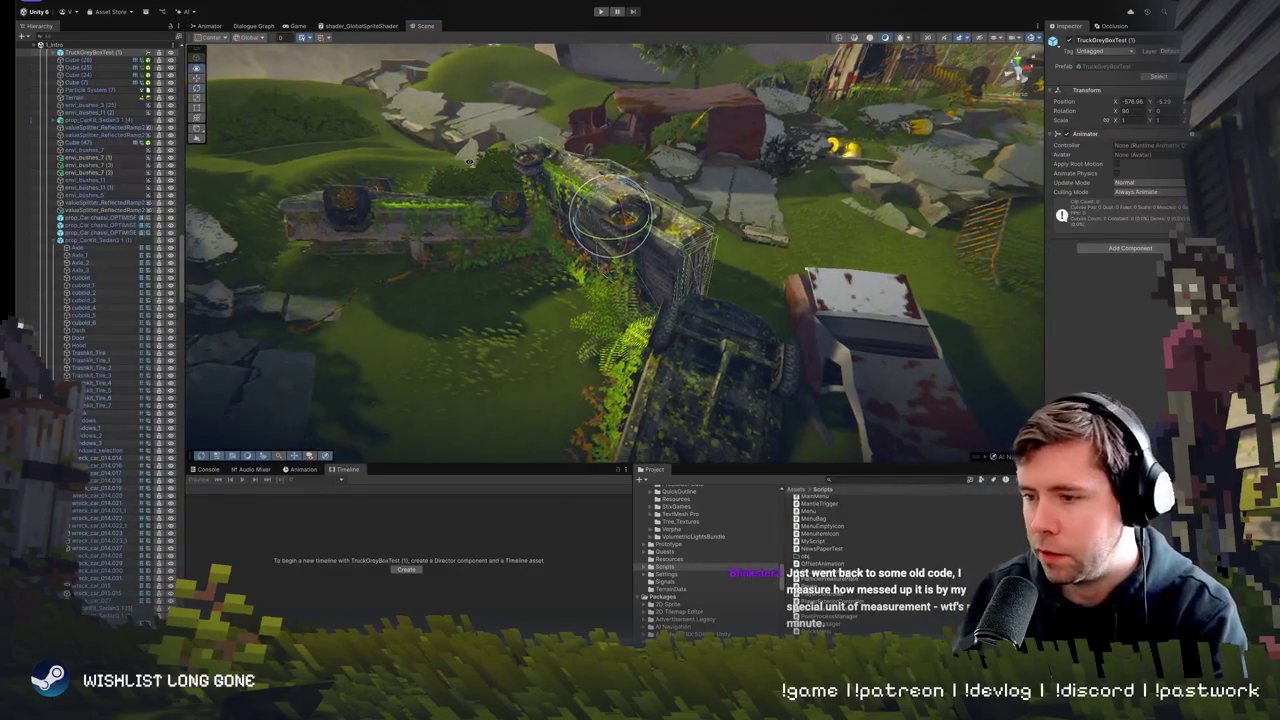
pyautogui.press('w')
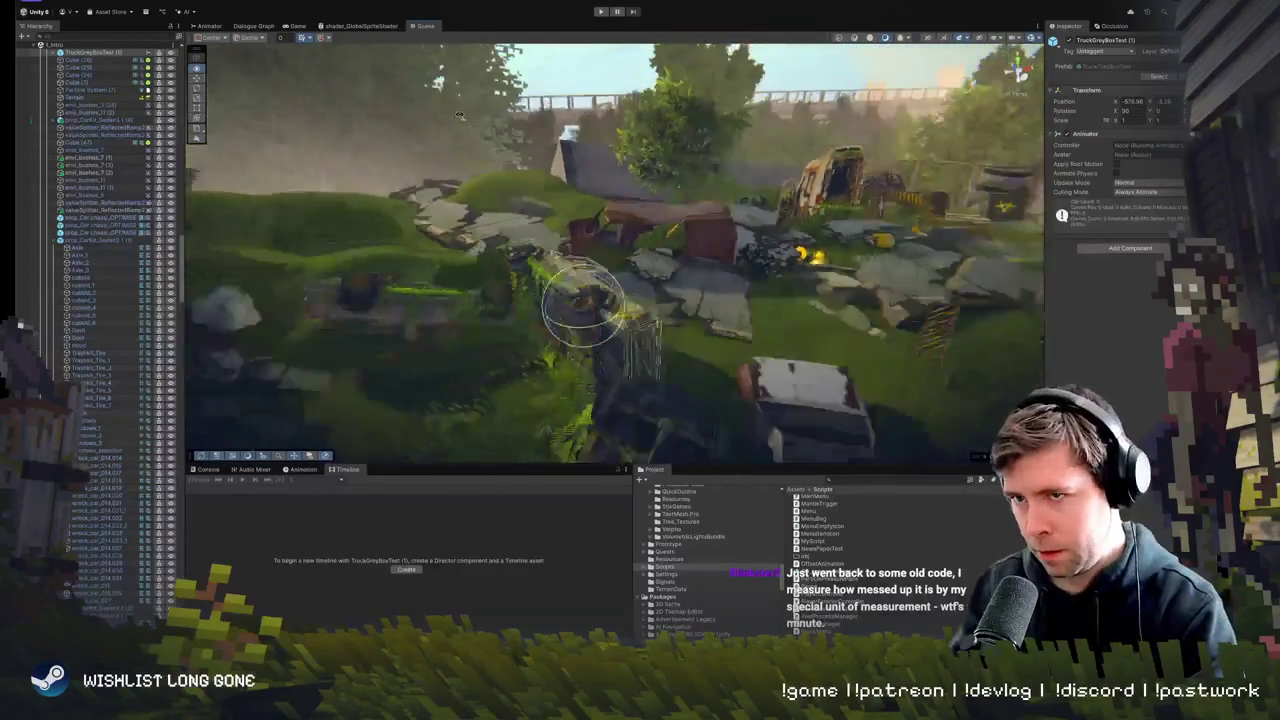
pyautogui.press('s')
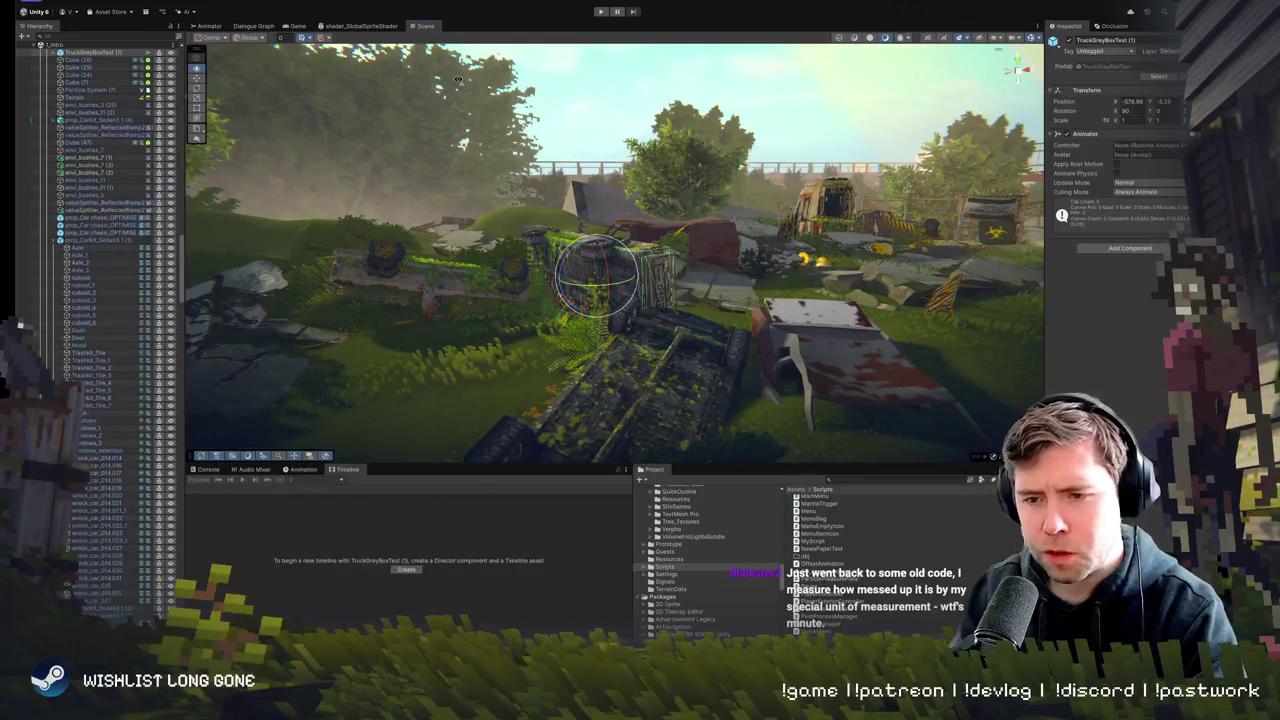
pyautogui.press('d')
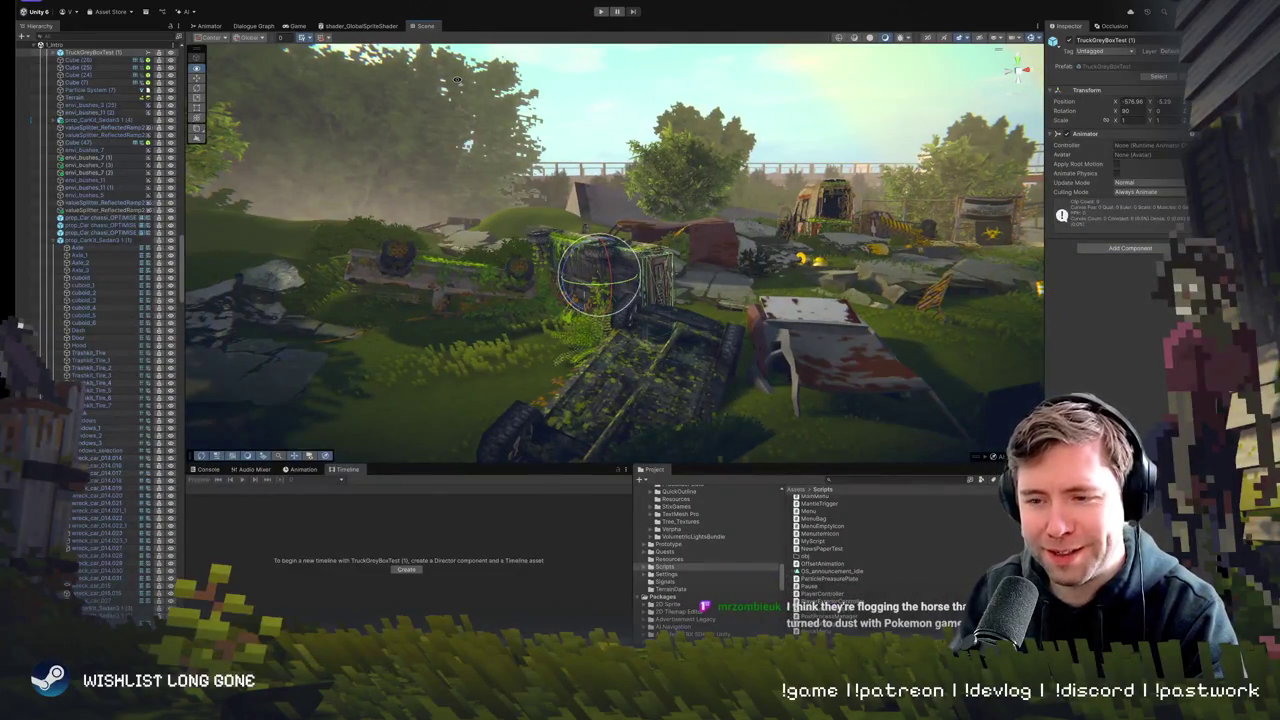
pyautogui.press('w')
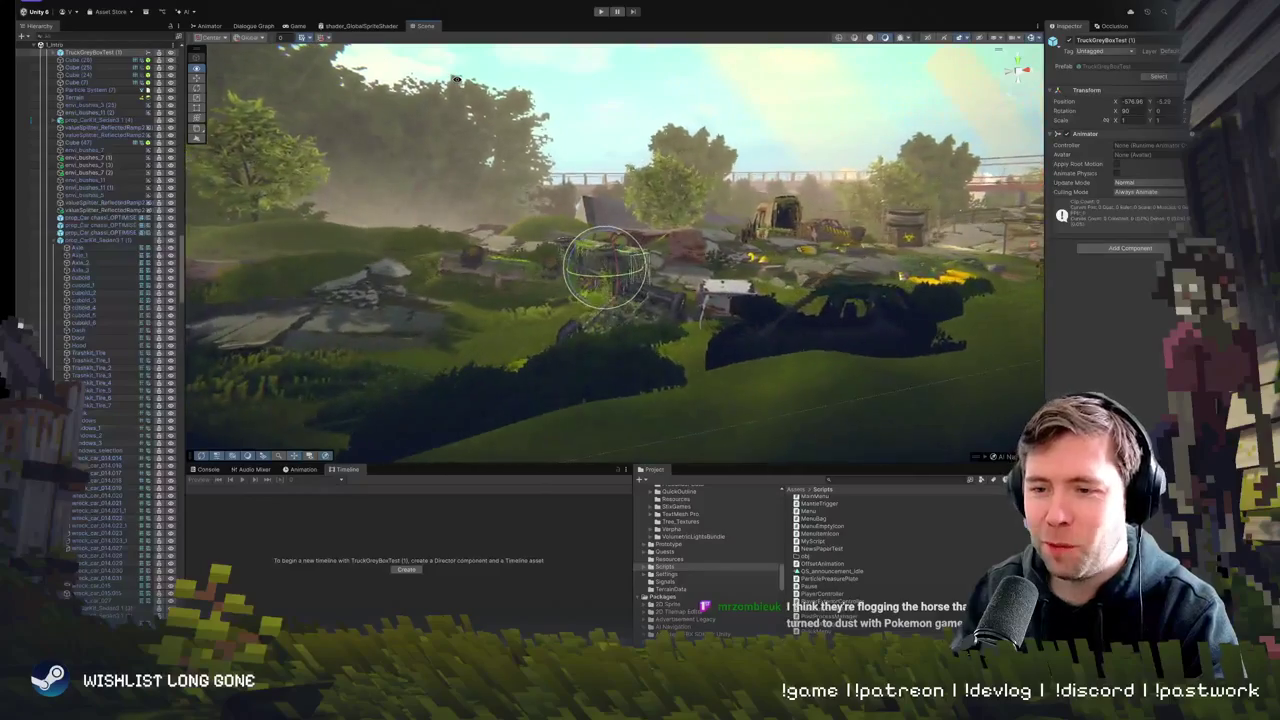
pyautogui.press('w')
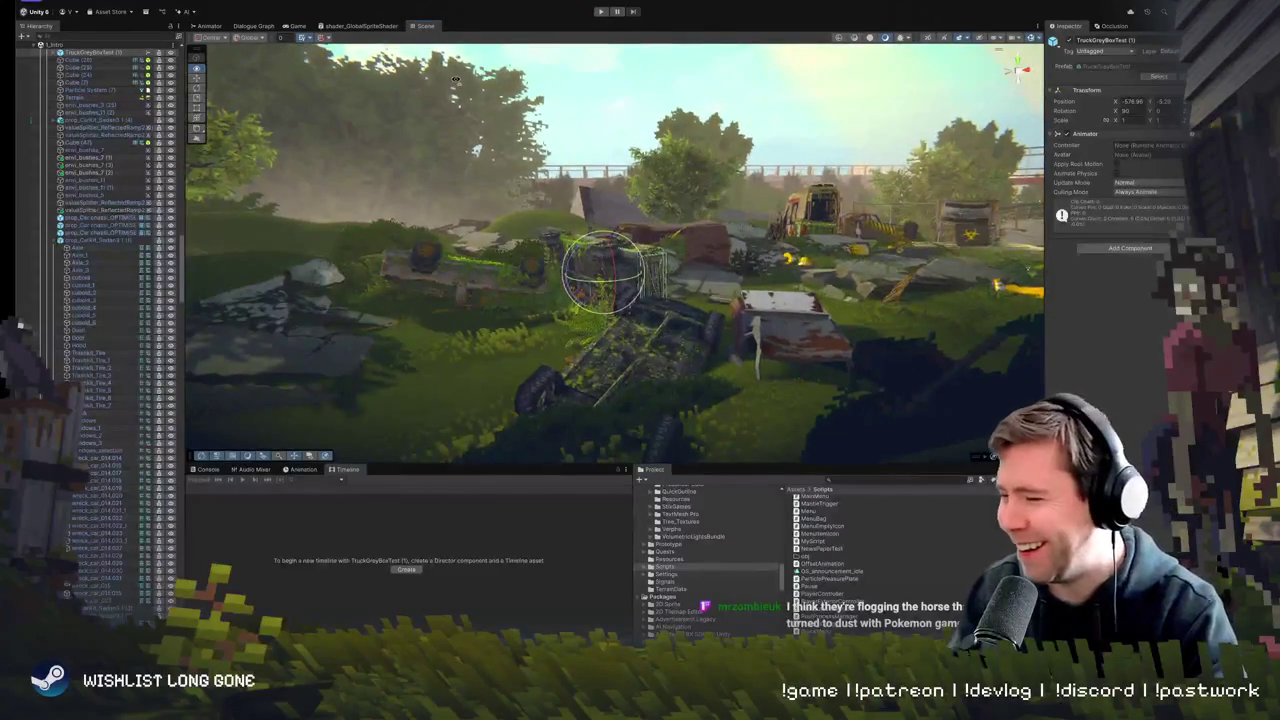
pyautogui.press('w')
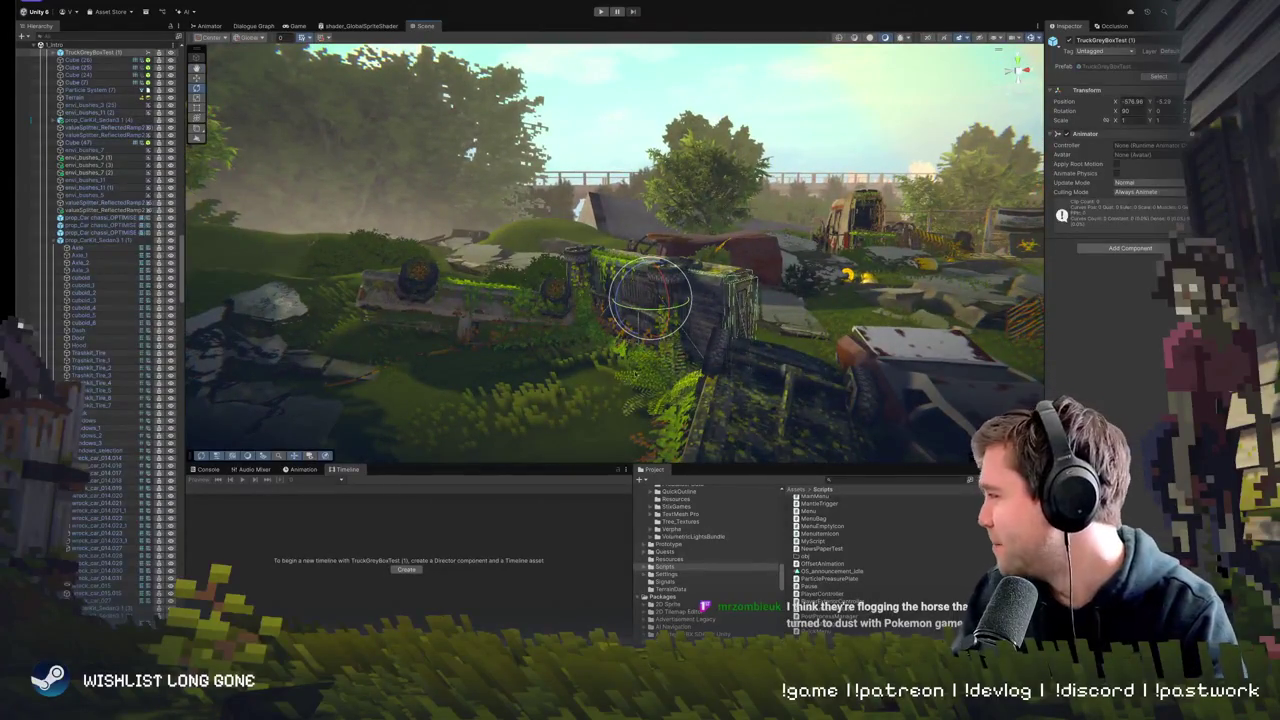
pyautogui.press('w')
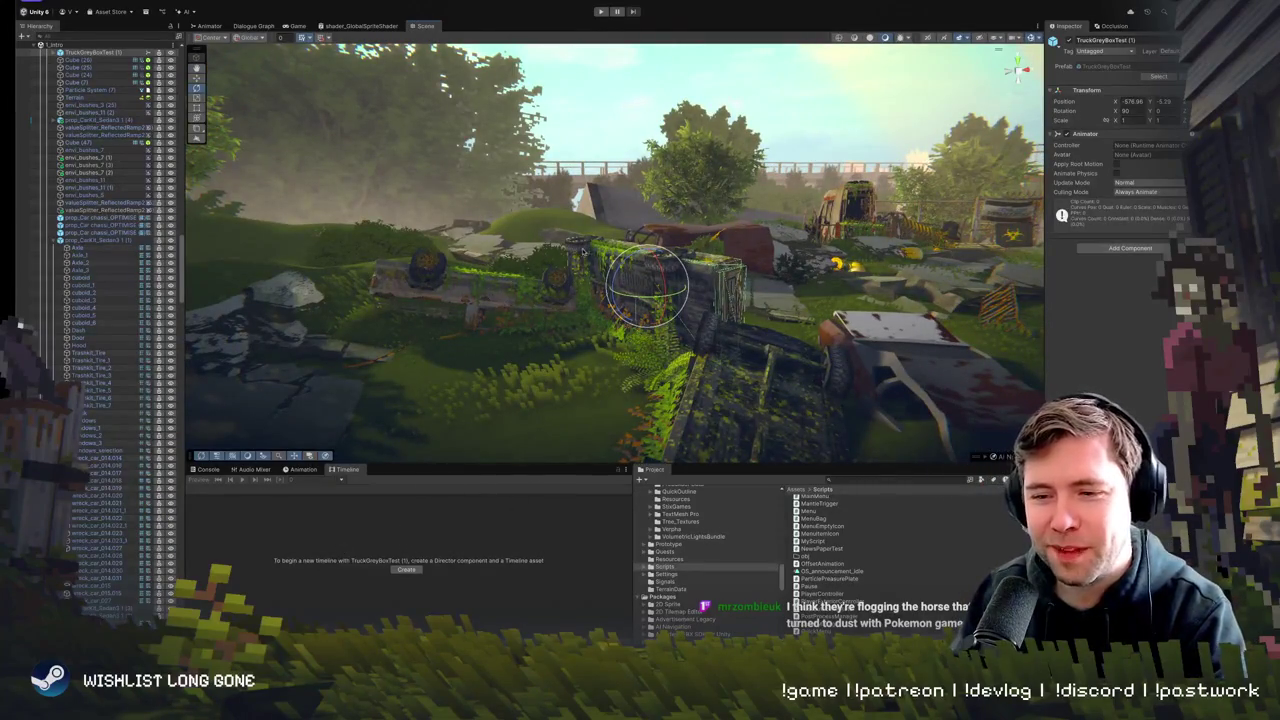
pyautogui.press('w')
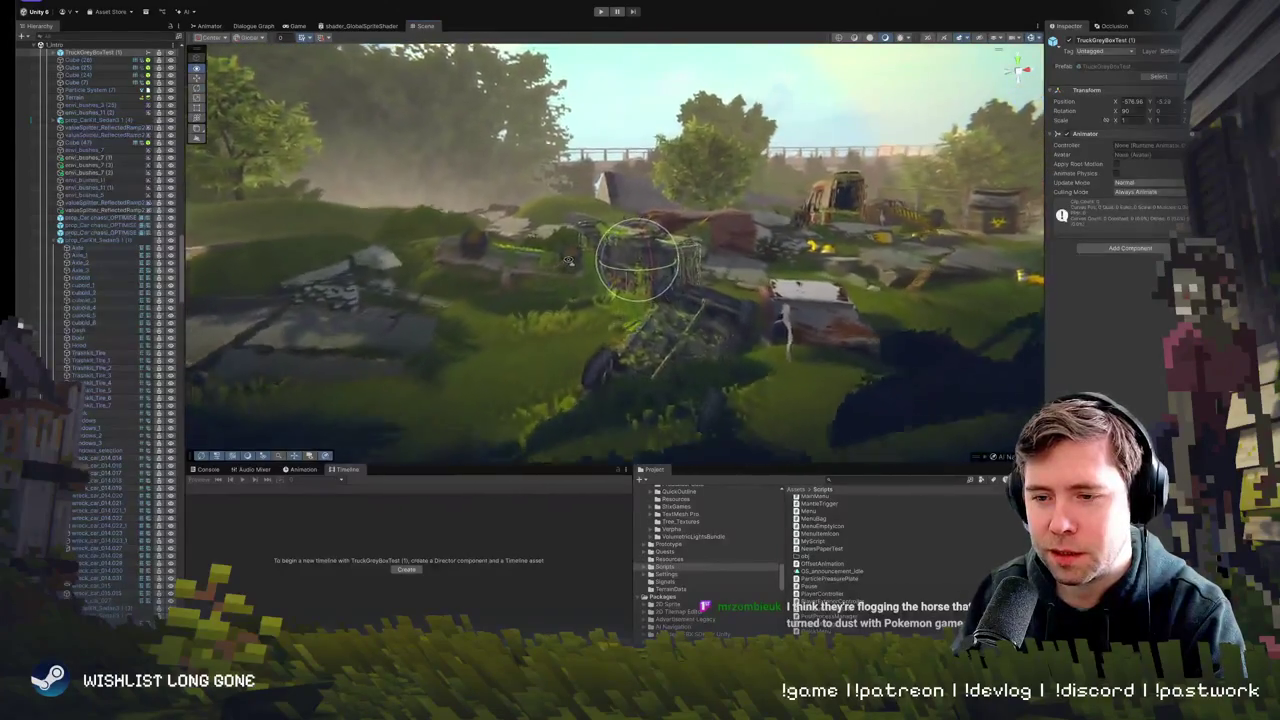
pyautogui.press('w')
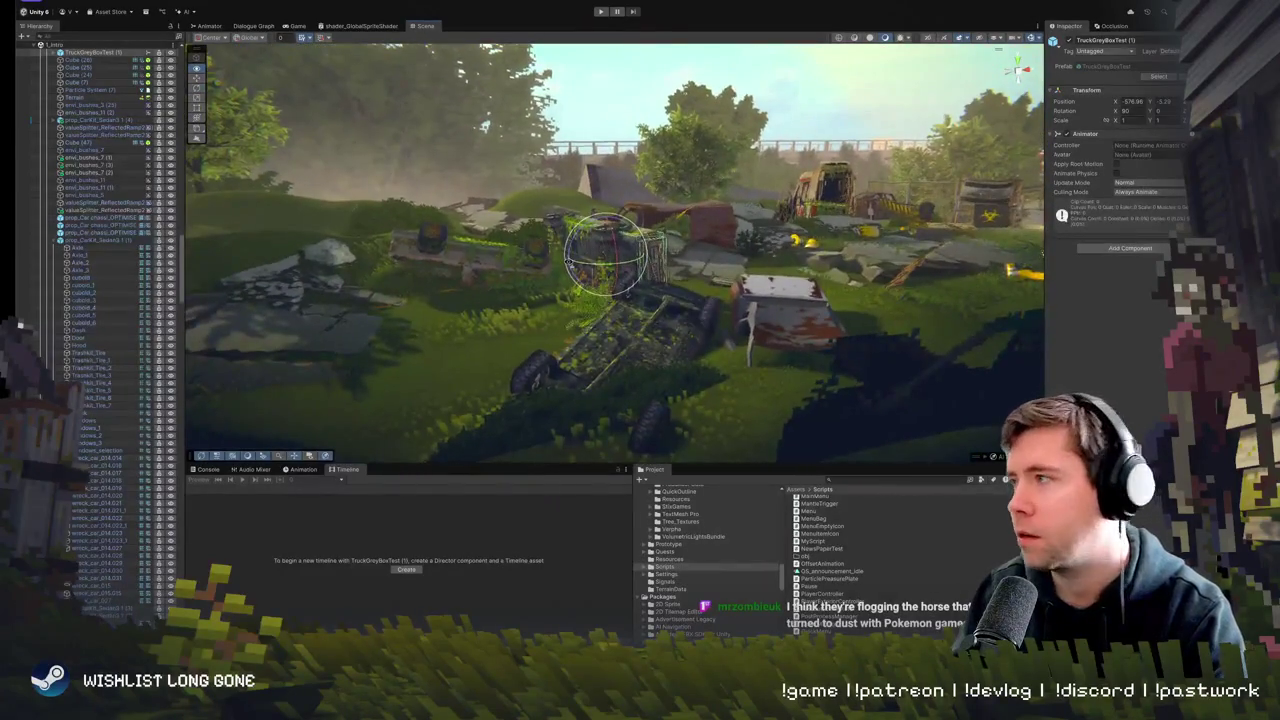
pyautogui.press('w')
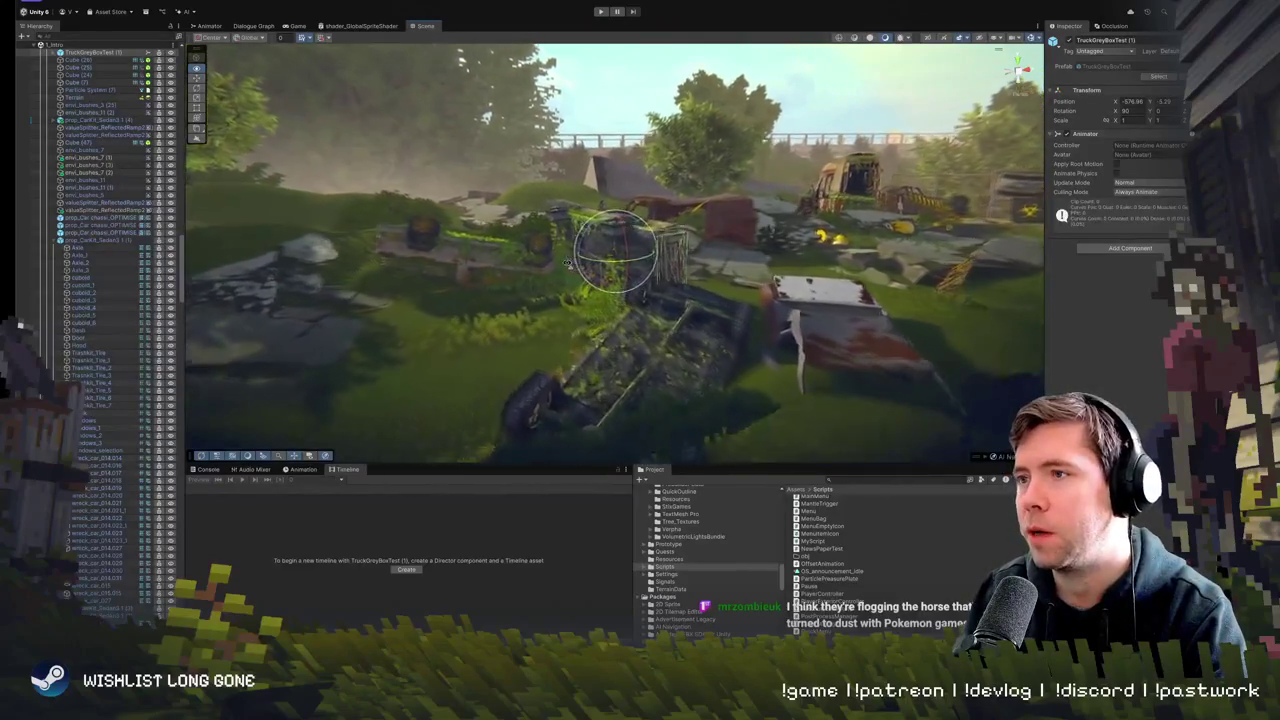
pyautogui.press('w')
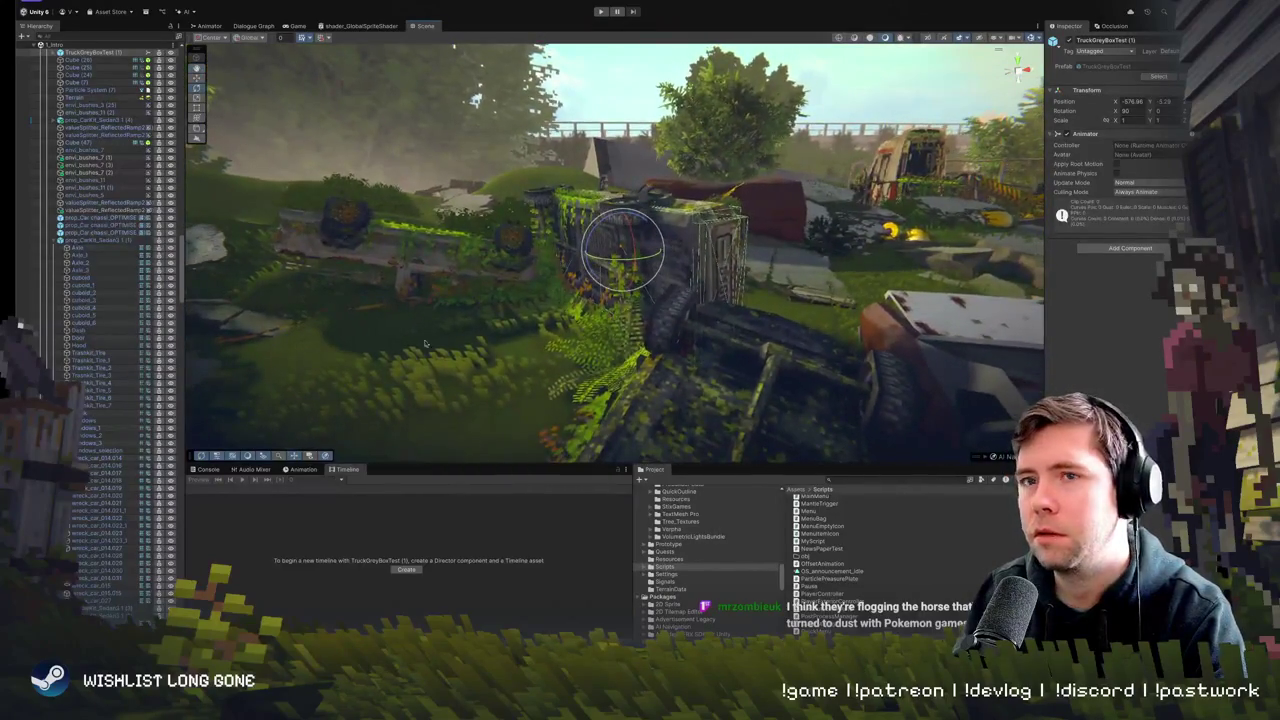
pyautogui.scroll(5, 116, 570)
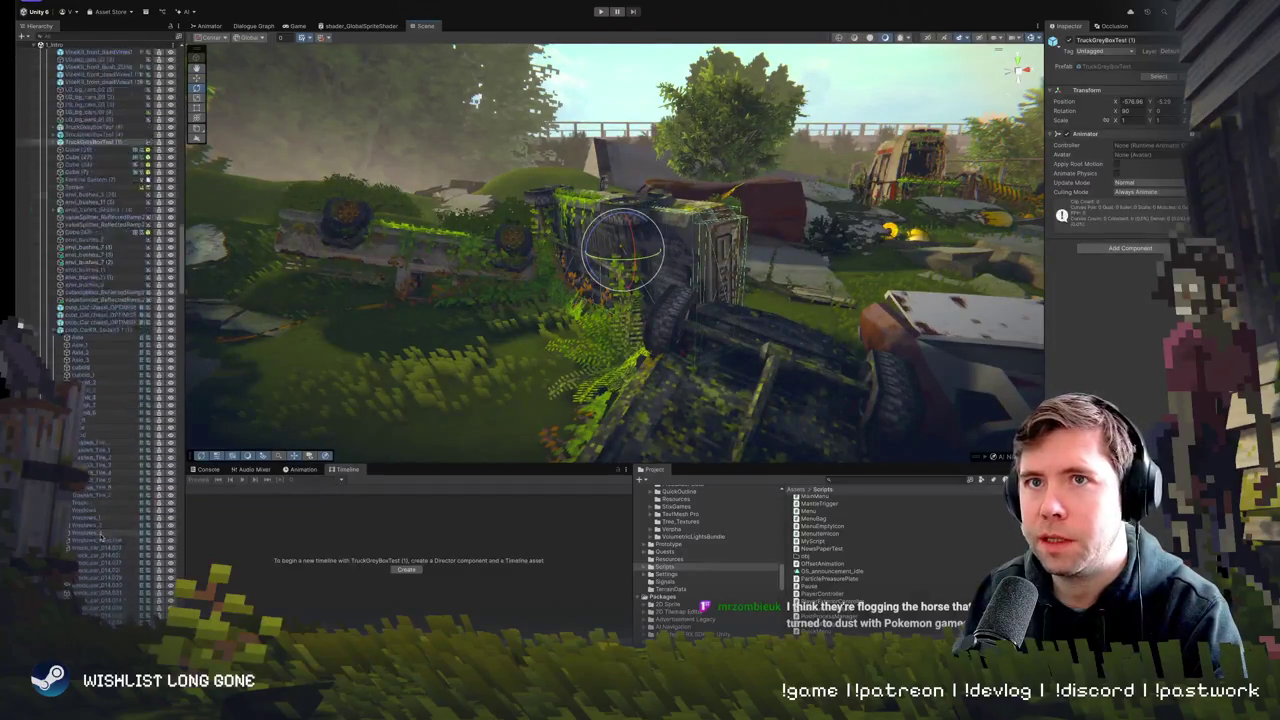
pyautogui.click(114, 201)
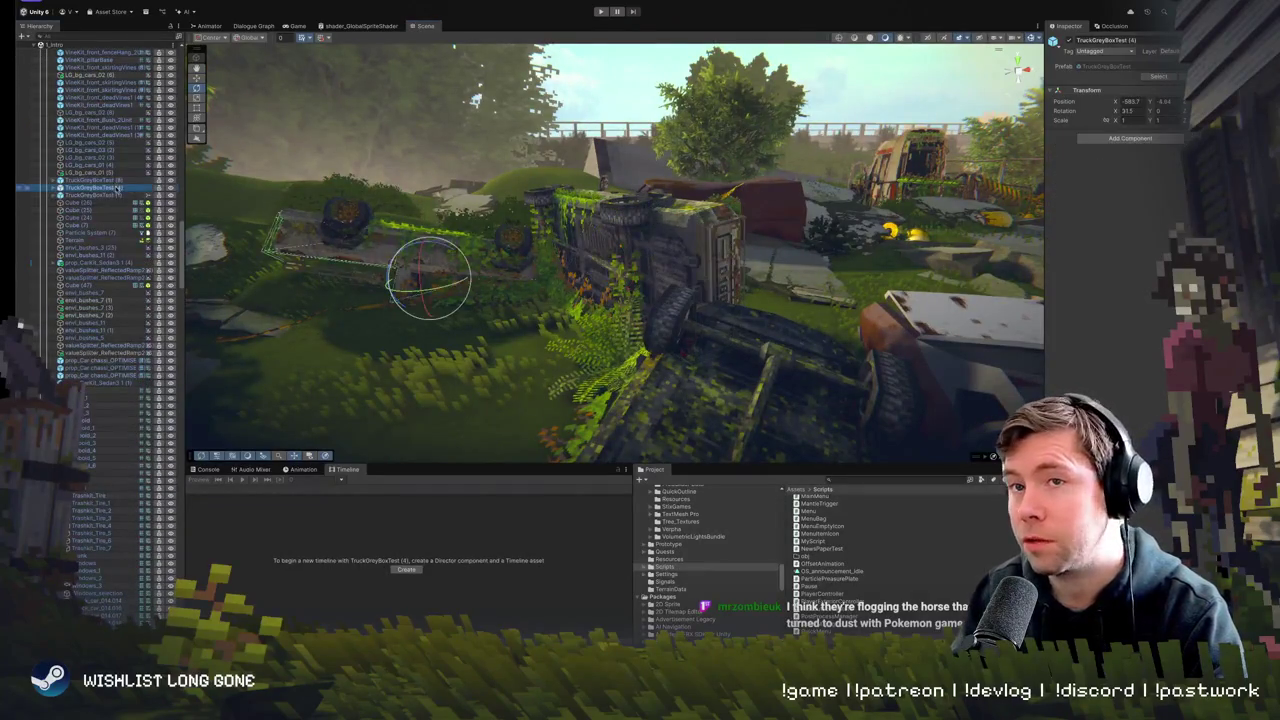
# - Orbit the Scene view around the overturned truck, moving closer and then higher
pyautogui.doubleClick(118, 194)
pyautogui.moveTo(500, 250); pyautogui.dragTo(590, 243)
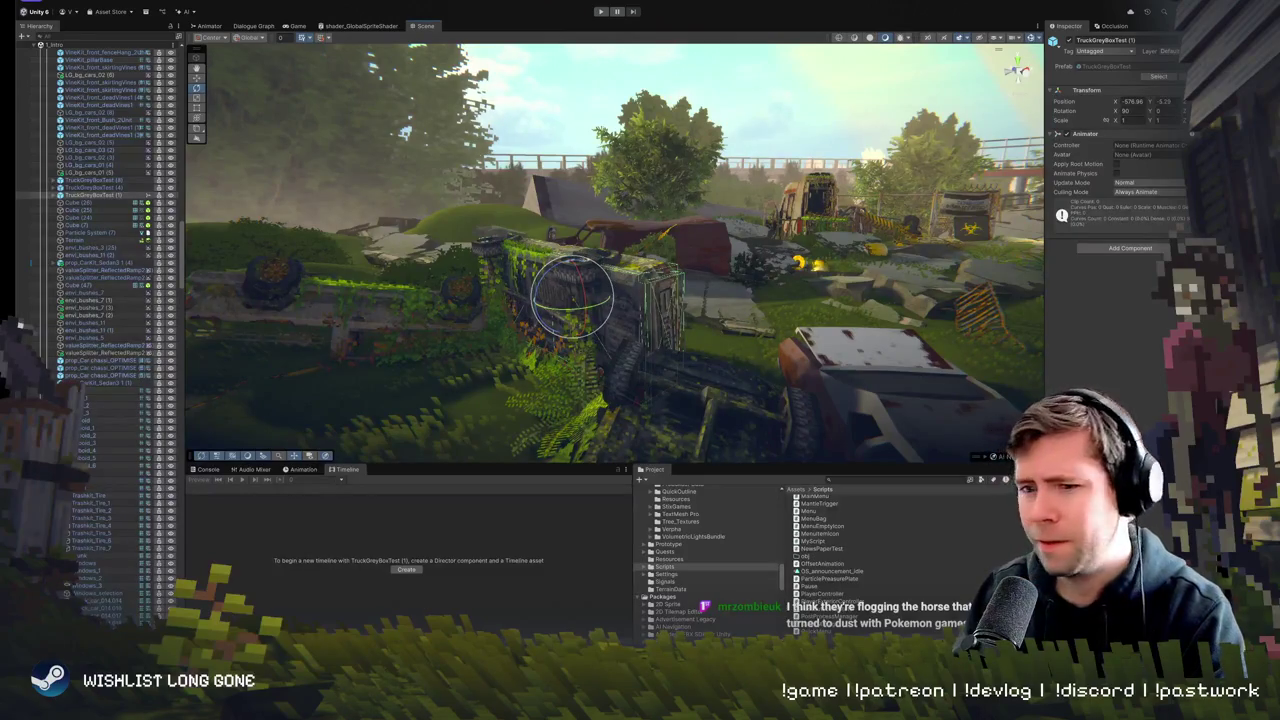
pyautogui.moveTo(600, 330); pyautogui.dragTo(621, 325)
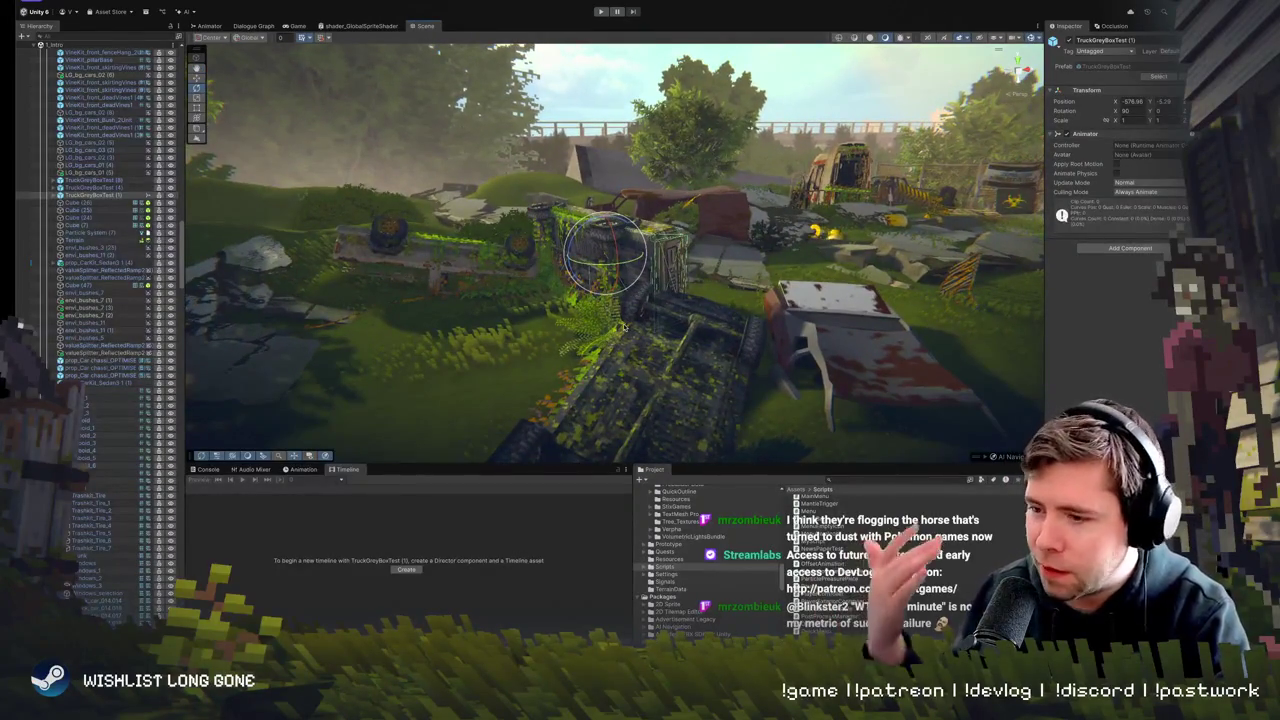
pyautogui.moveTo(665, 305)
pyautogui.mouseDown()
pyautogui.moveTo(639, 322)
pyautogui.moveTo(648, 300)
pyautogui.moveTo(628, 286)
pyautogui.mouseUp()
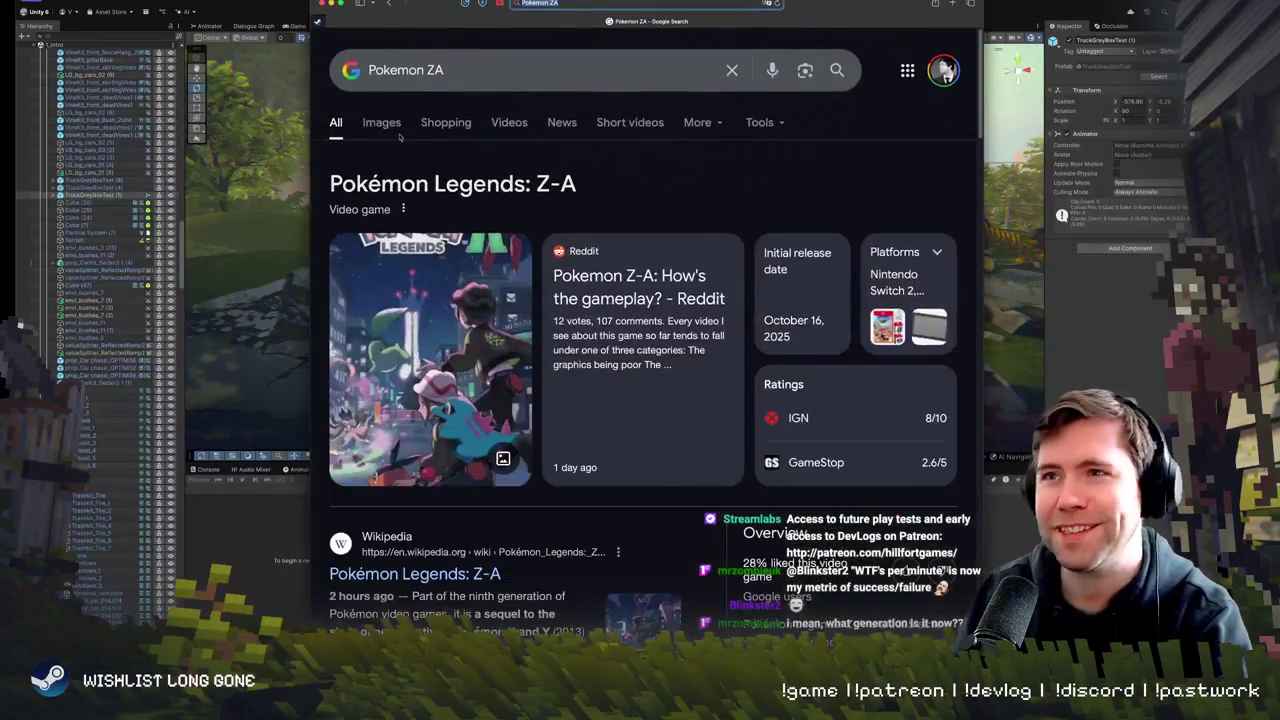
# - Browse Pokemon ZA image results, previewing the Washington Post, Legends: Z-A and Kotaku images
pyautogui.click(382, 123)
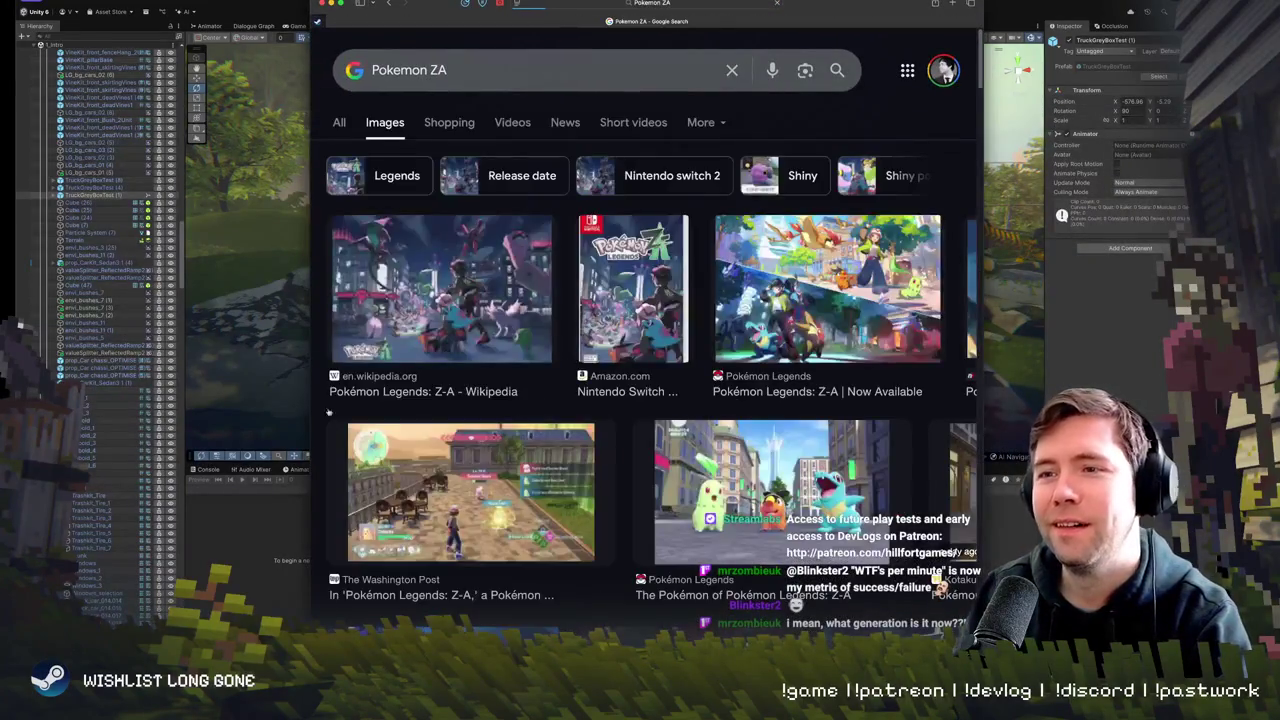
pyautogui.click(470, 490)
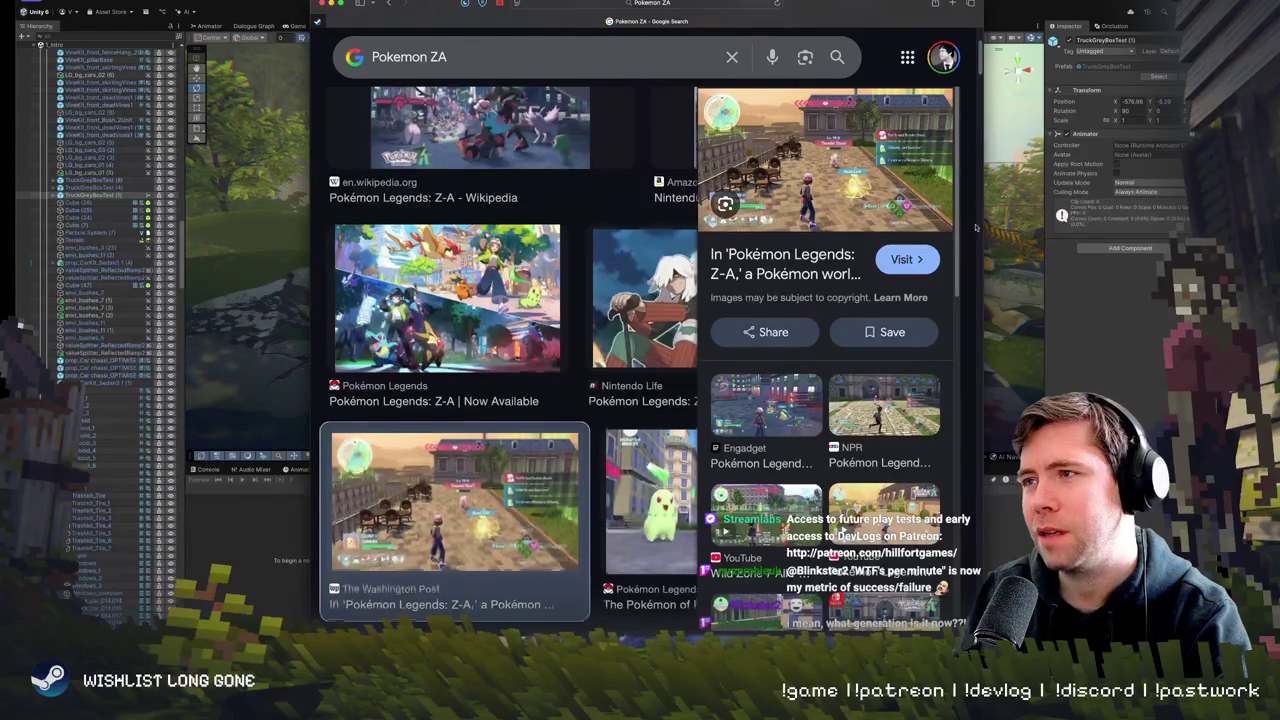
pyautogui.moveTo(984, 224); pyautogui.dragTo(1190, 224)
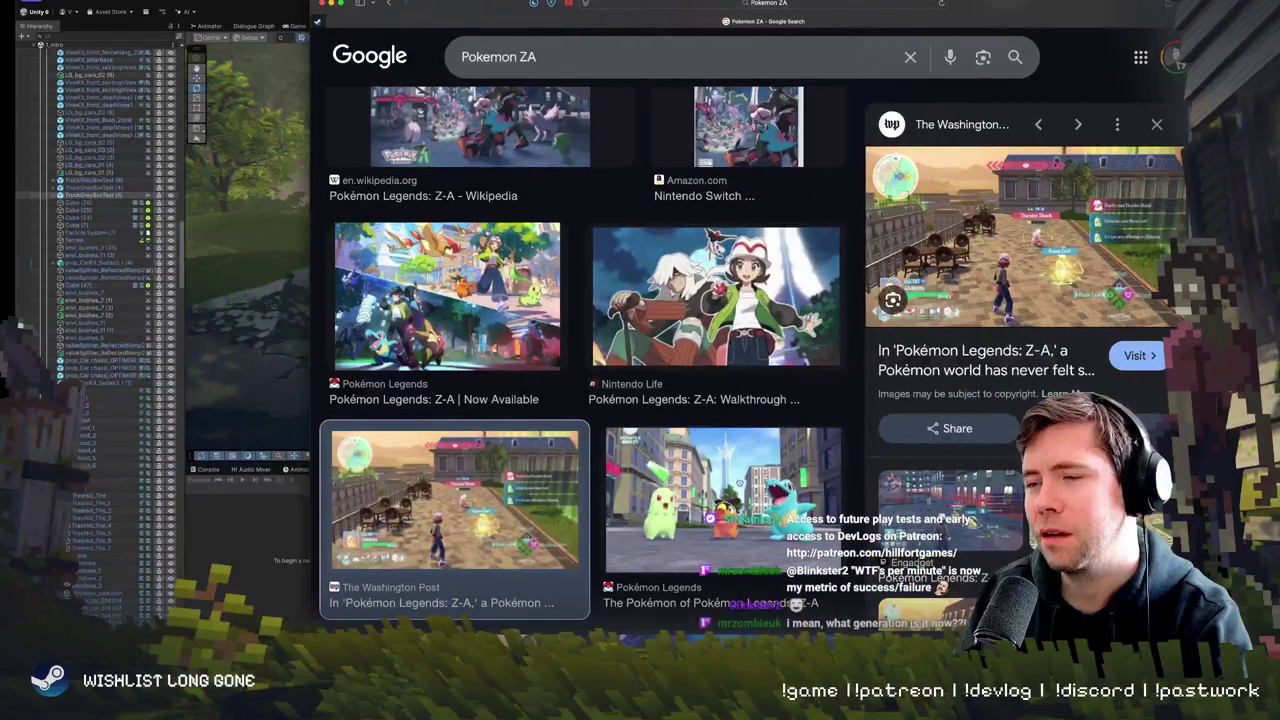
pyautogui.click(830, 505)
pyautogui.scroll(-3, 832, 400)
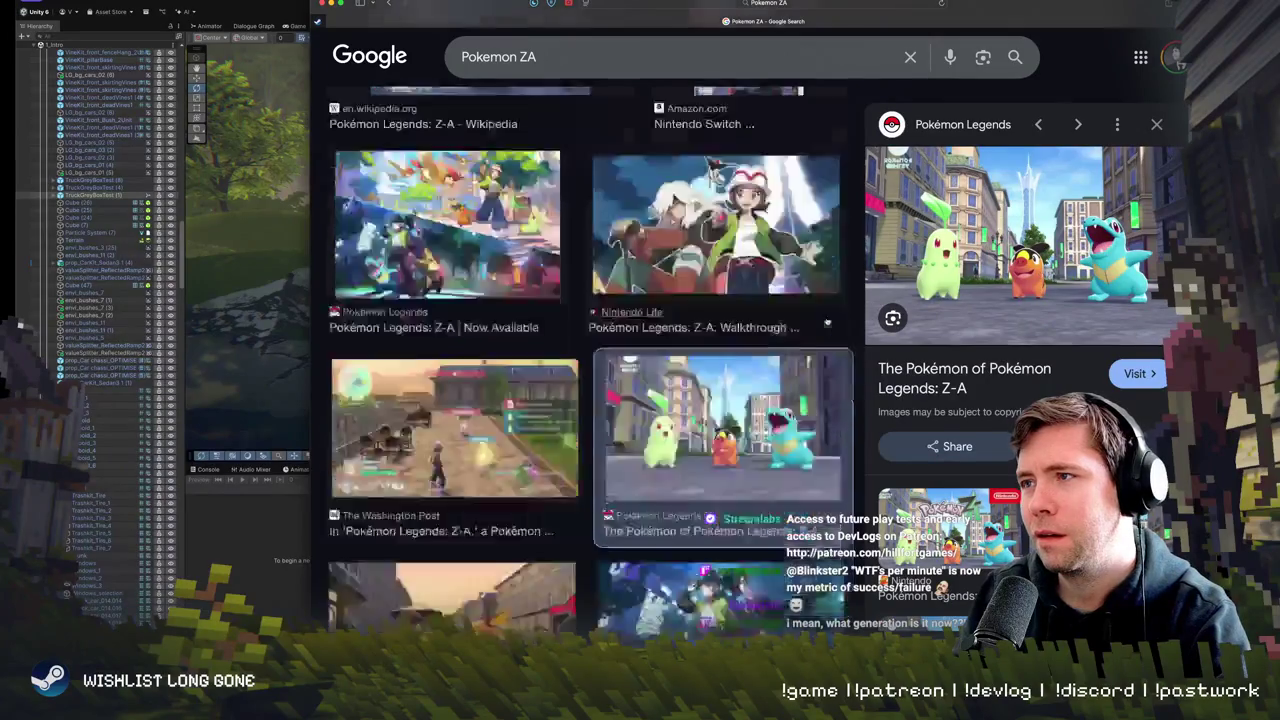
pyautogui.click(475, 480)
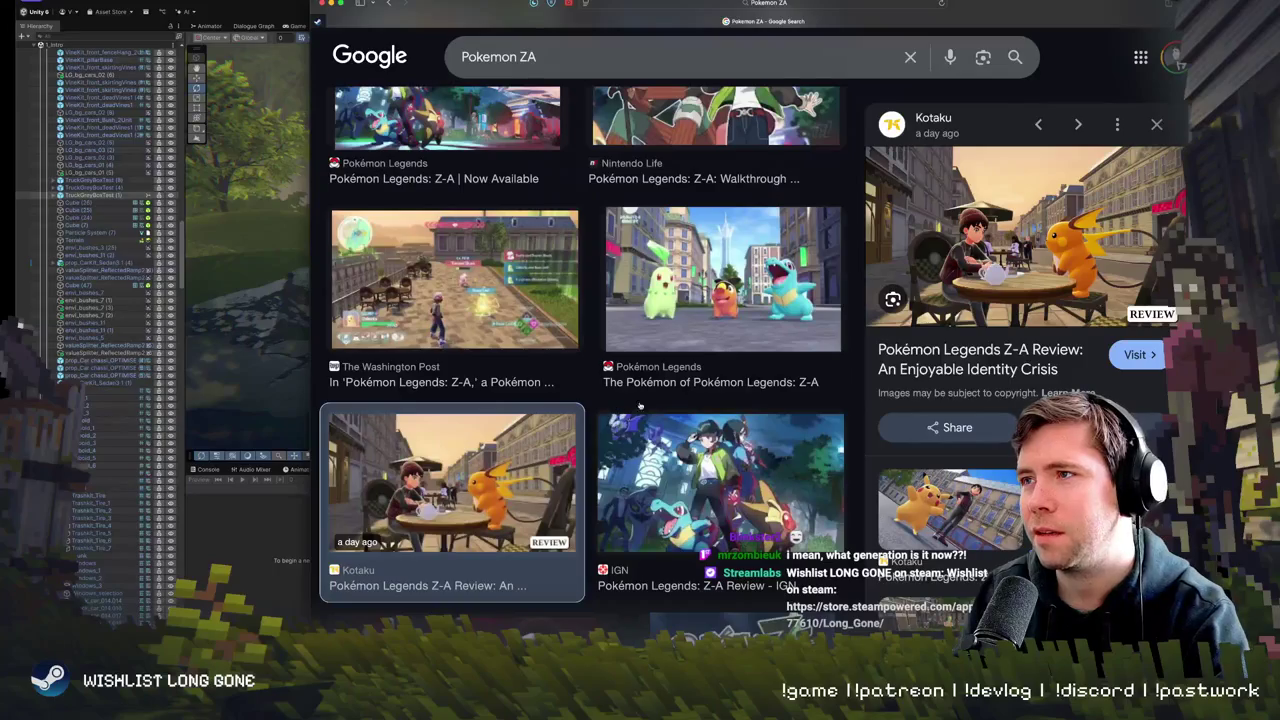
pyautogui.scroll(-2, 588, 470)
pyautogui.scroll(-5, 588, 470)
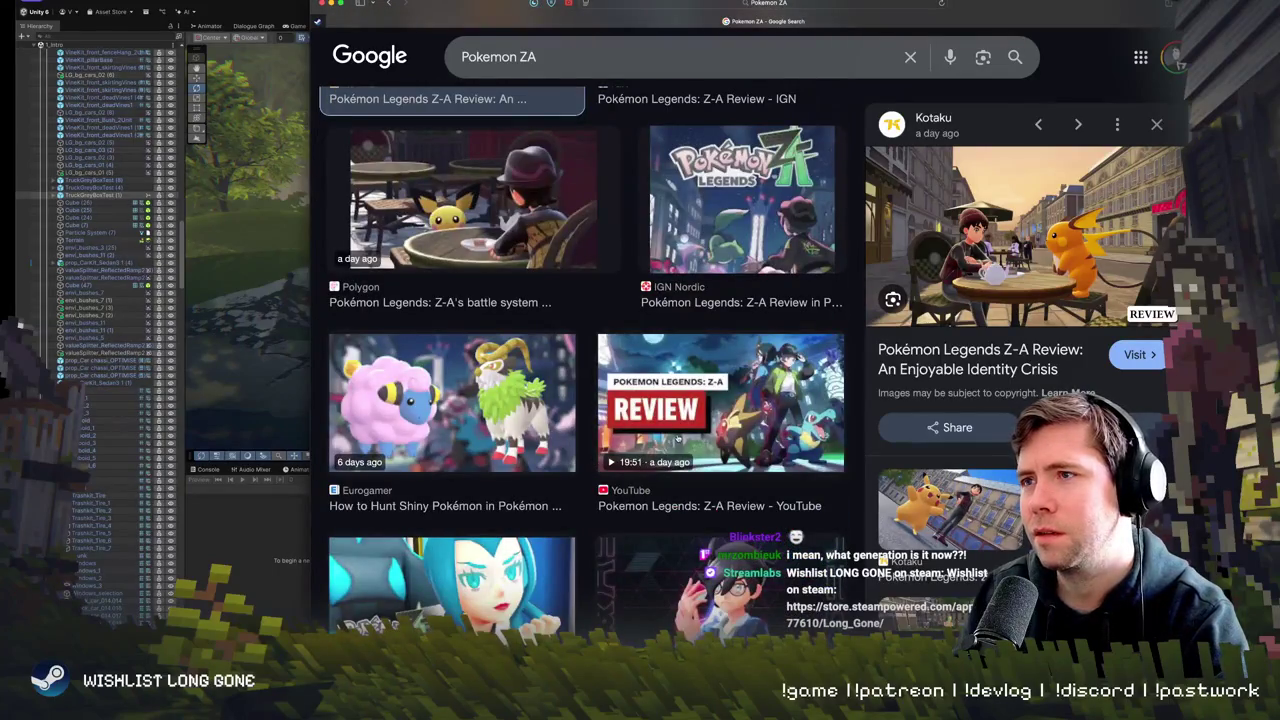
pyautogui.scroll(-5, 662, 455)
pyautogui.scroll(-5, 568, 549)
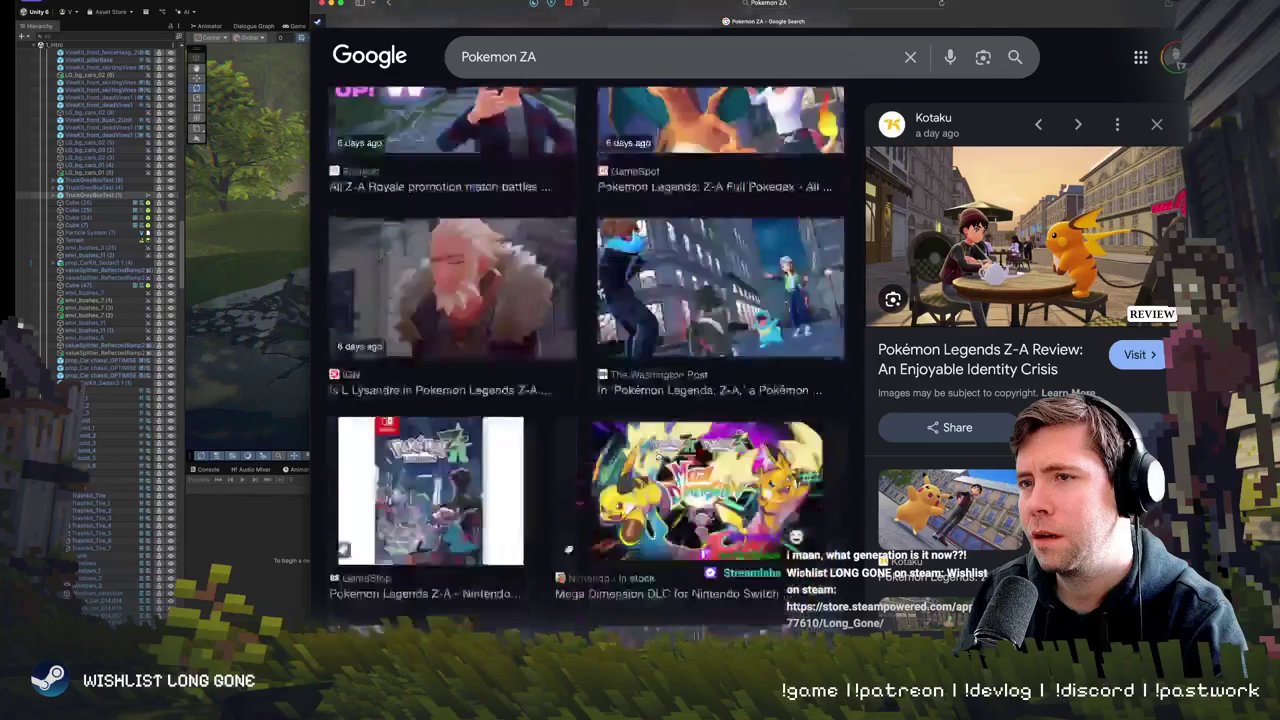
pyautogui.scroll(-1, 587, 365)
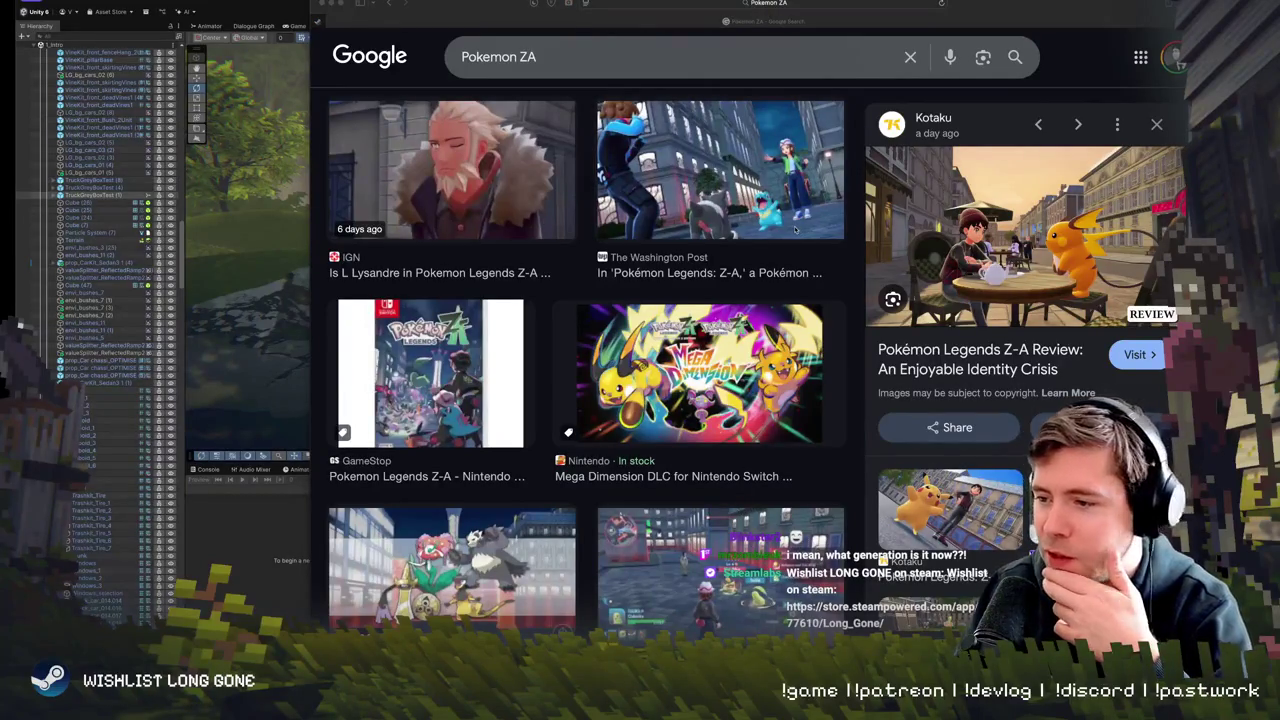
# - Move the browser window off to the right to reveal the Unity editor
pyautogui.click(1003, 28)
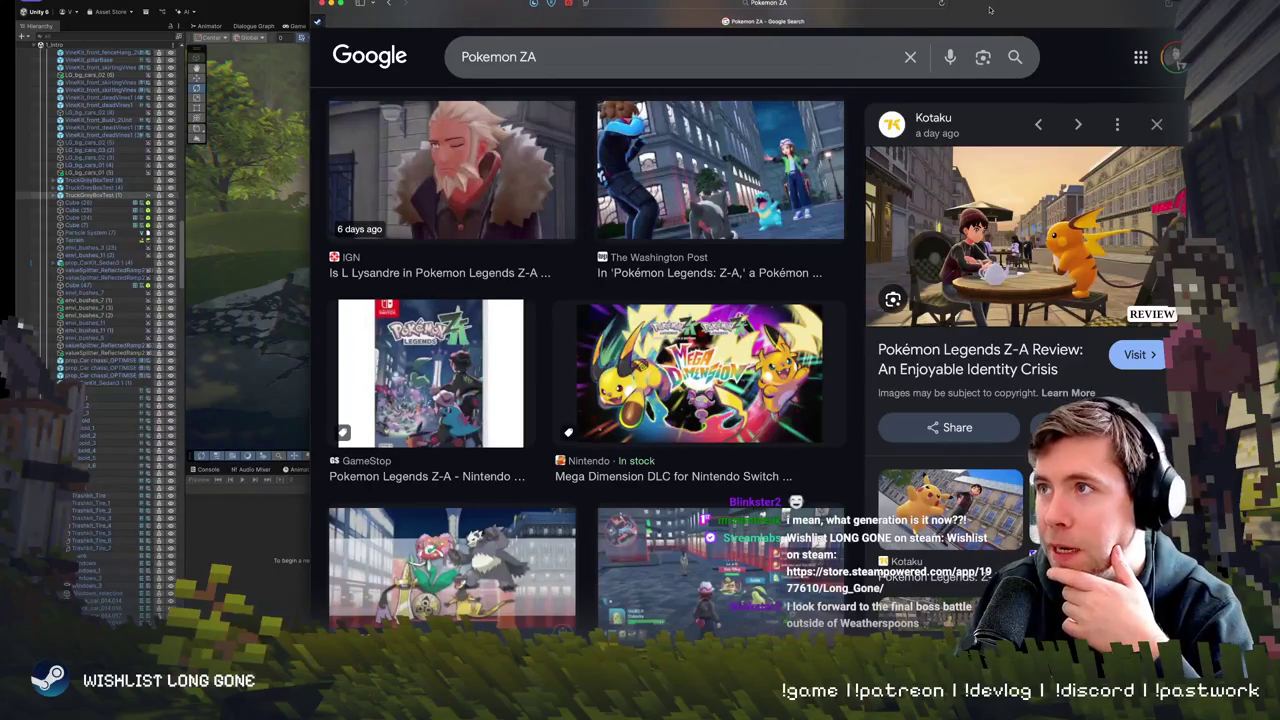
pyautogui.moveTo(914, 30); pyautogui.dragTo(830, 35)
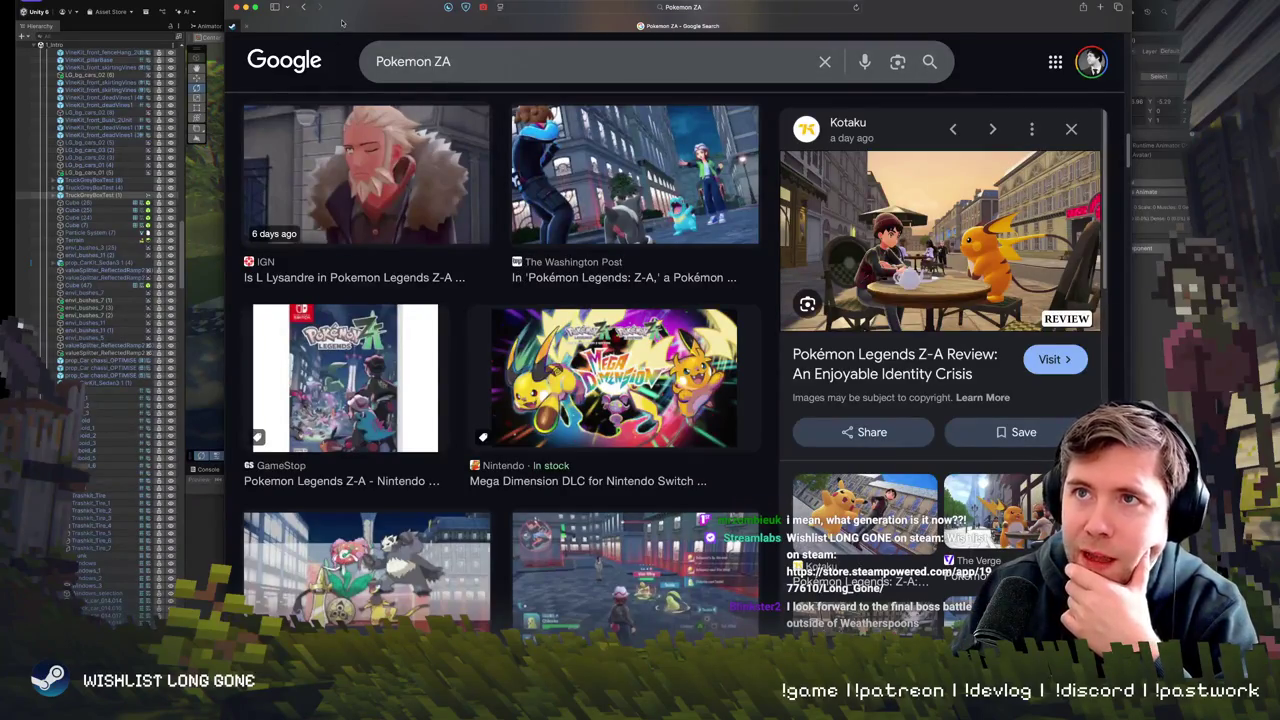
pyautogui.moveTo(344, 22)
pyautogui.mouseDown()
pyautogui.moveTo(489, 93)
pyautogui.moveTo(626, 133)
pyautogui.moveTo(1279, 200)
pyautogui.mouseUp()
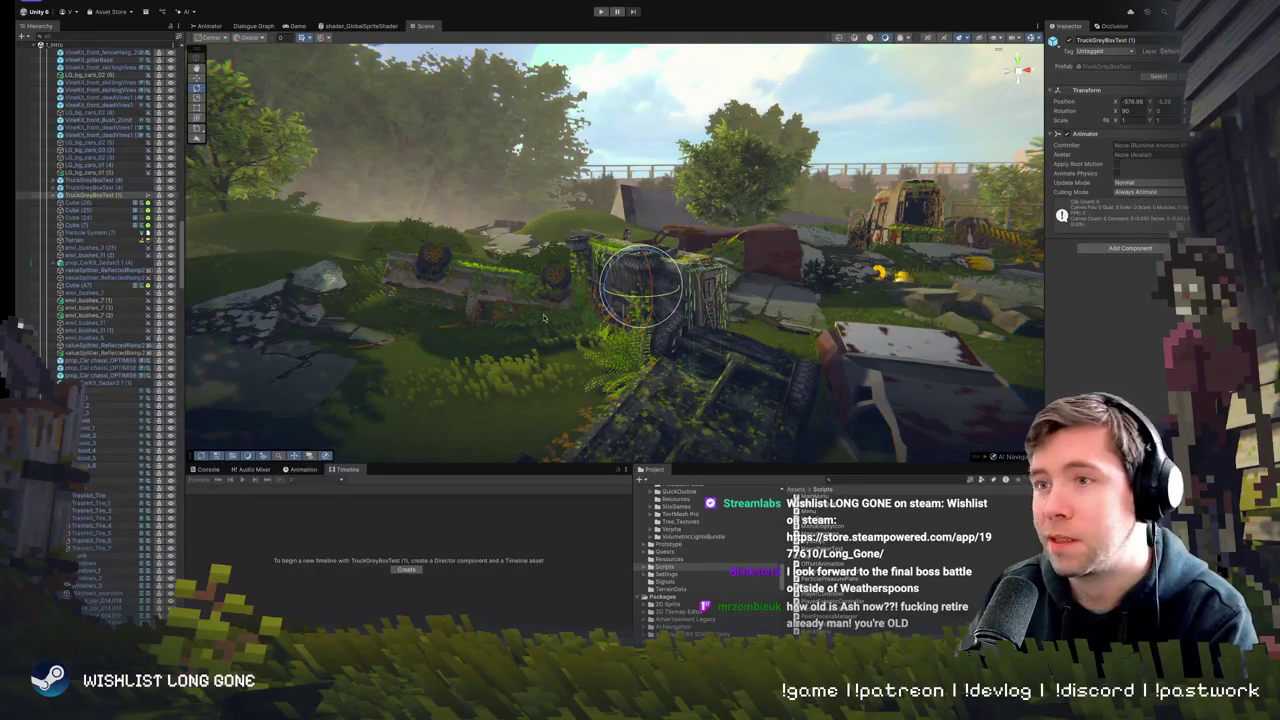
# - Swing the view around the junkyard, collapse Zone1-Hilltop and Zone3-Bridge, and expand Zone4-TheGate
pyautogui.moveTo(544, 318); pyautogui.dragTo(257, 220)
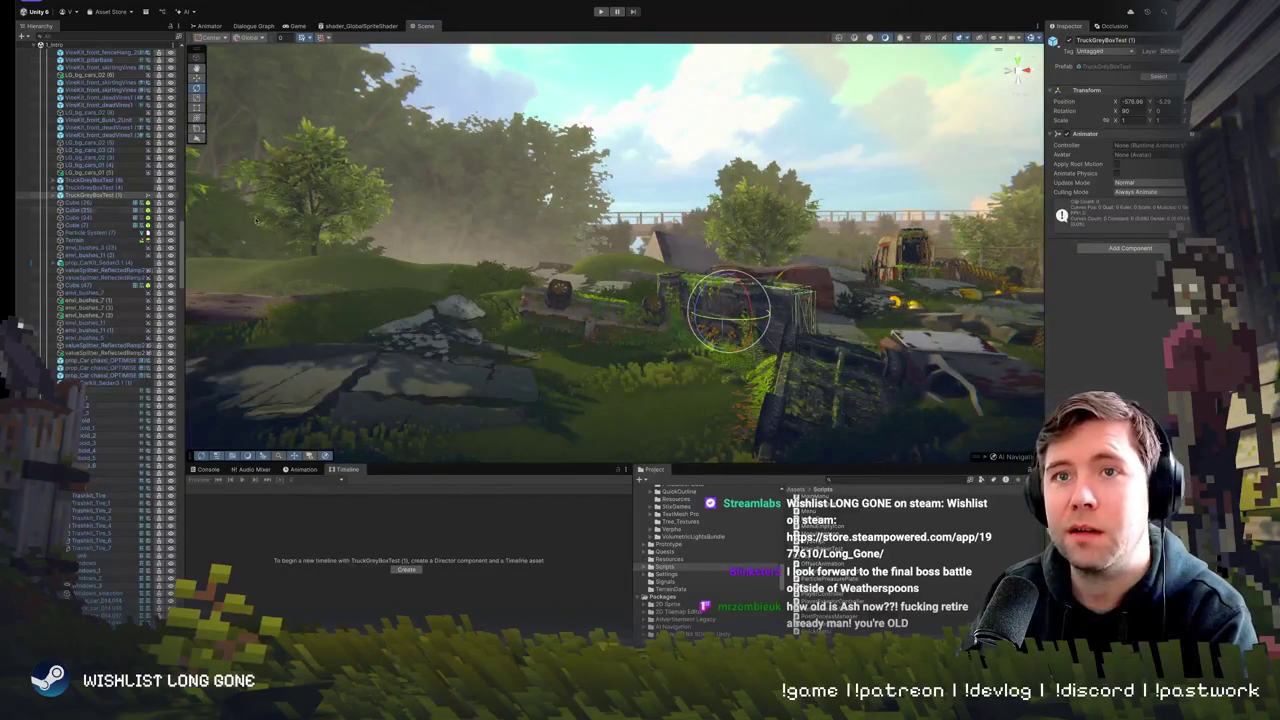
pyautogui.scroll(-5, 95, 302)
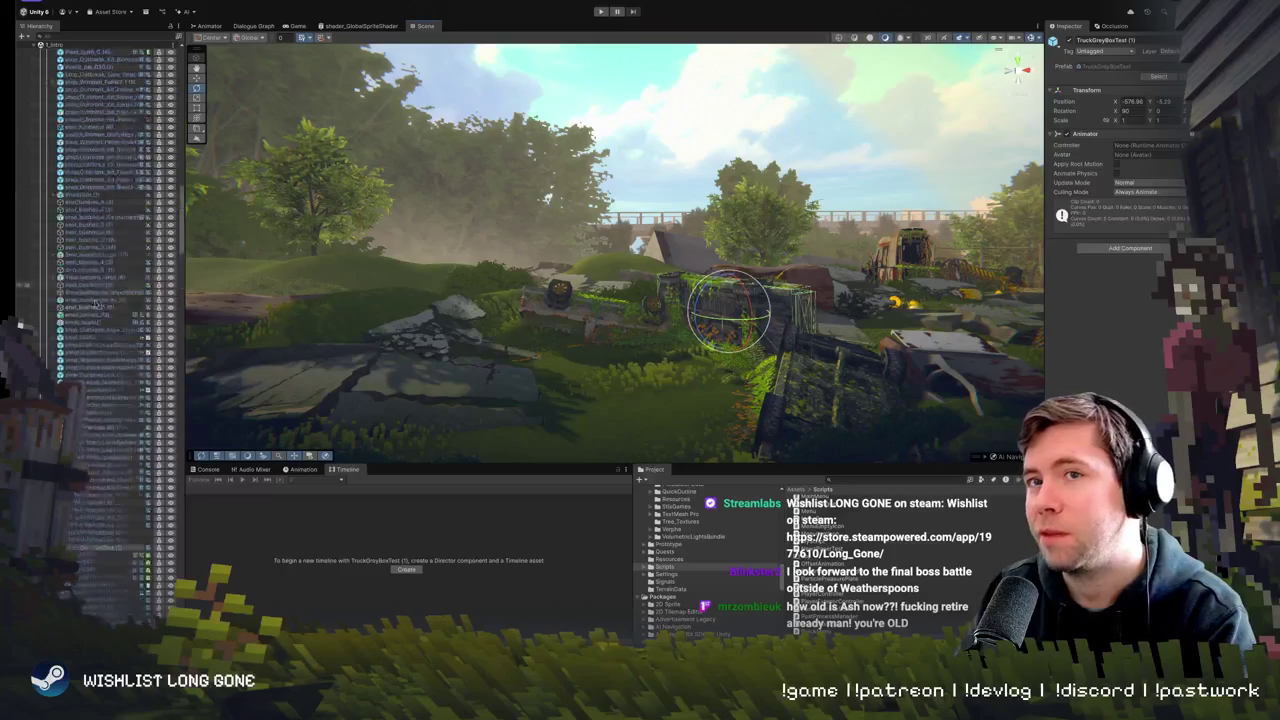
pyautogui.scroll(5, 95, 302)
pyautogui.click(48, 158)
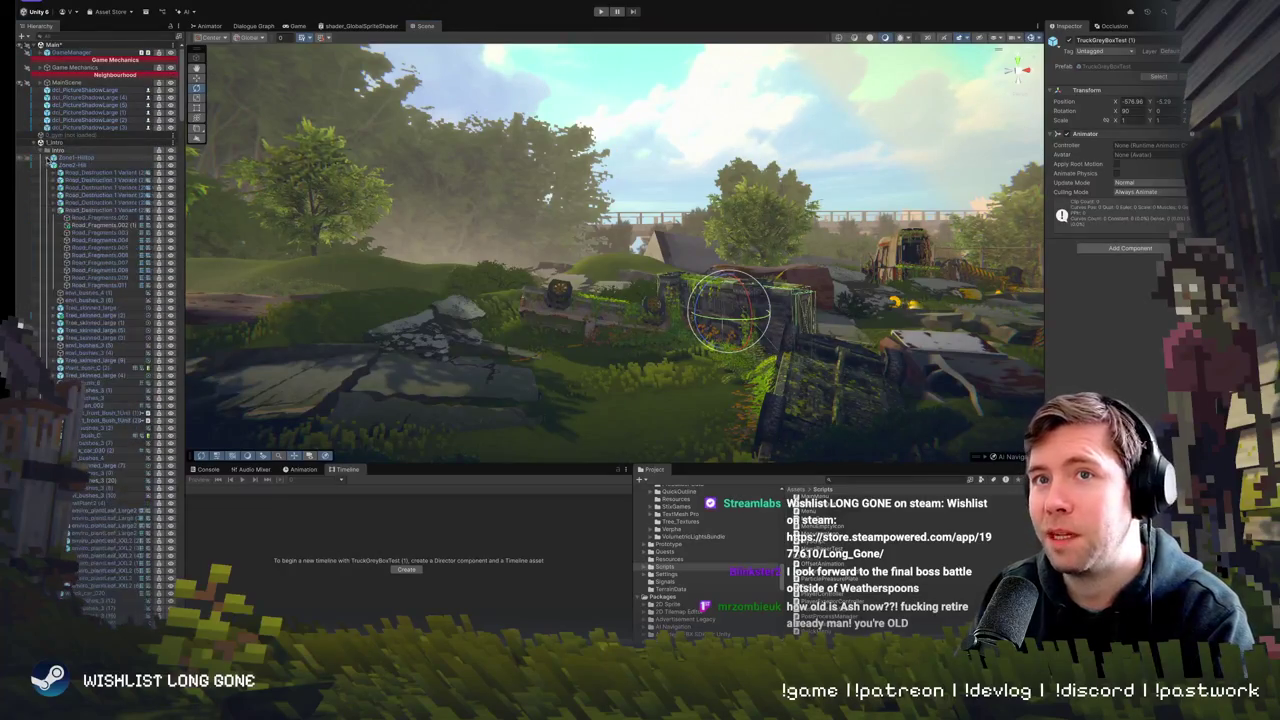
pyautogui.click(53, 172)
pyautogui.click(53, 172)
pyautogui.click(53, 180)
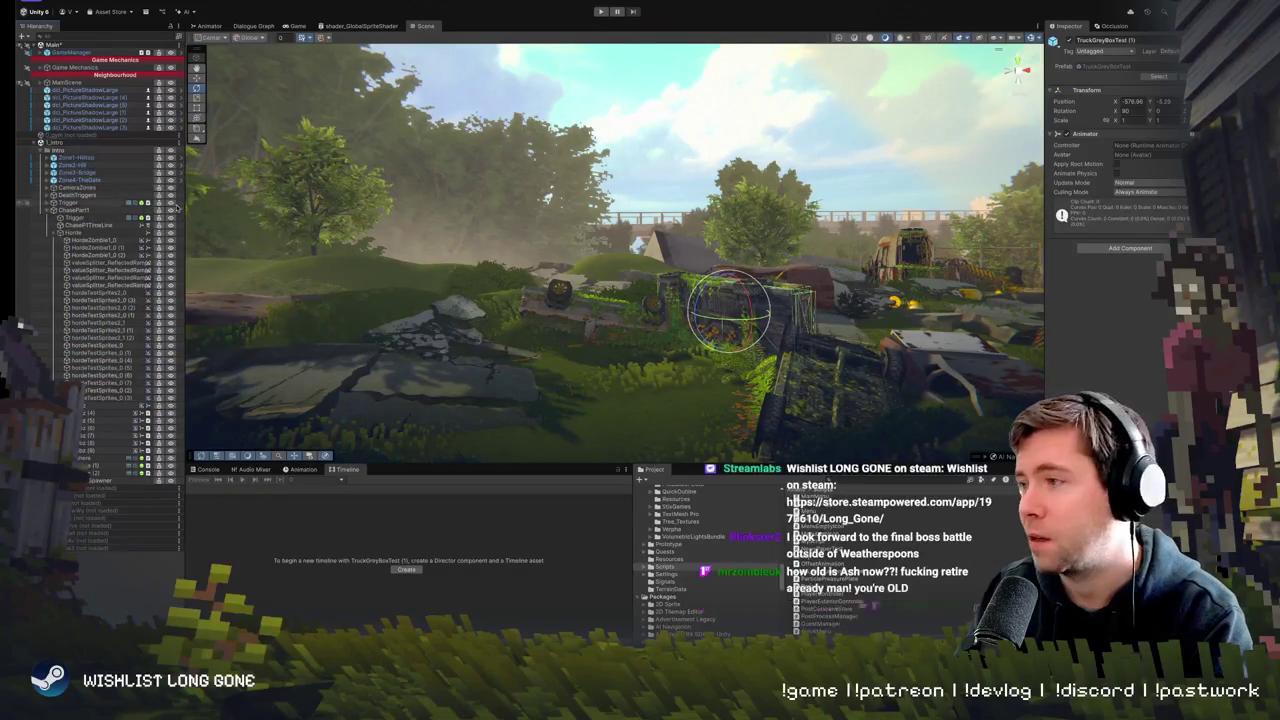
# - Fly the Scene camera lower and forward toward the truck, then return to the Pokemon ZA results
pyautogui.moveTo(453, 230)
pyautogui.mouseDown()
pyautogui.moveTo(479, 242)
pyautogui.moveTo(478, 222)
pyautogui.mouseUp()
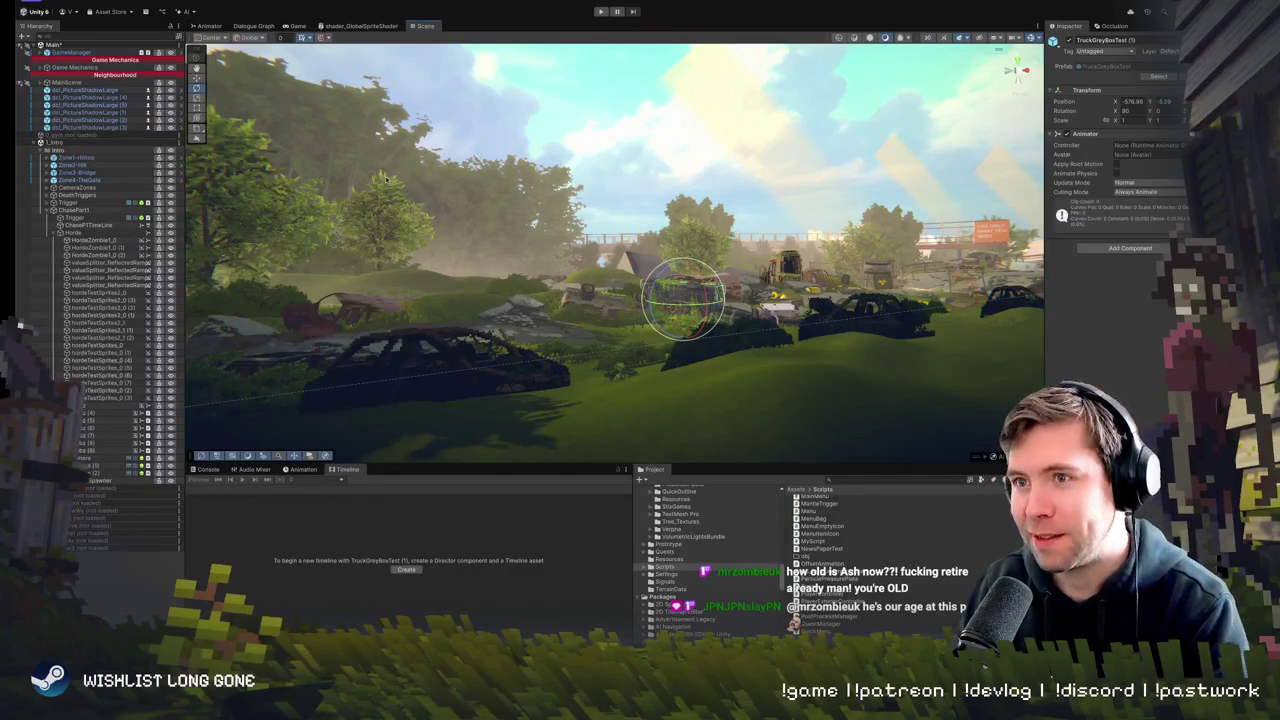
pyautogui.moveTo(385, 178)
pyautogui.mouseDown()
pyautogui.moveTo(468, 258)
pyautogui.moveTo(455, 311)
pyautogui.moveTo(463, 287)
pyautogui.mouseUp()
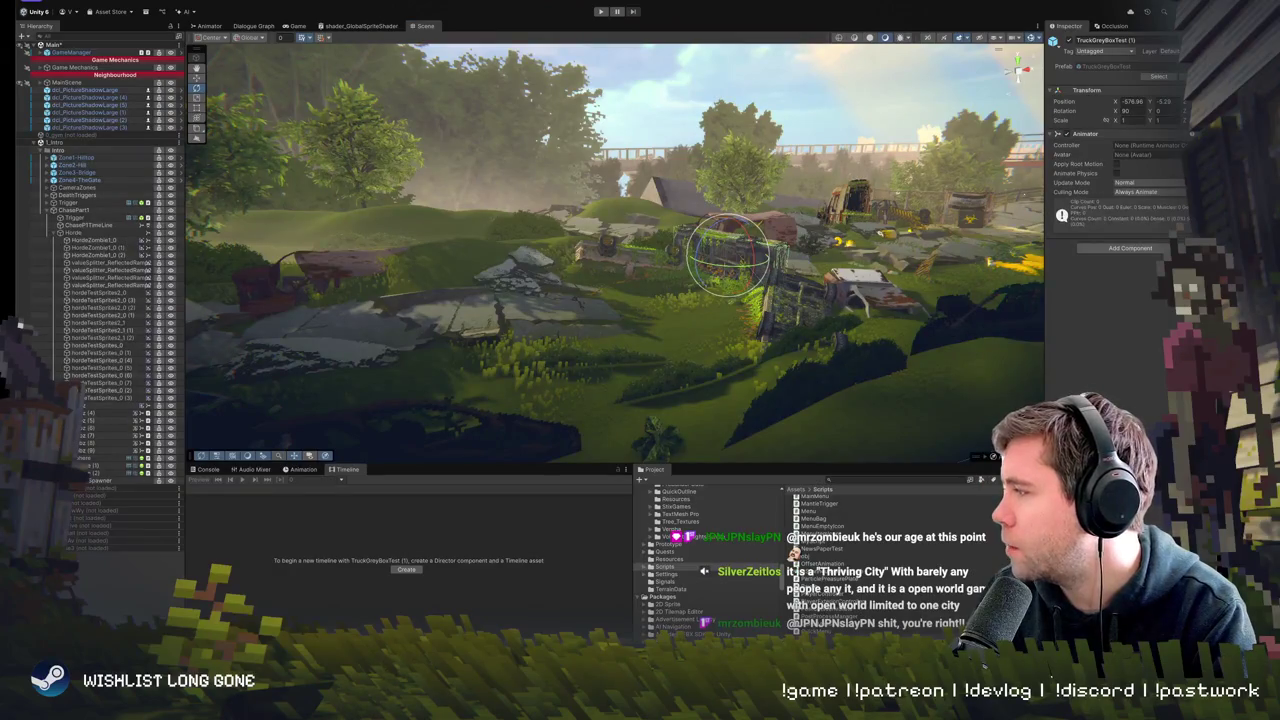
pyautogui.press('super+Tab')
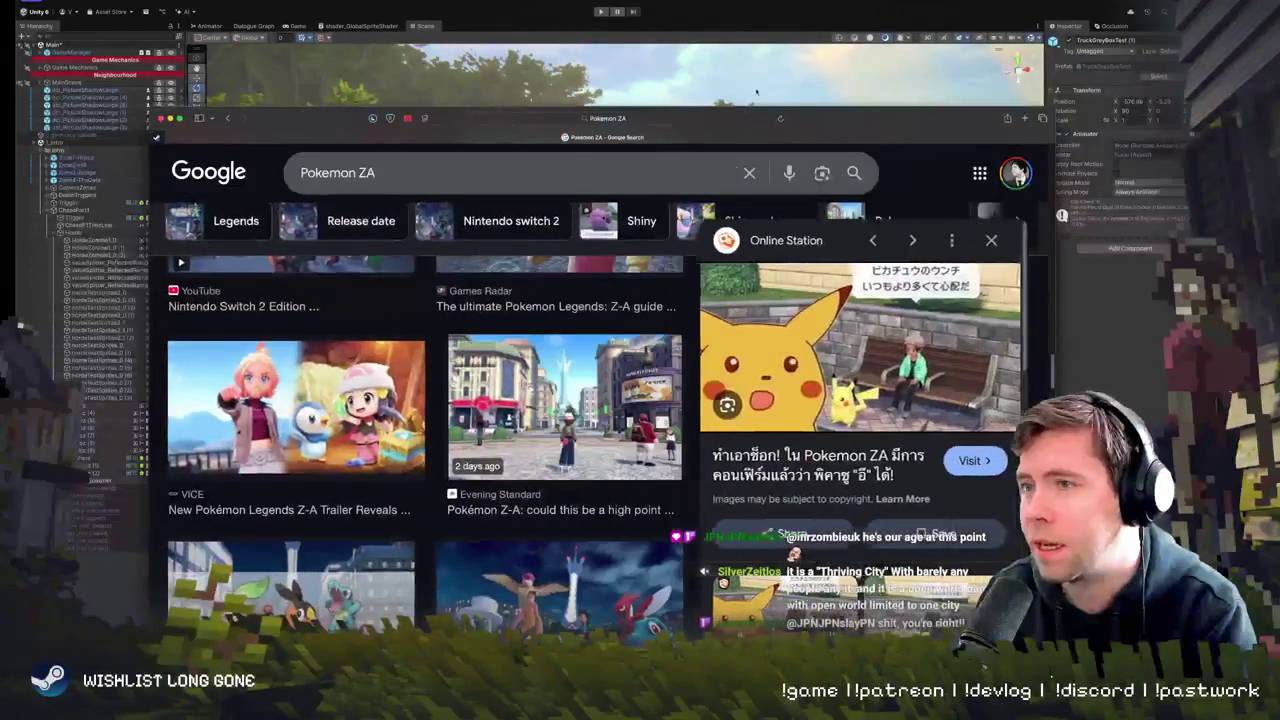
pyautogui.scroll(-1, 958, 358)
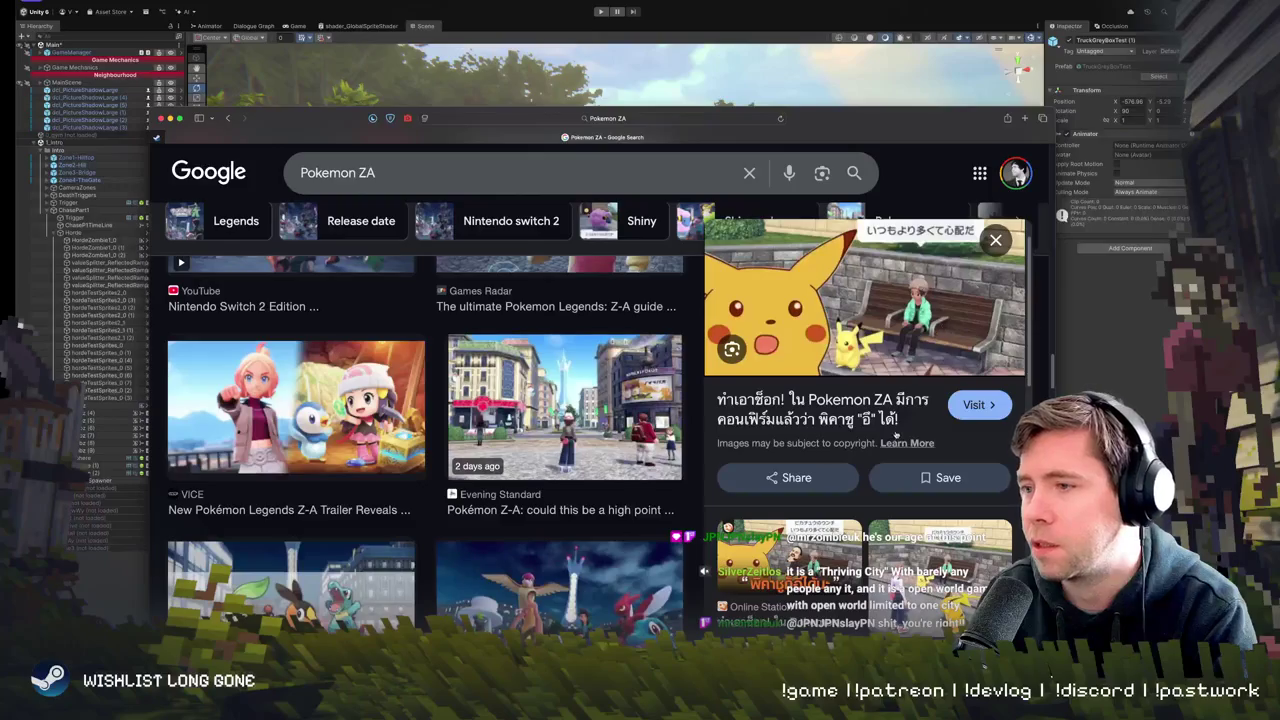
pyautogui.scroll(-5, 897, 436)
pyautogui.click(812, 385)
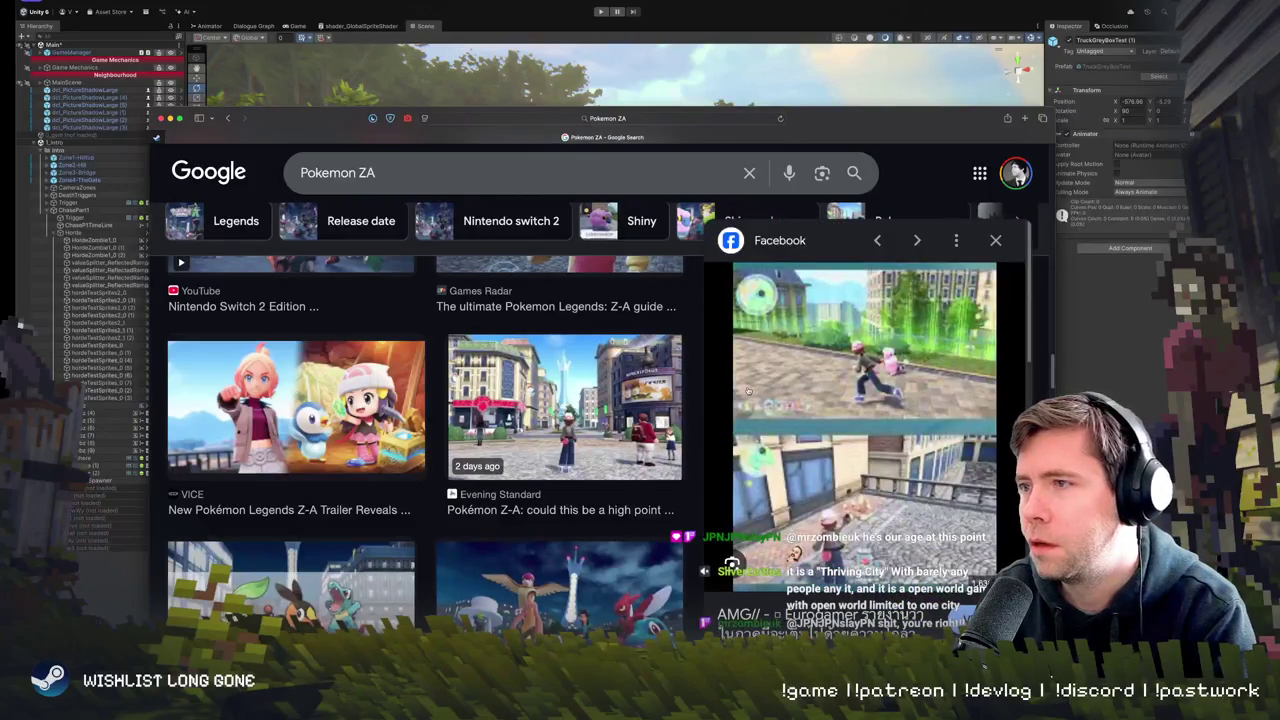
pyautogui.scroll(-5, 834, 397)
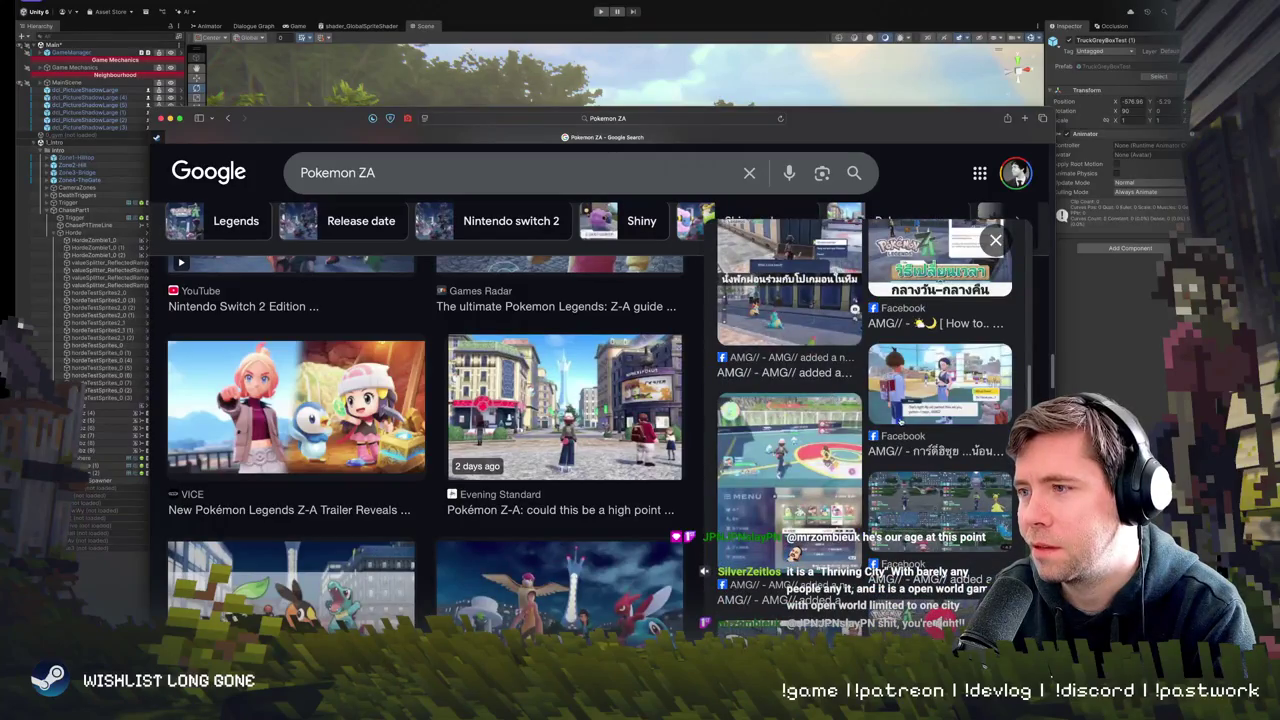
pyautogui.scroll(-3, 900, 422)
pyautogui.scroll(-1, 425, 420)
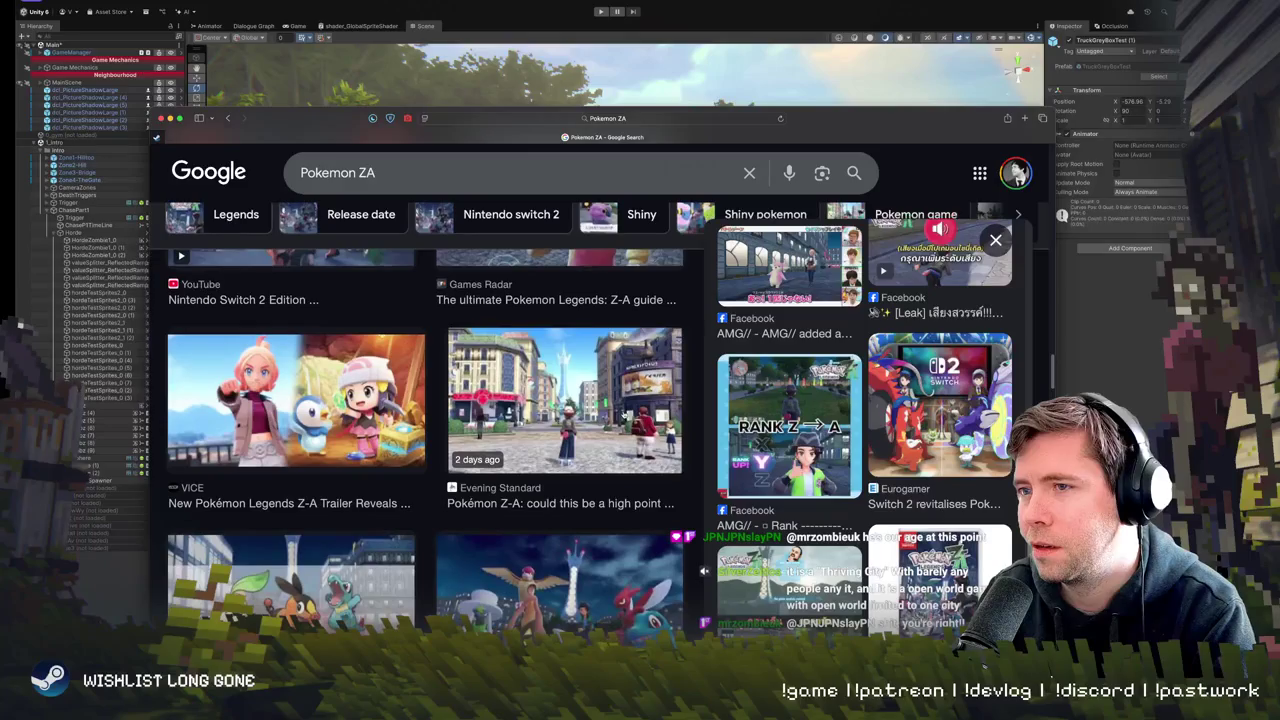
pyautogui.click(612, 411)
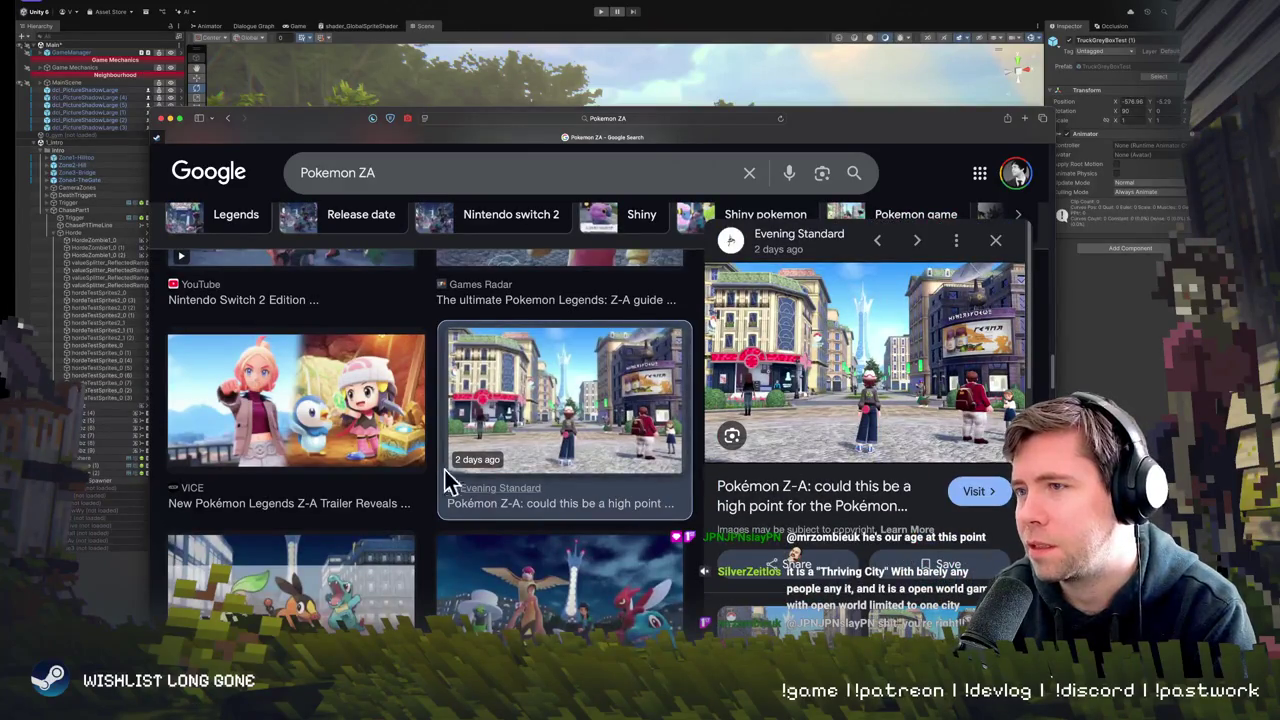
pyautogui.scroll(-4, 446, 460)
pyautogui.scroll(-10, 519, 475)
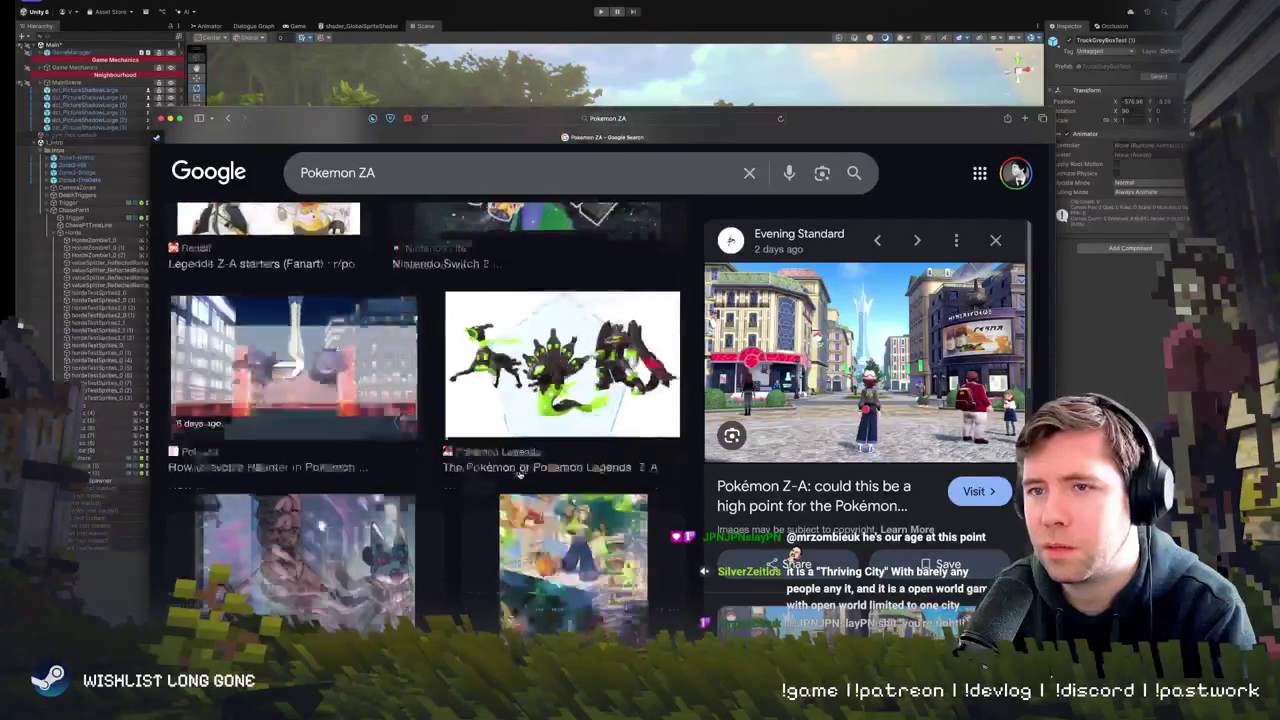
pyautogui.scroll(15, 519, 475)
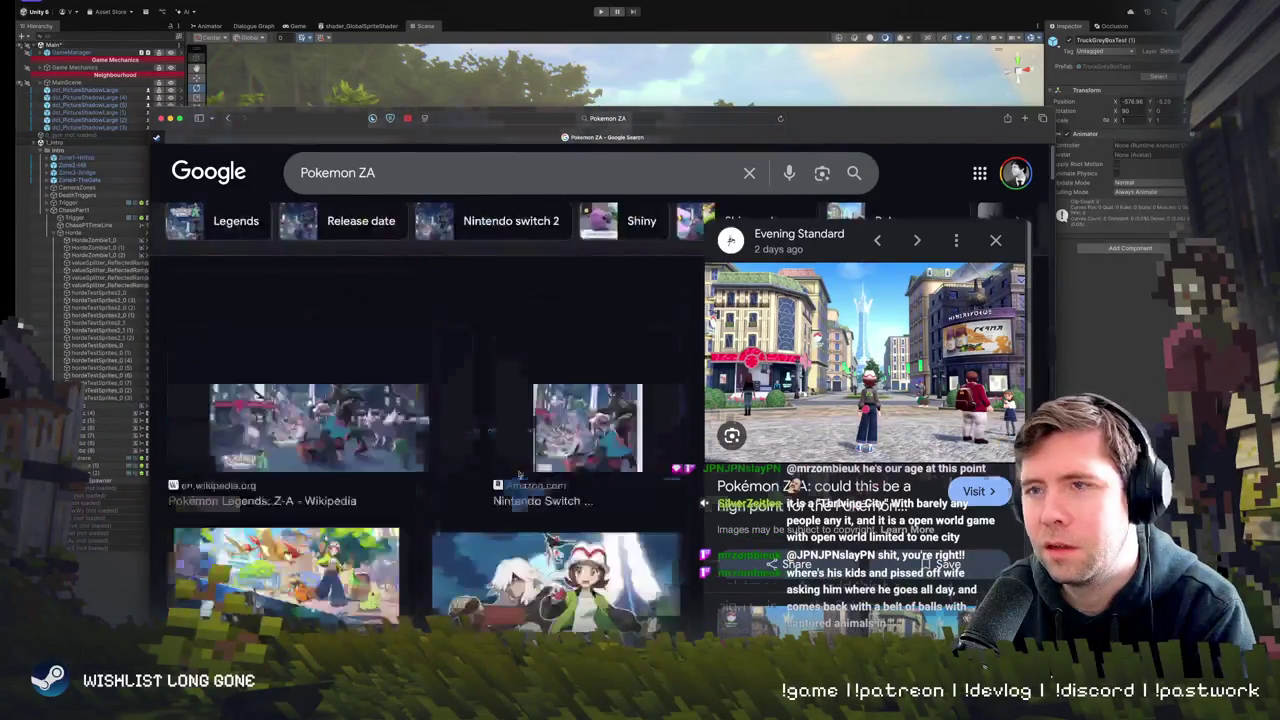
pyautogui.press('super+Tab')
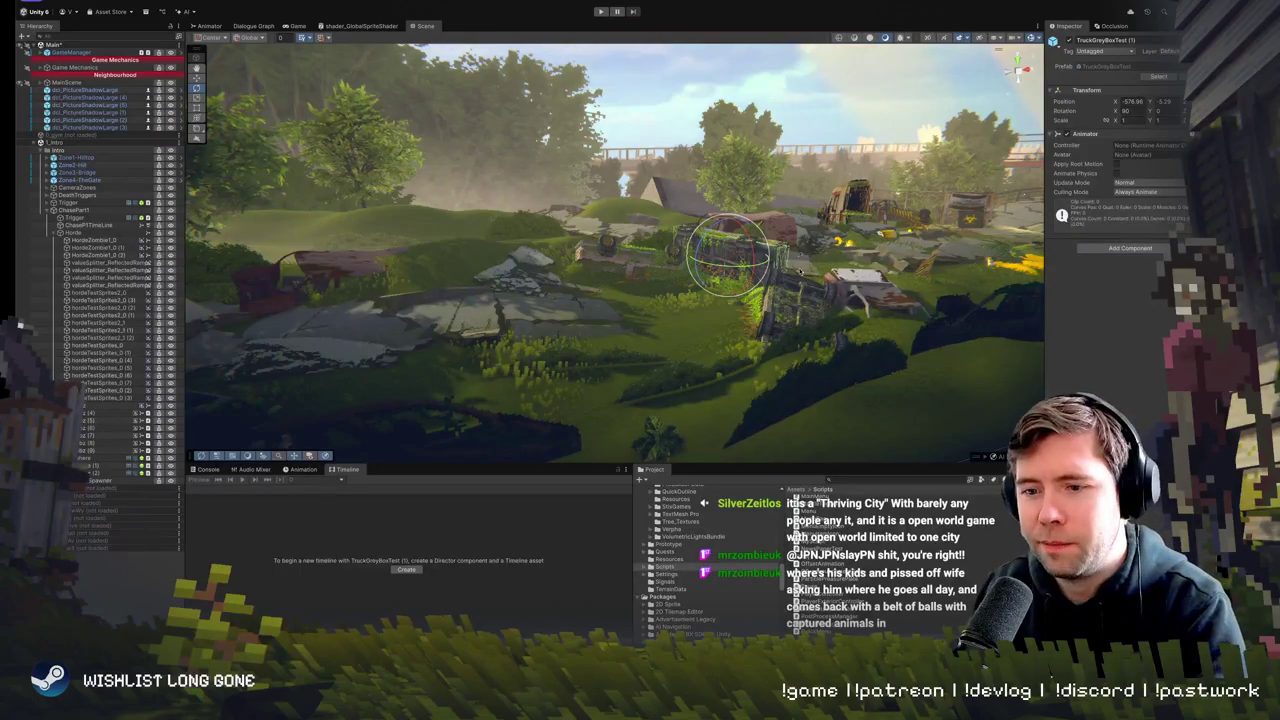
# - Fly the Scene camera close around the wrecked vehicles and truck crate, collapsing ChasePart1
pyautogui.moveTo(733, 236); pyautogui.dragTo(733, 236)
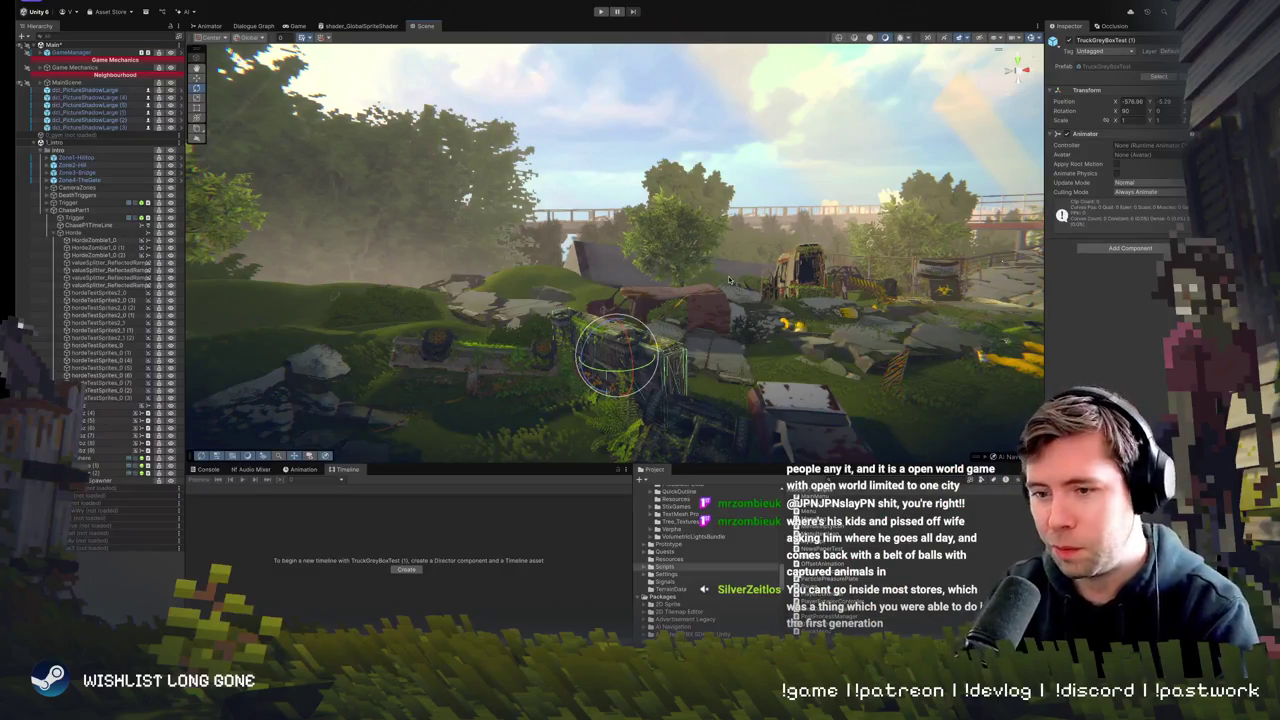
pyautogui.moveTo(729, 280)
pyautogui.mouseDown()
pyautogui.moveTo(695, 253)
pyautogui.moveTo(620, 250)
pyautogui.moveTo(676, 248)
pyautogui.mouseUp()
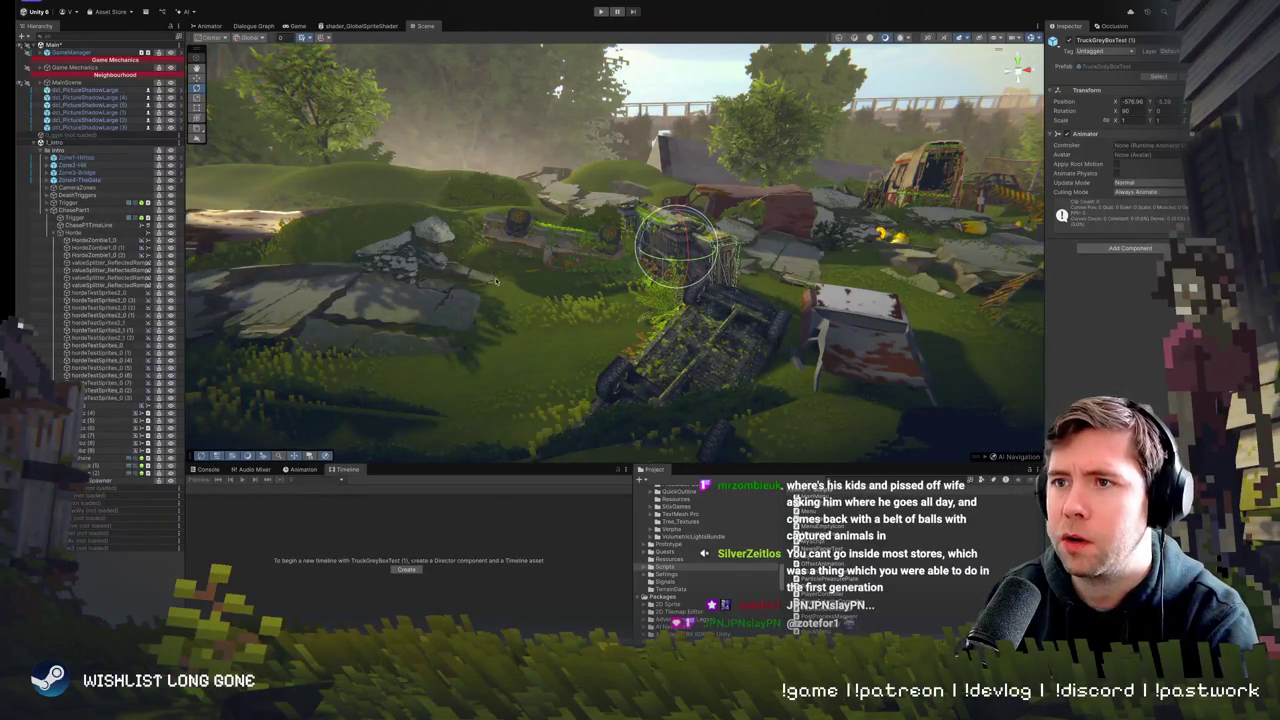
pyautogui.moveTo(497, 281)
pyautogui.mouseDown()
pyautogui.moveTo(457, 276)
pyautogui.moveTo(462, 290)
pyautogui.mouseUp()
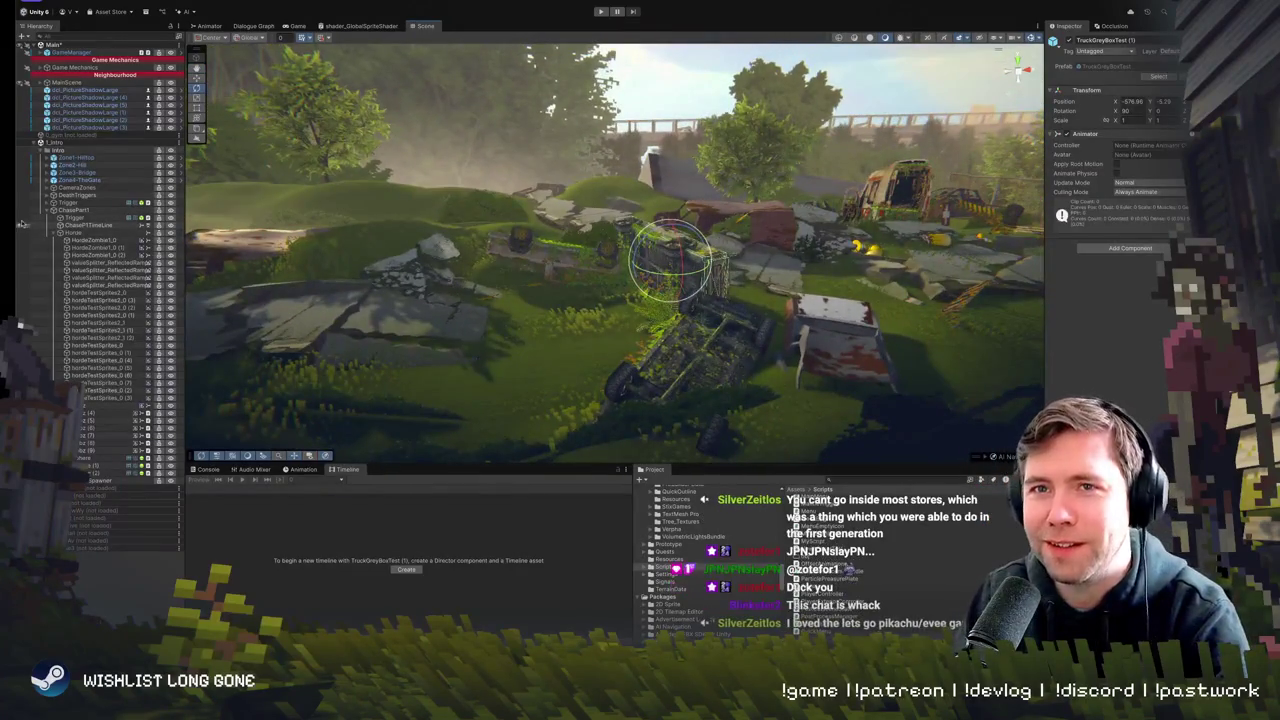
pyautogui.click(49, 210)
pyautogui.moveTo(619, 250); pyautogui.dragTo(606, 269)
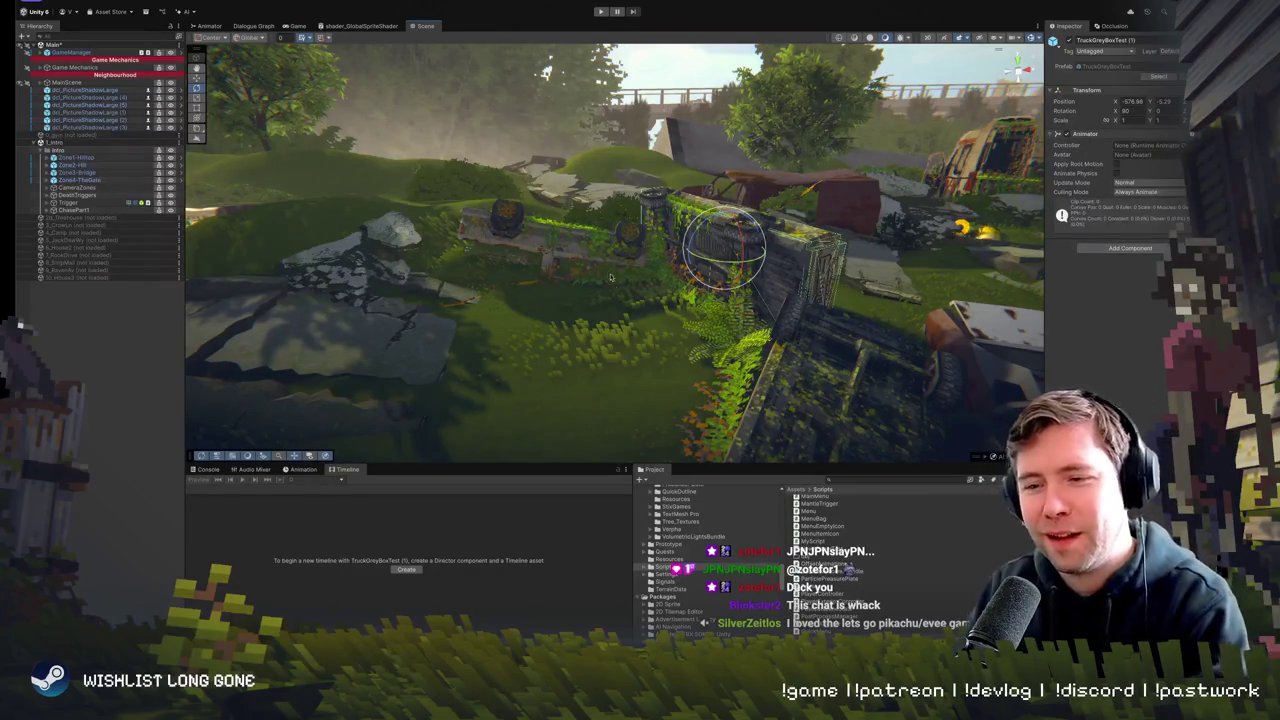
# - Orbit low and close around the truck and foliage, then look toward the horizon
pyautogui.moveTo(532, 250); pyautogui.dragTo(525, 263)
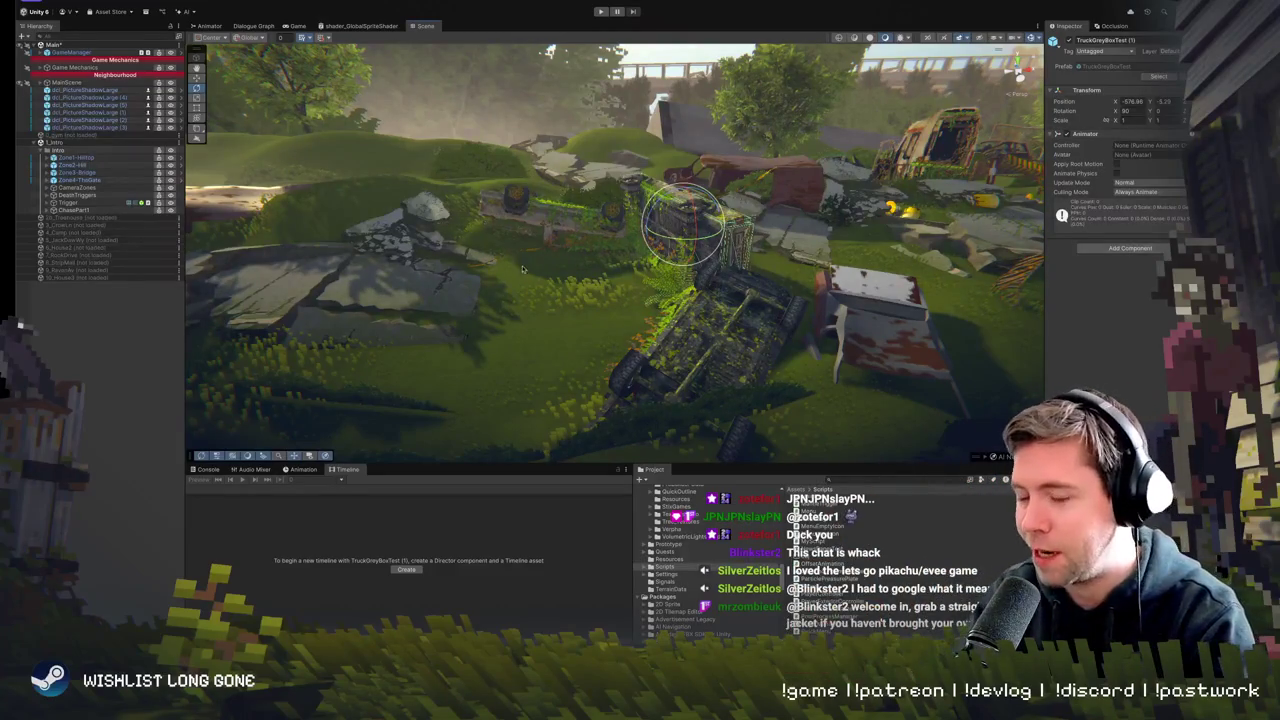
pyautogui.moveTo(517, 161); pyautogui.dragTo(566, 256)
pyautogui.scroll(-5, 566, 256)
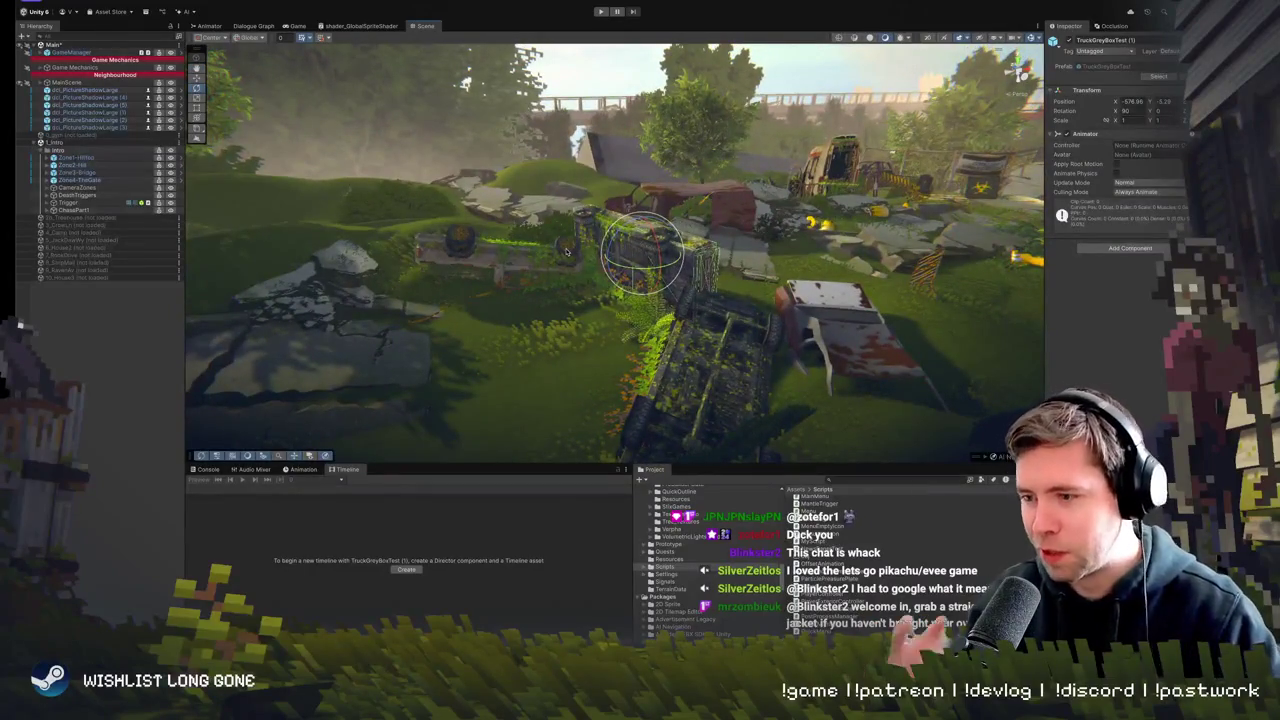
pyautogui.moveTo(567, 256); pyautogui.dragTo(554, 270)
pyautogui.scroll(-3, 554, 270)
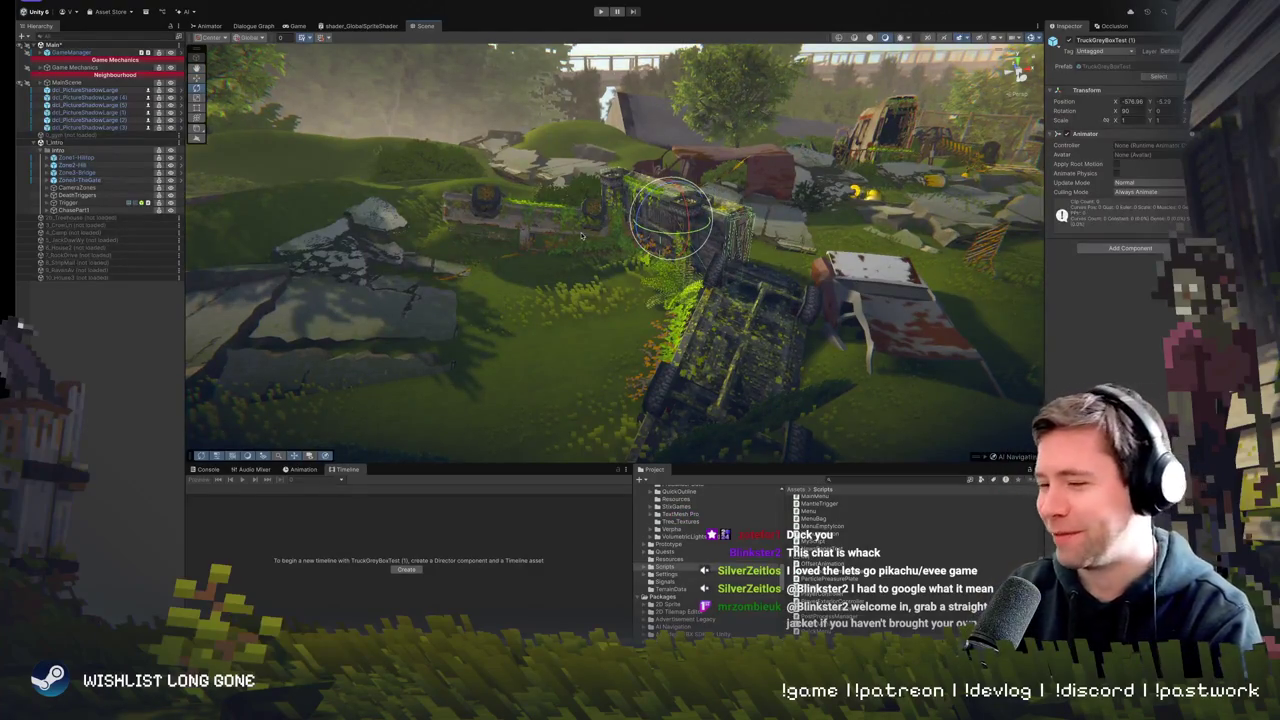
pyautogui.moveTo(589, 229); pyautogui.dragTo(590, 229)
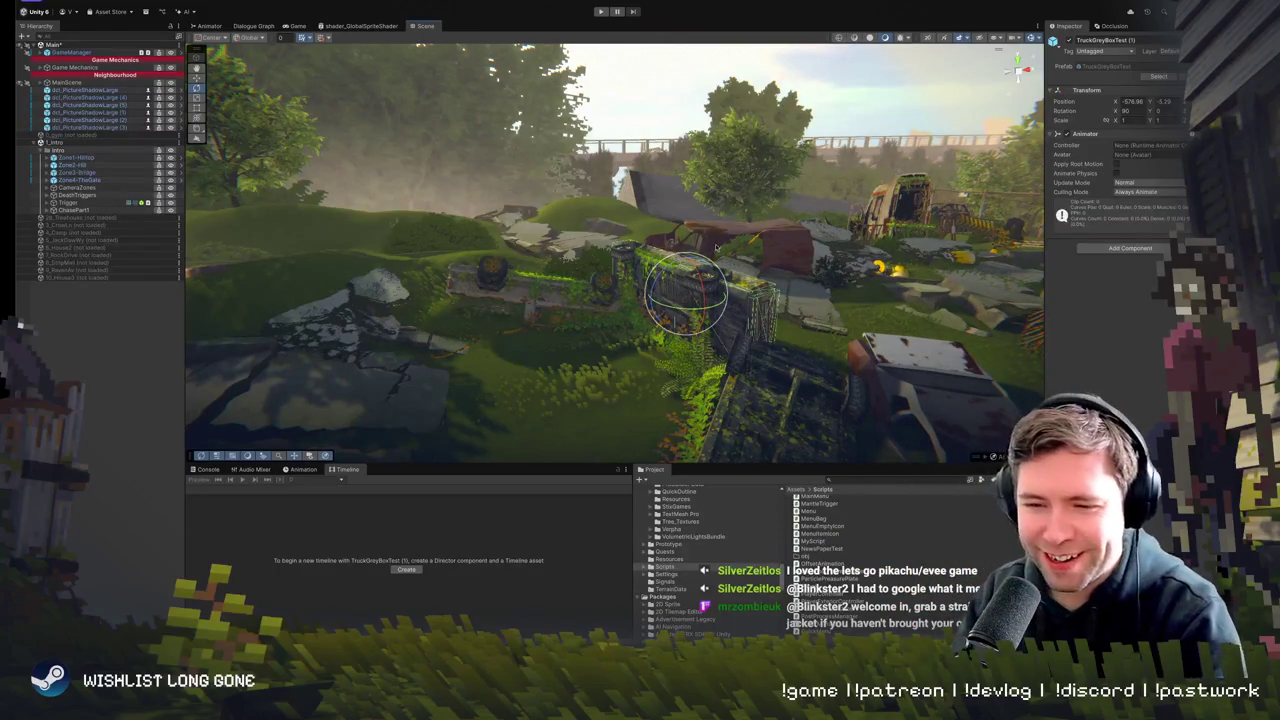
pyautogui.moveTo(716, 245); pyautogui.dragTo(709, 226)
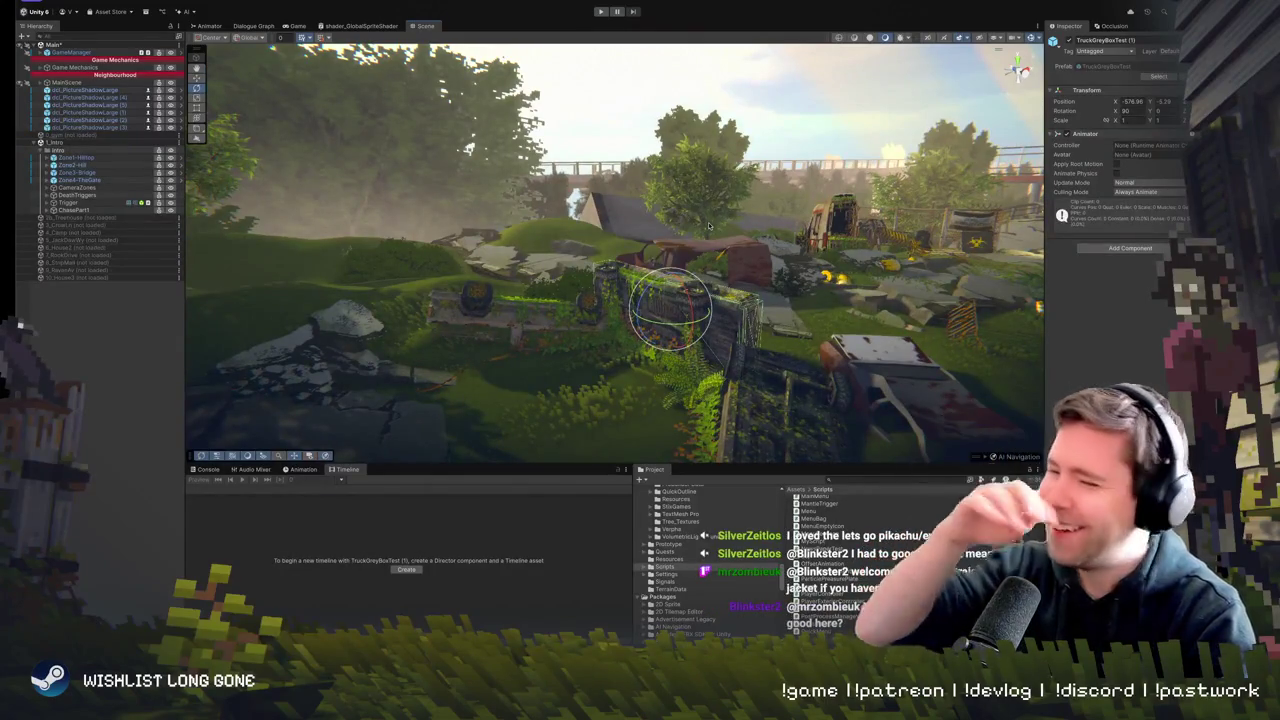
# - Fly forward toward the truck wreck, back away from it, then forward again
pyautogui.press('w')
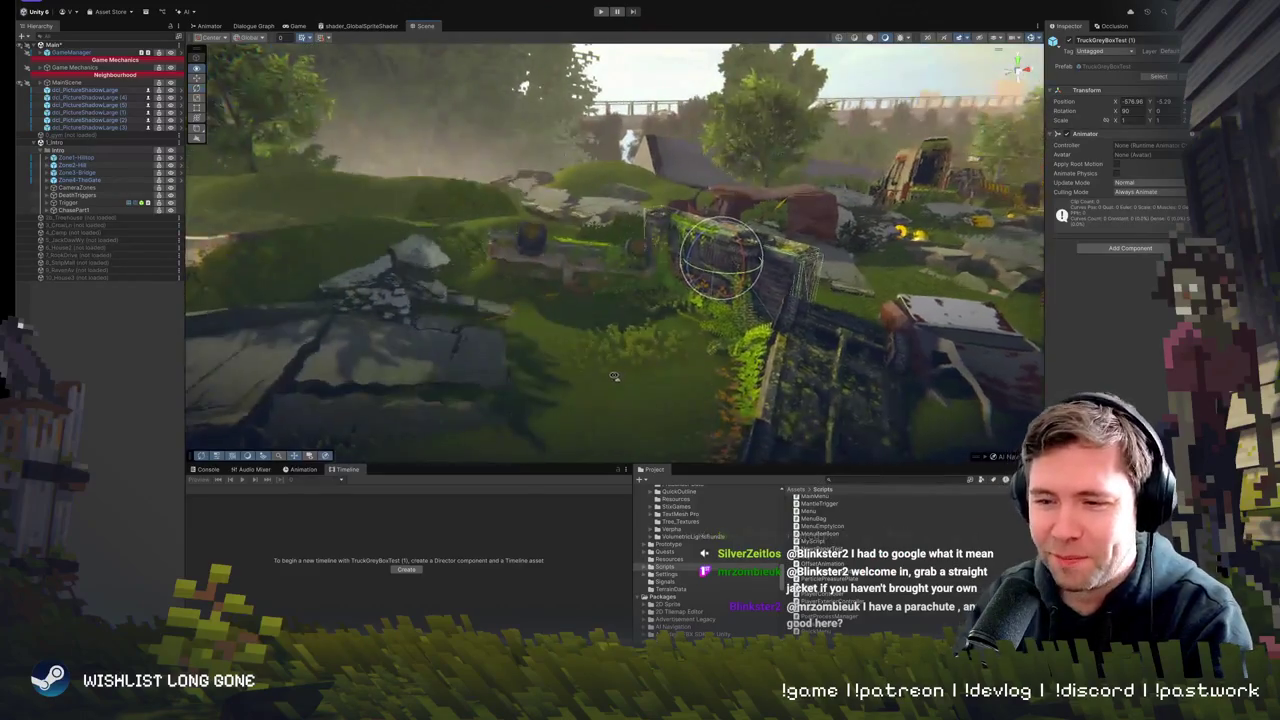
pyautogui.press('w')
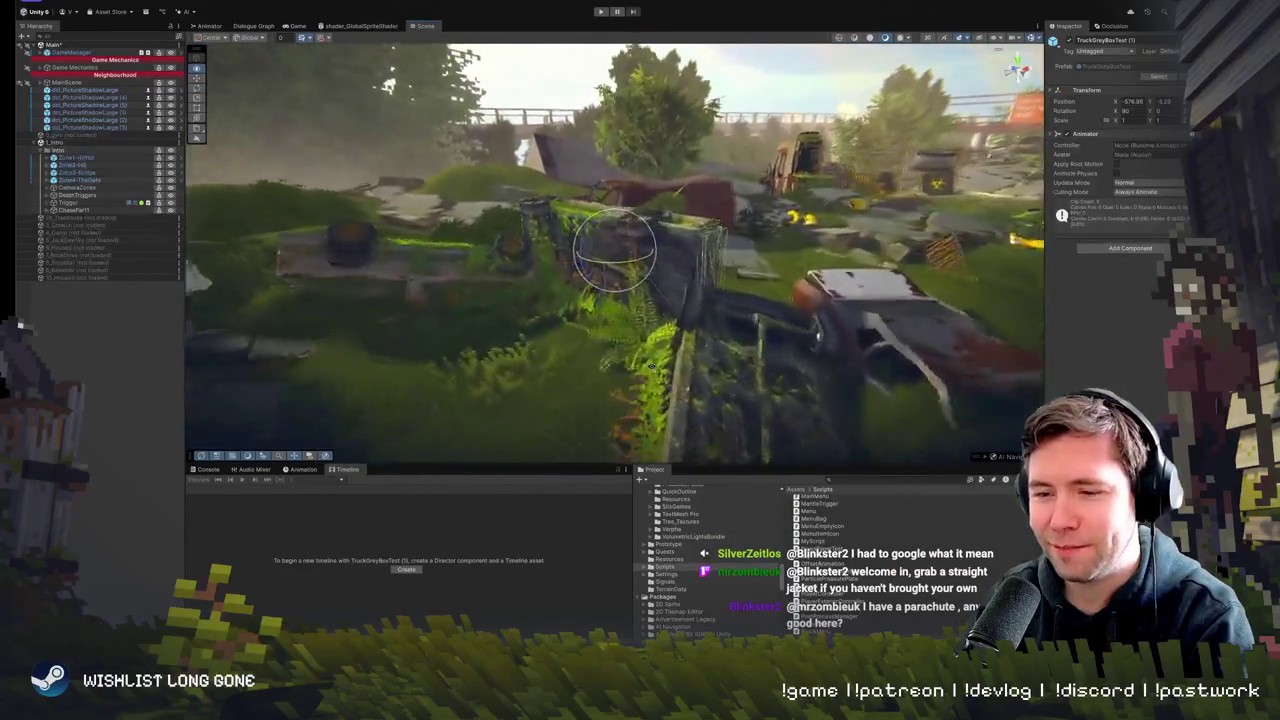
pyautogui.press('w')
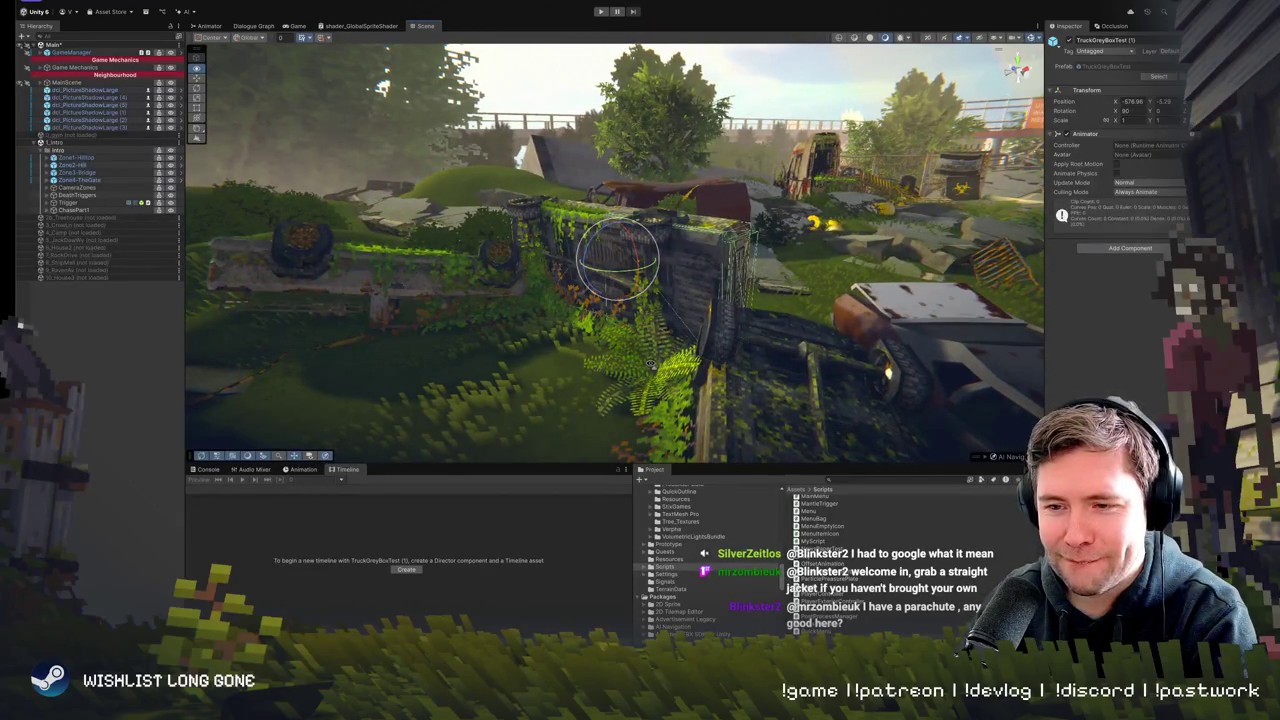
pyautogui.press('s')
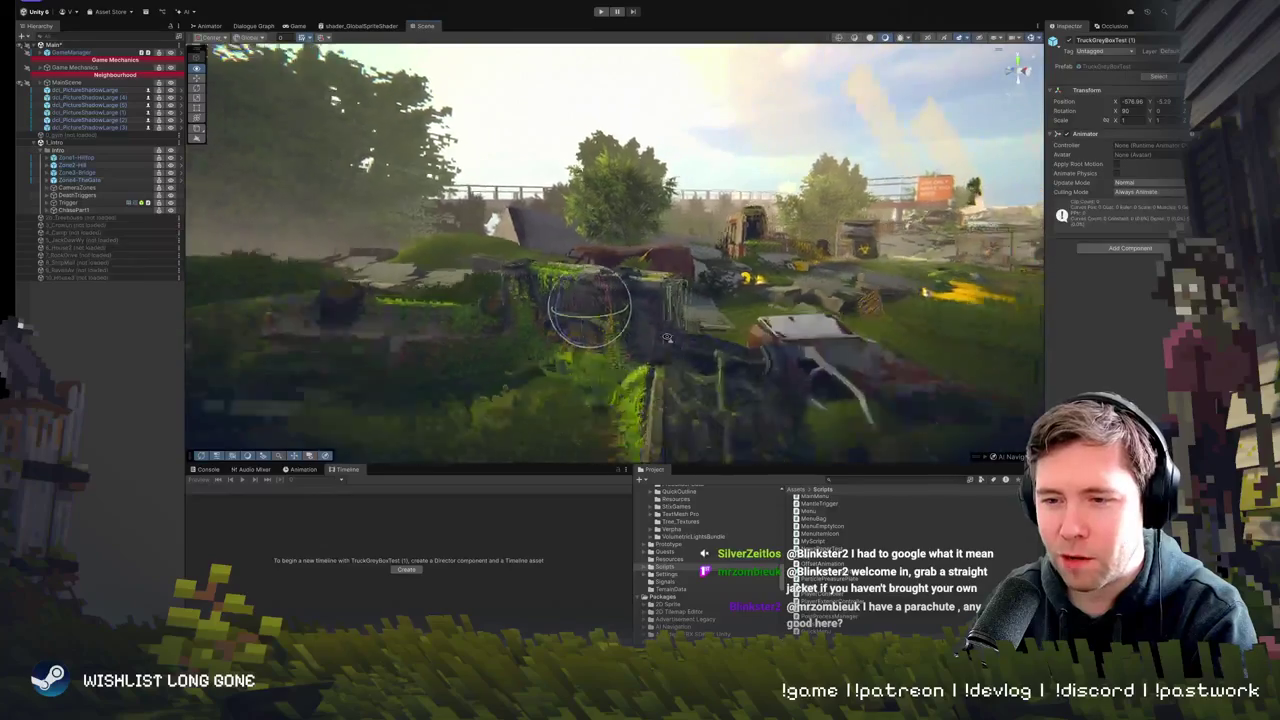
pyautogui.press('s')
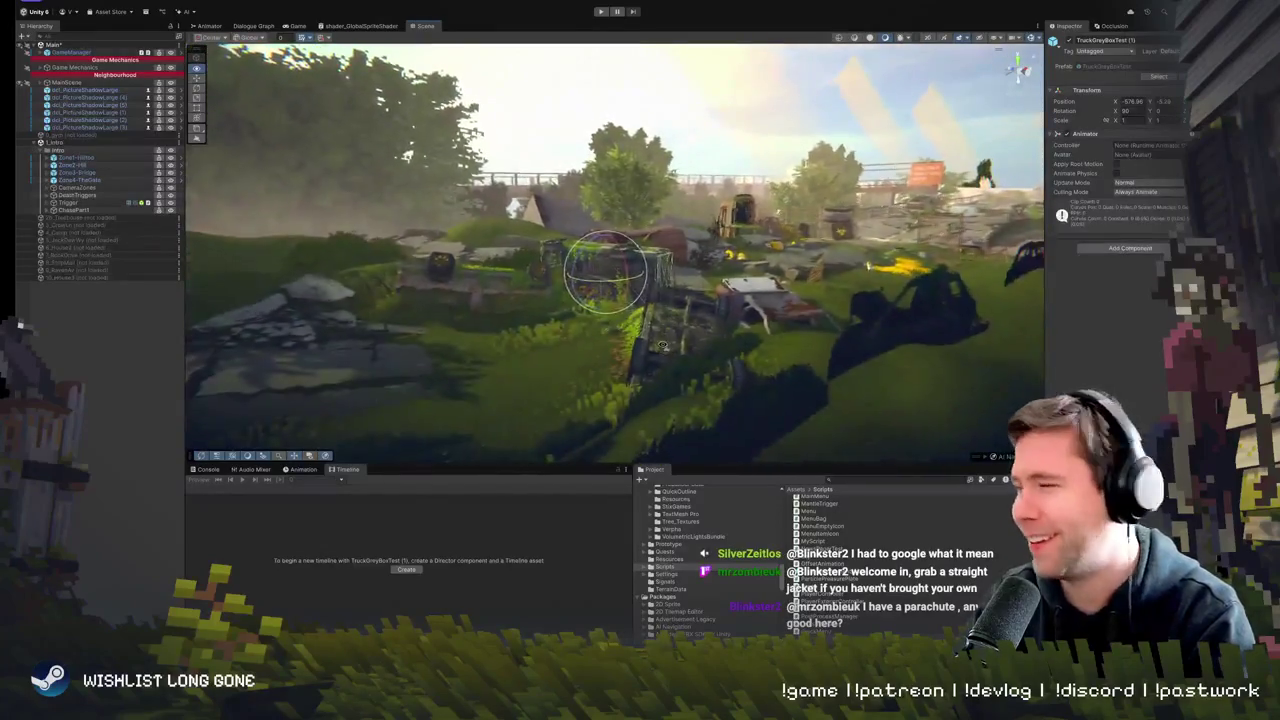
pyautogui.press('w')
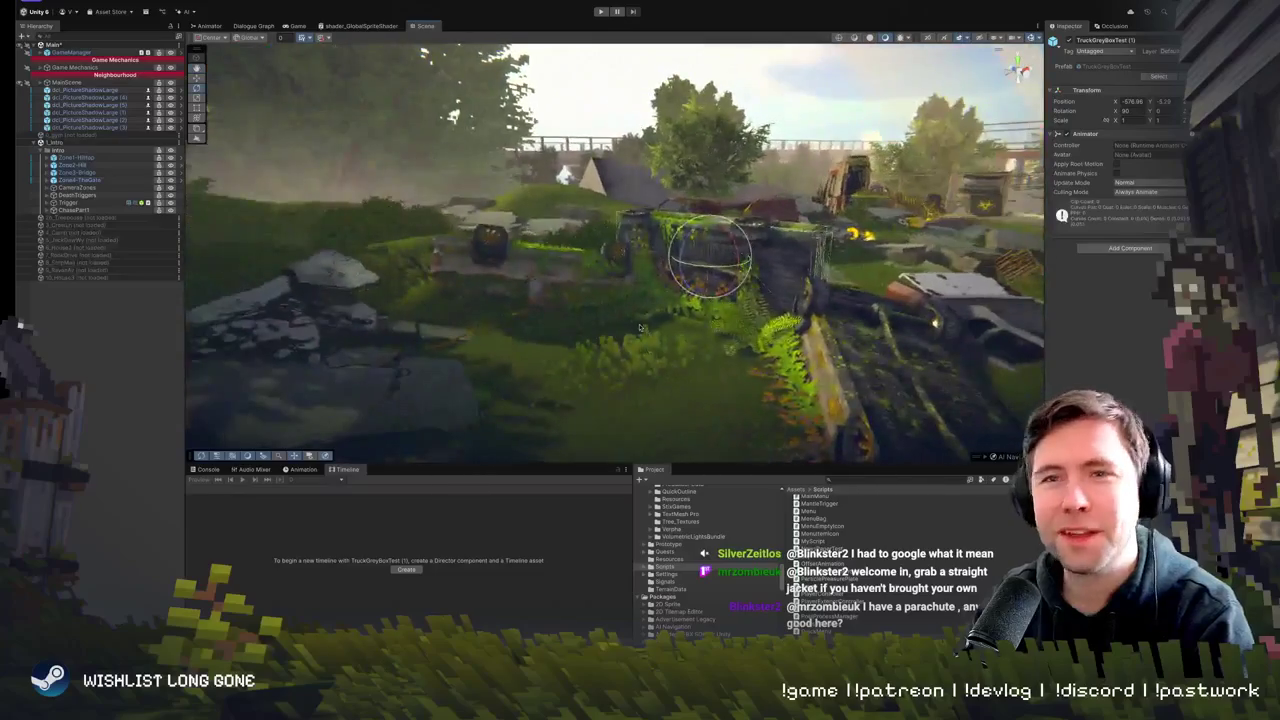
# - Expand ChasePart1 and select ChasePTTimeLine to load its chase timeline
pyautogui.click(100, 211)
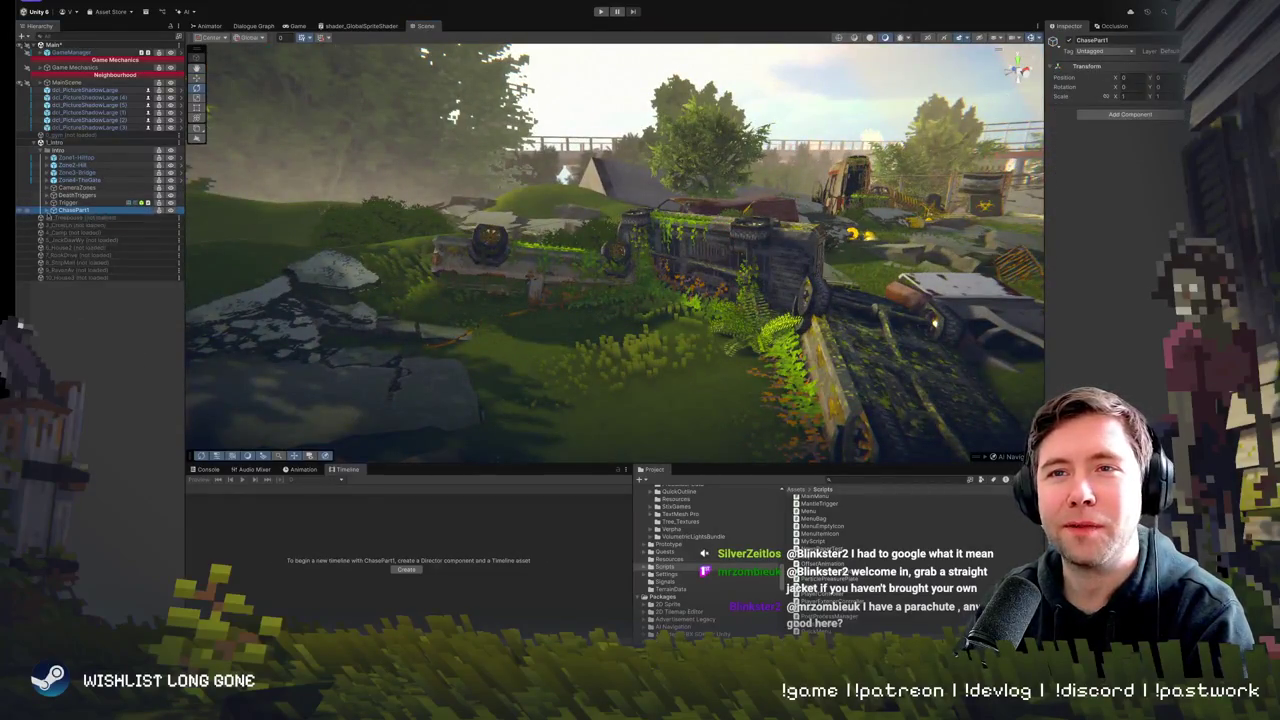
pyautogui.click(44, 212)
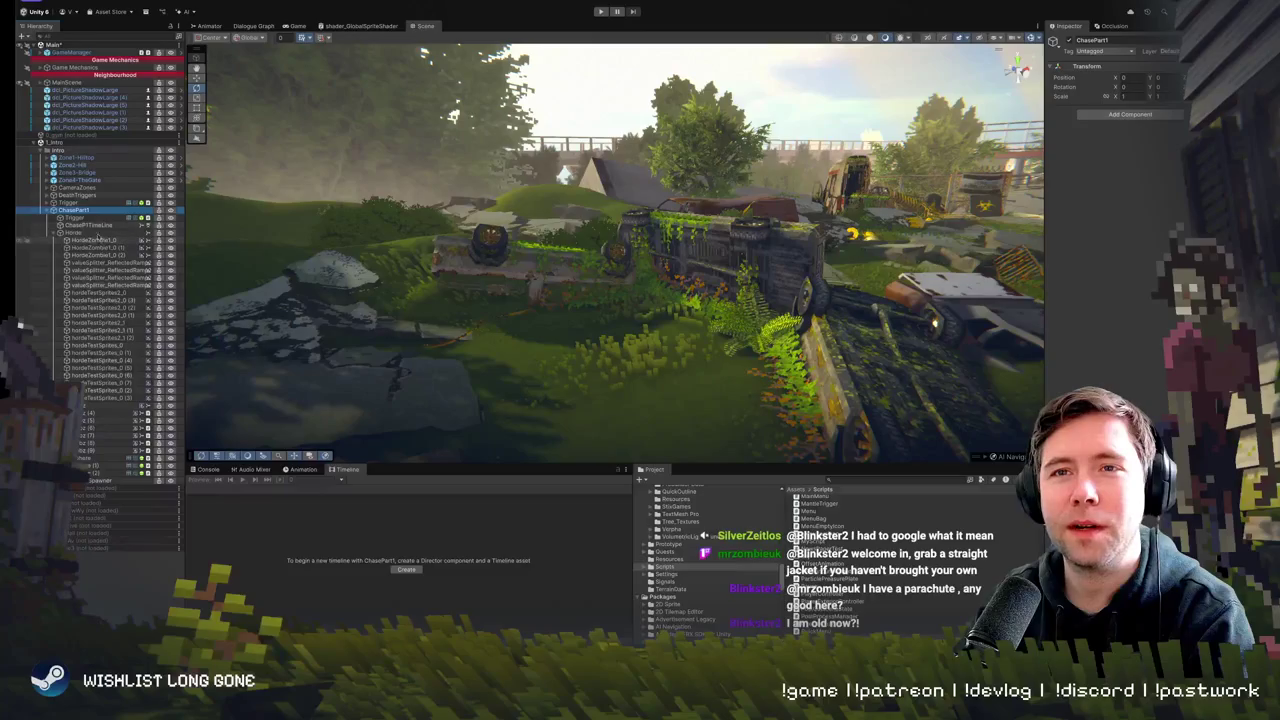
pyautogui.click(95, 225)
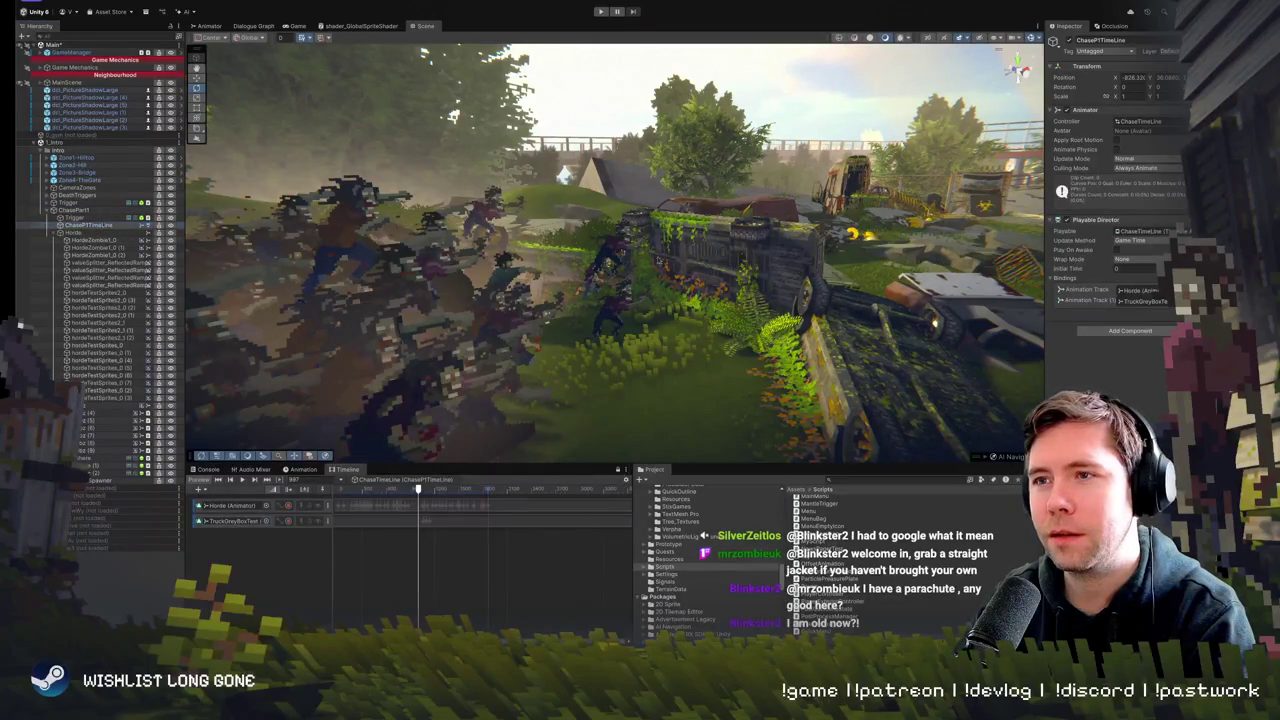
pyautogui.moveTo(418, 489); pyautogui.dragTo(410, 489)
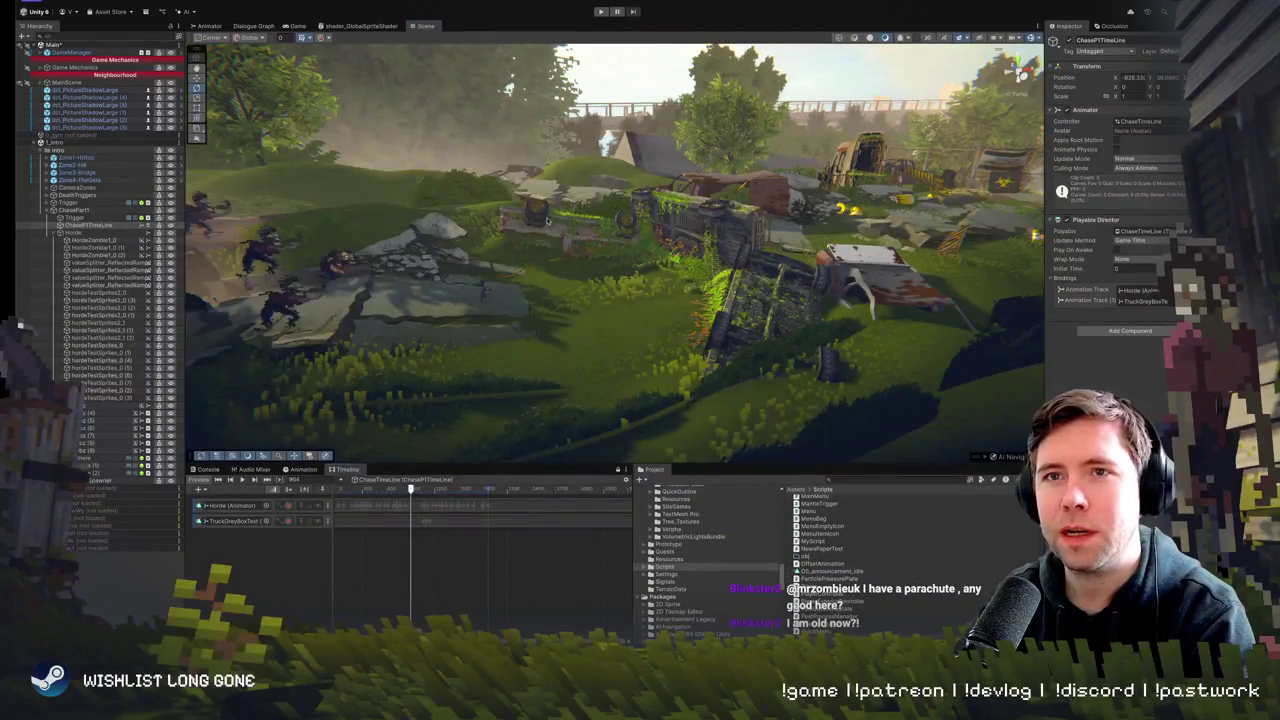
# - Rewind the chase timeline to the start and scrub forward until the horde appears
pyautogui.click(720, 260)
pyautogui.scroll(3, 484, 344)
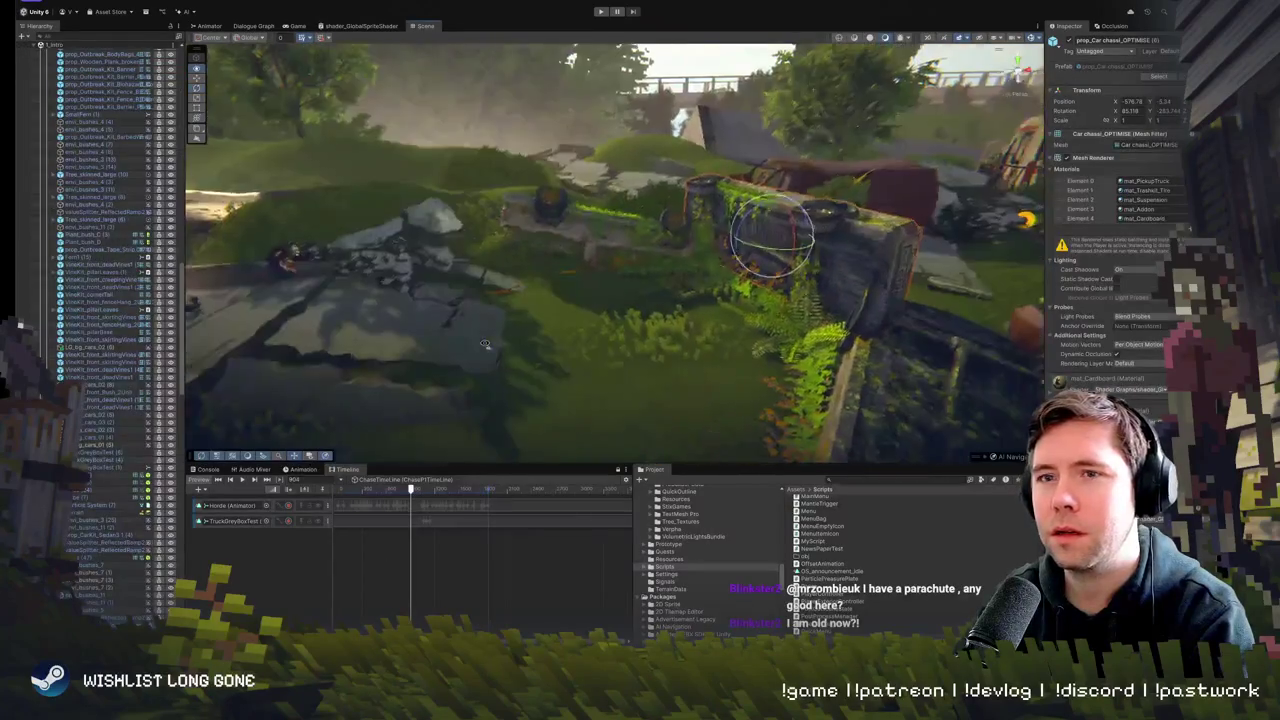
pyautogui.scroll(-3, 484, 344)
pyautogui.scroll(-2, 91, 567)
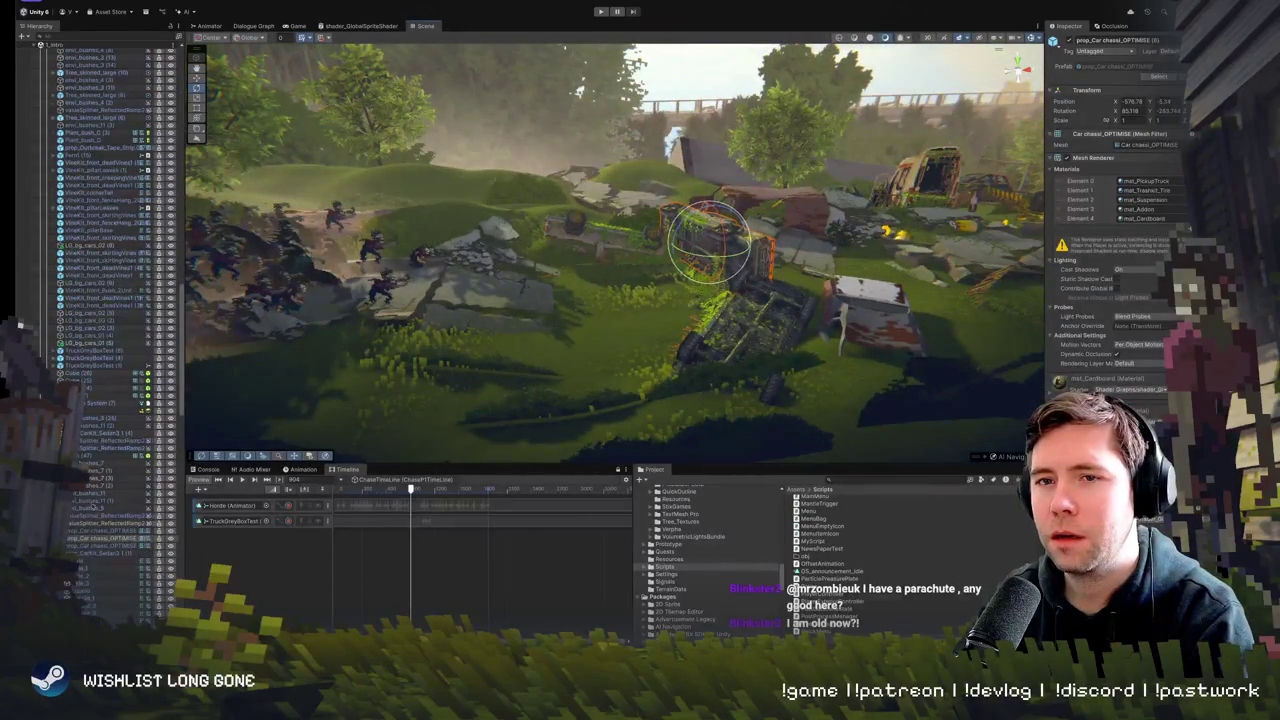
pyautogui.click(338, 489)
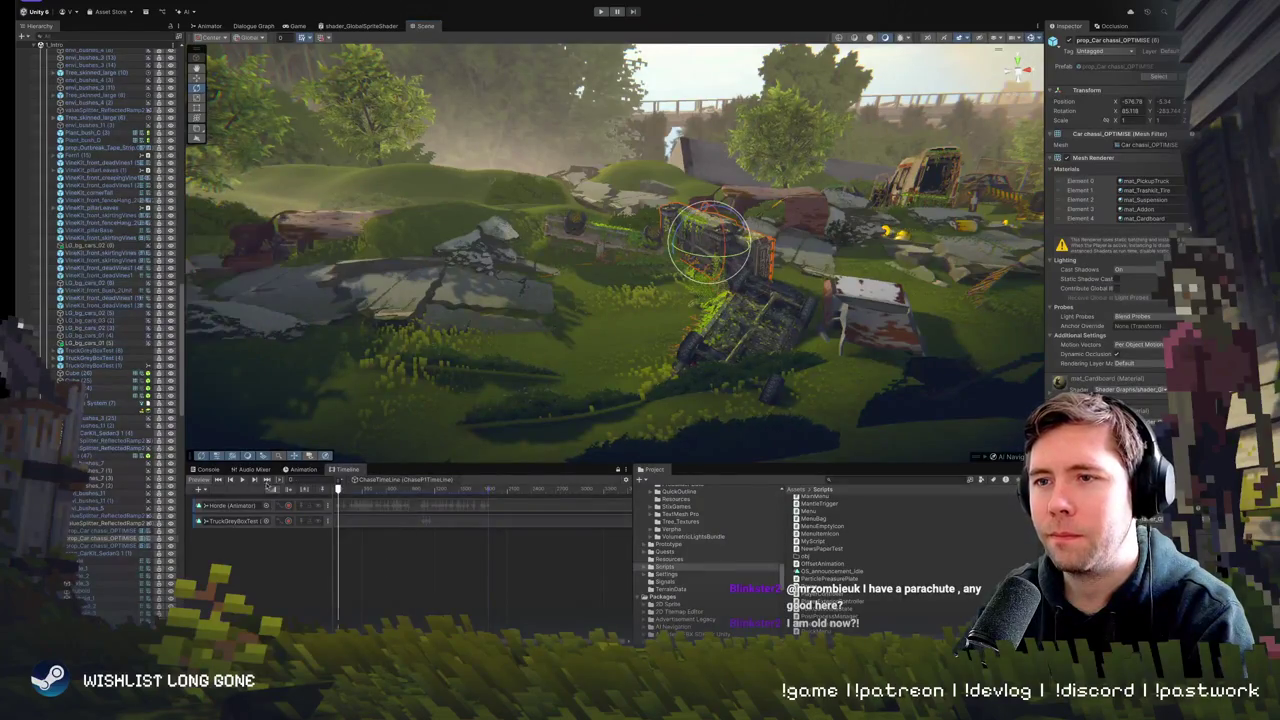
pyautogui.moveTo(375, 489)
pyautogui.mouseDown()
pyautogui.moveTo(432, 489)
pyautogui.moveTo(420, 489)
pyautogui.mouseUp()
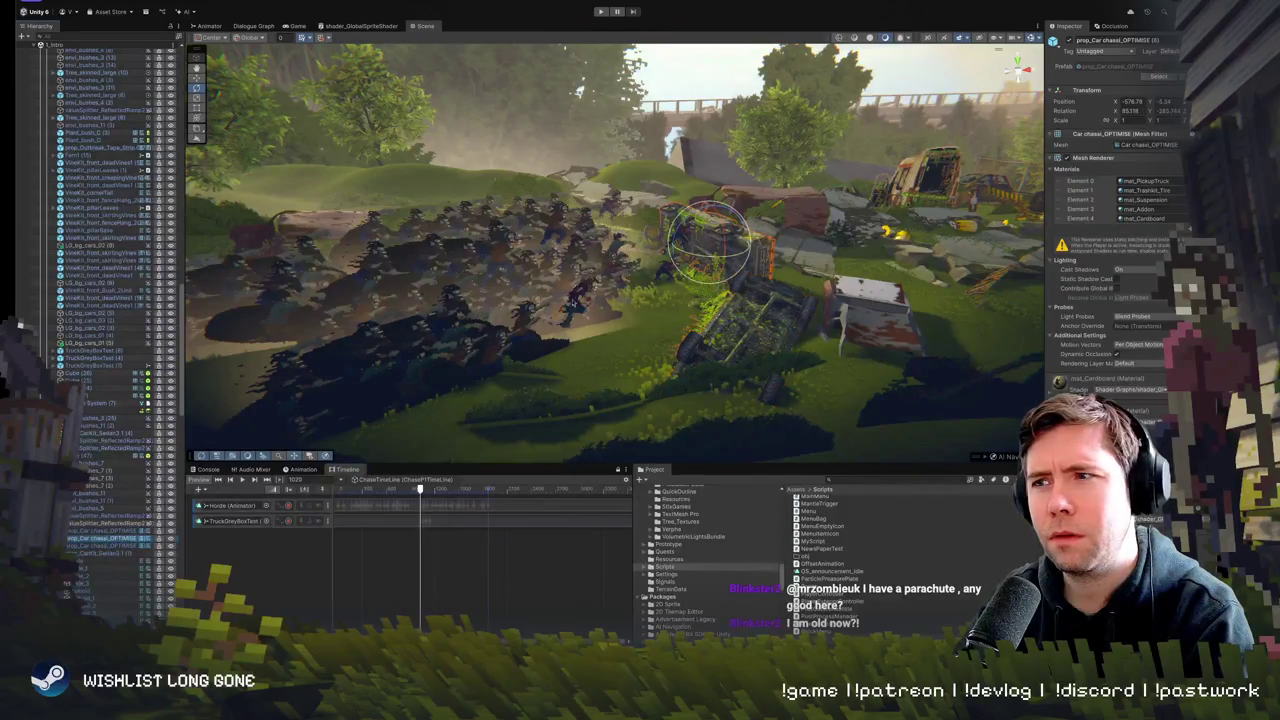
# - Fly in close to the car wreck and select LG_bg_cars_01 (5), then TruckGreyBoxTest (4)
pyautogui.moveTo(690, 300); pyautogui.dragTo(560, 310)
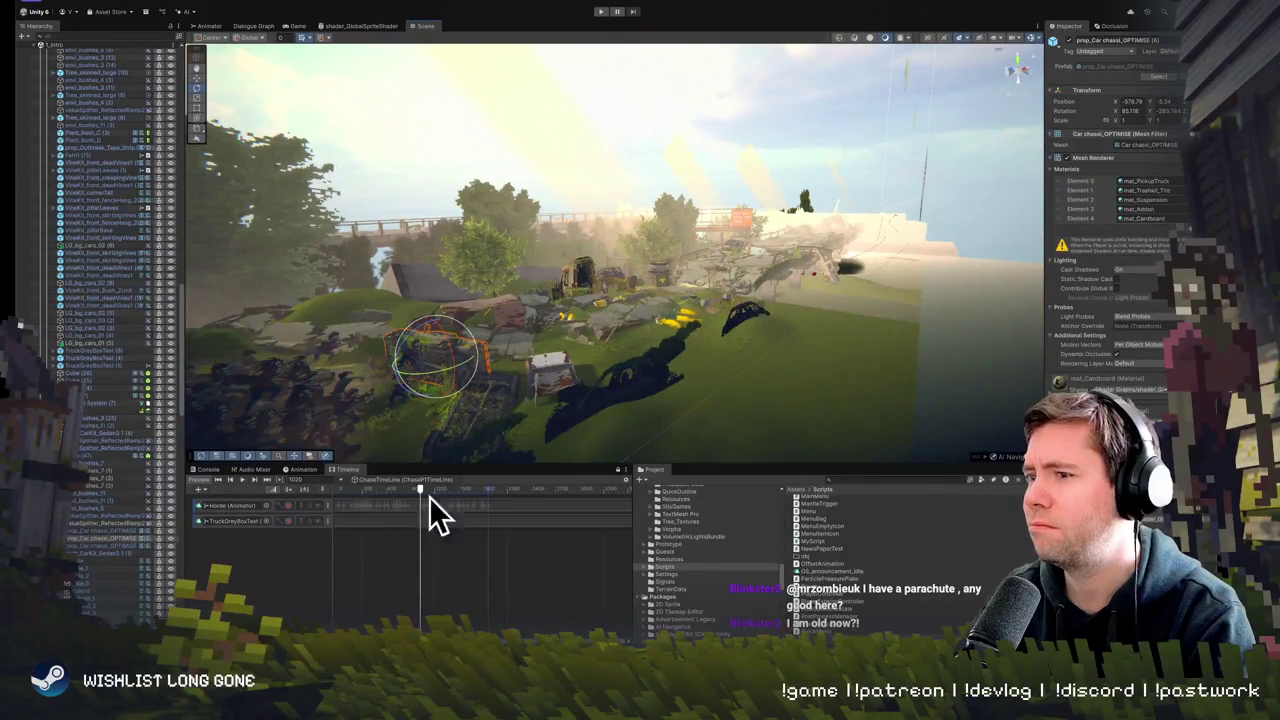
pyautogui.moveTo(434, 420); pyautogui.dragTo(480, 400)
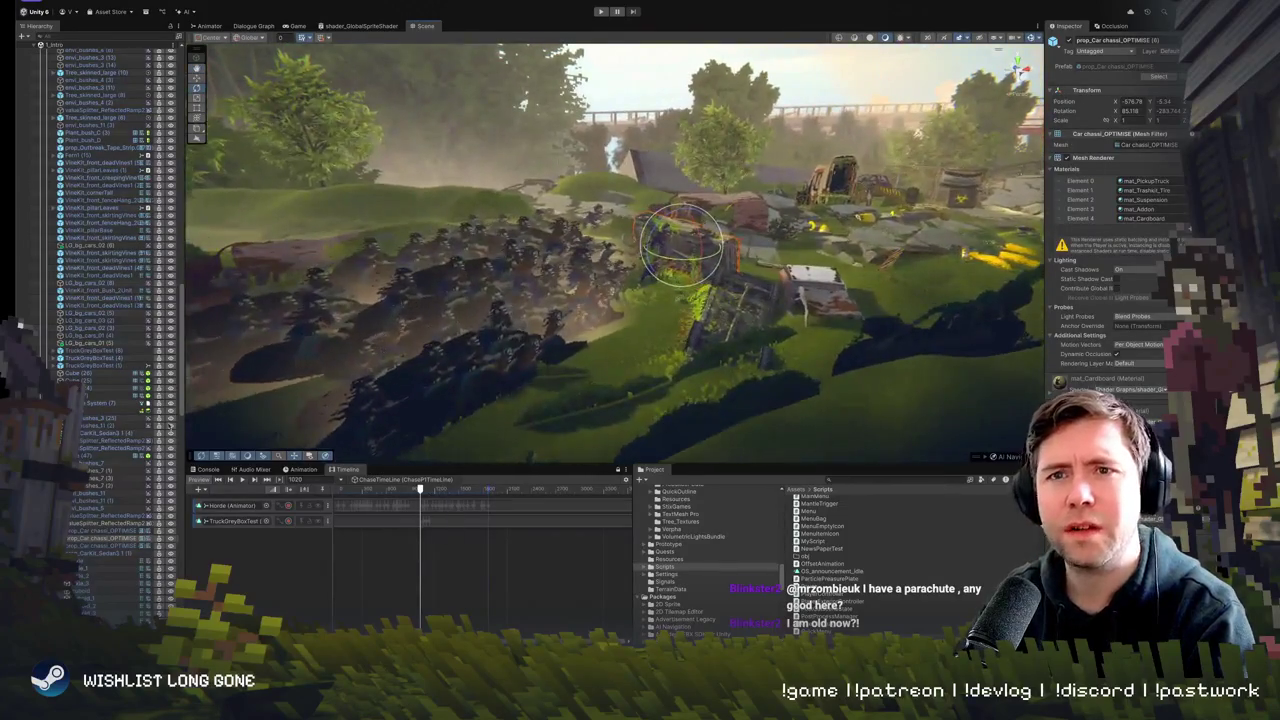
pyautogui.click(100, 344)
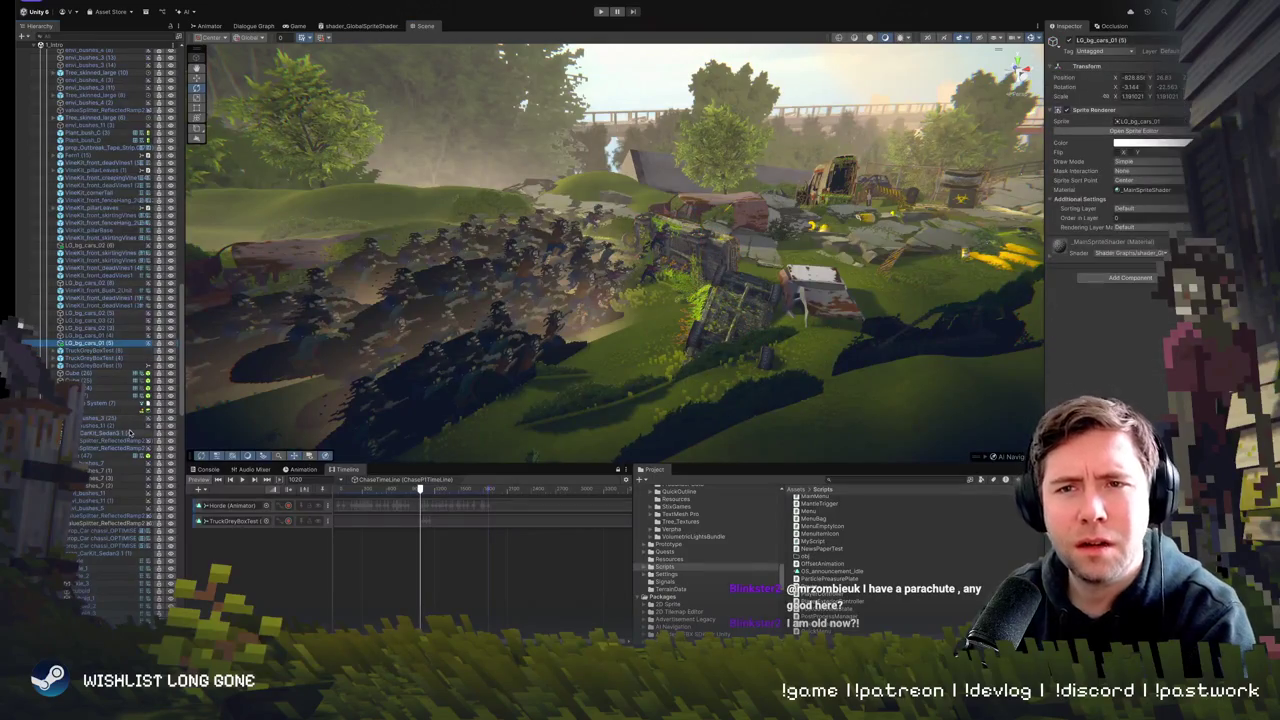
pyautogui.click(100, 357)
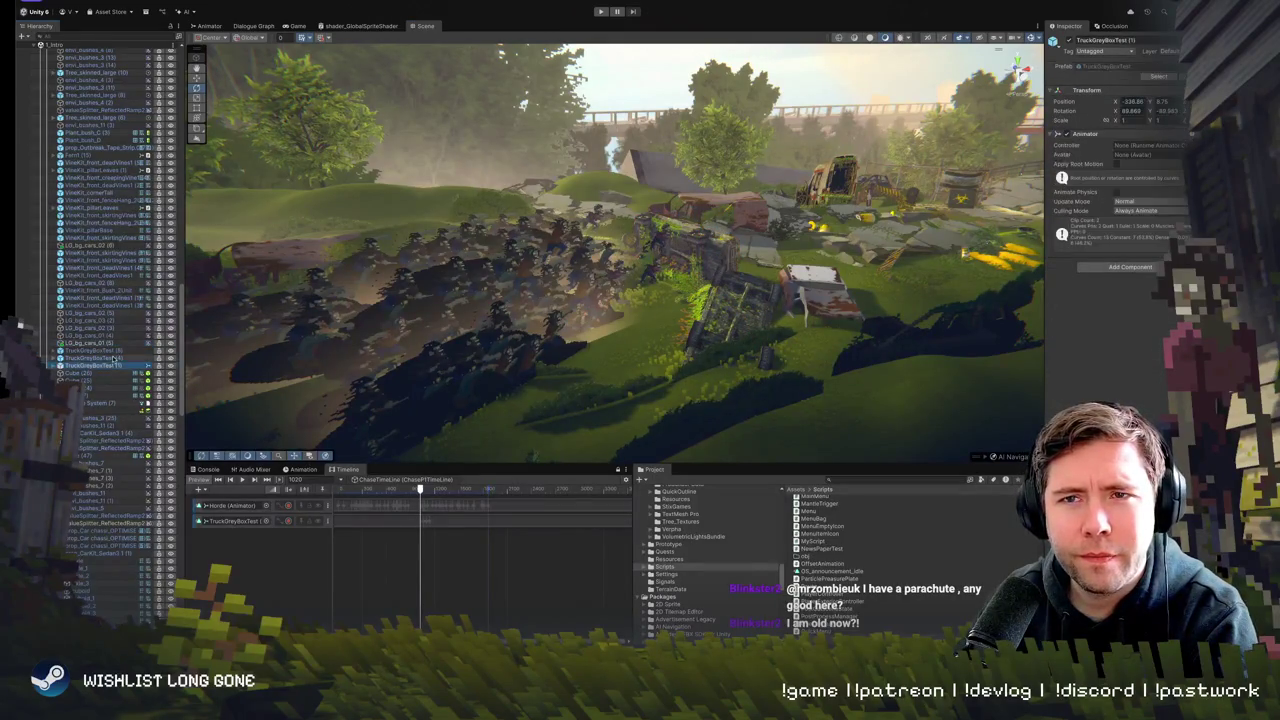
# - Frame TruckGreyBoxTest (4), (8) and (1) in turn, ending at the river bridge
pyautogui.press('f')
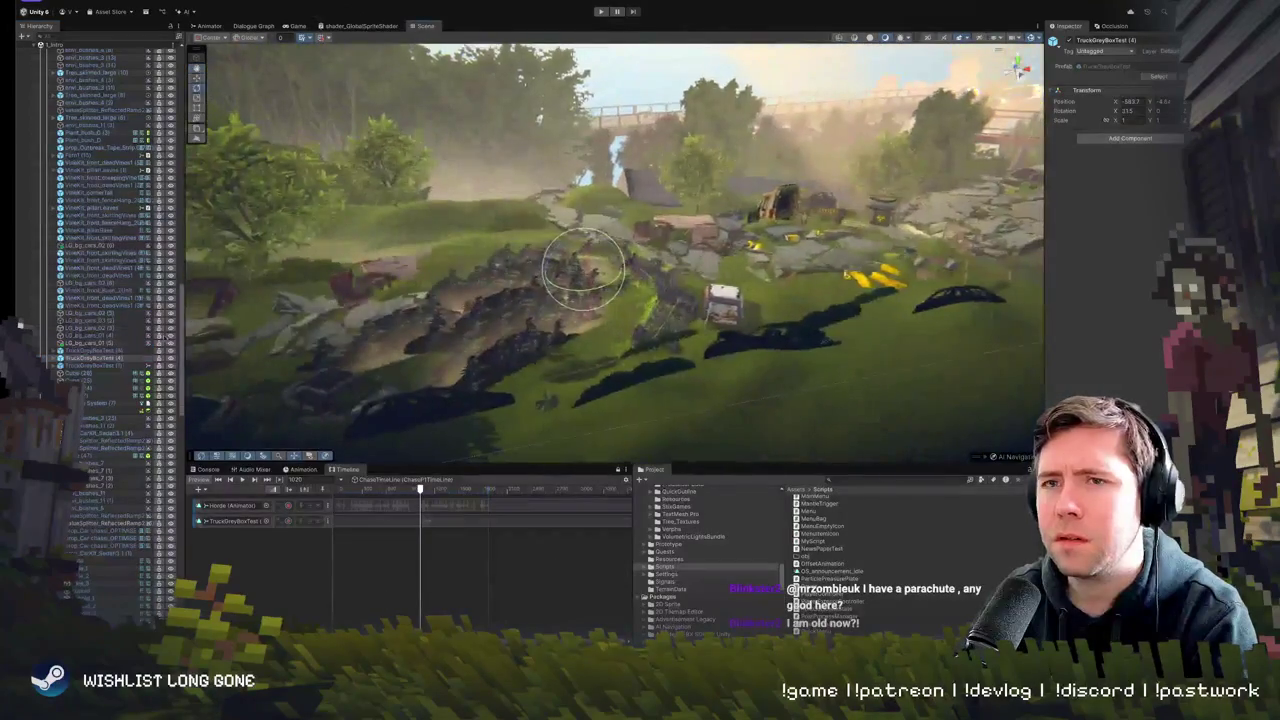
pyautogui.click(100, 350)
pyautogui.press('f')
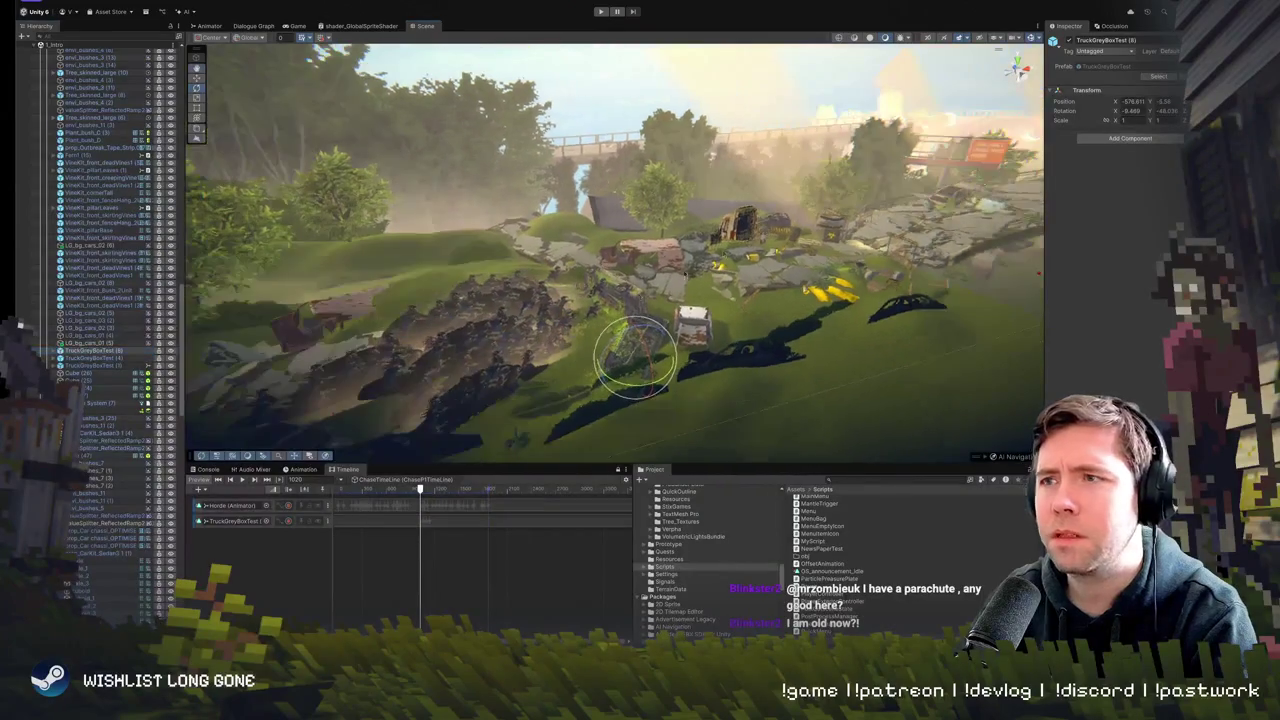
pyautogui.doubleClick(93, 366)
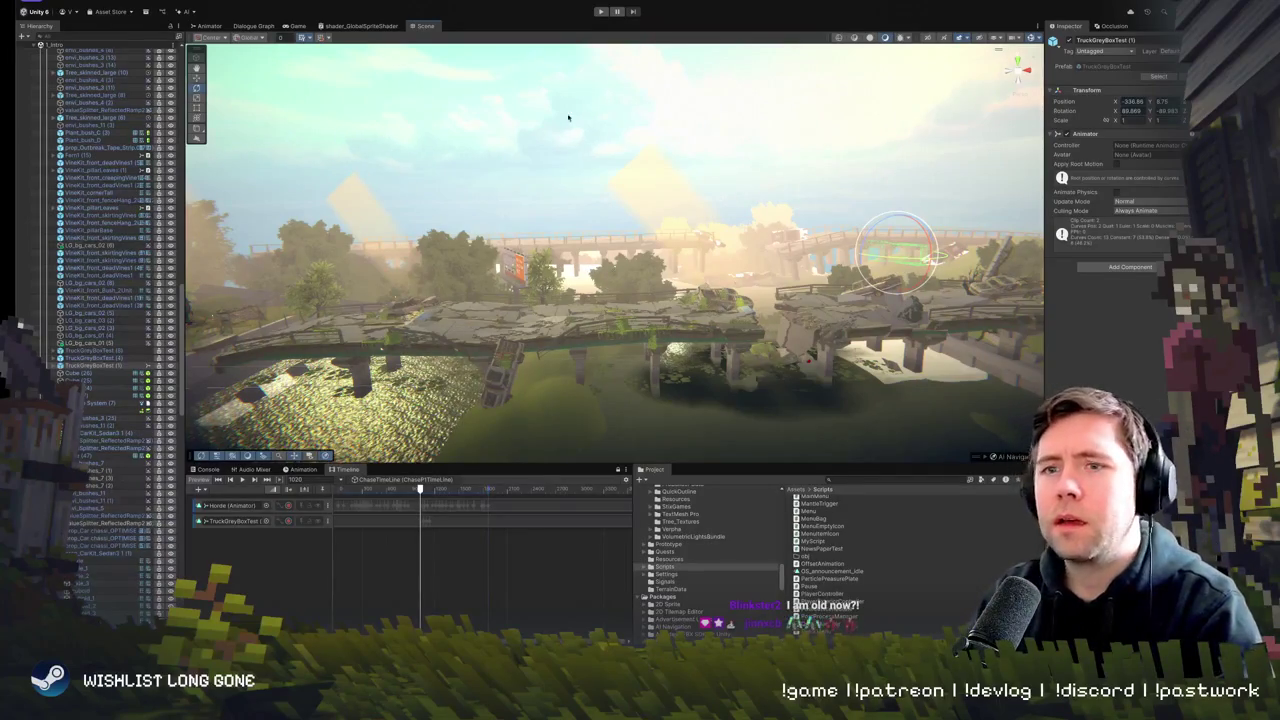
pyautogui.scroll(3, 389, 416)
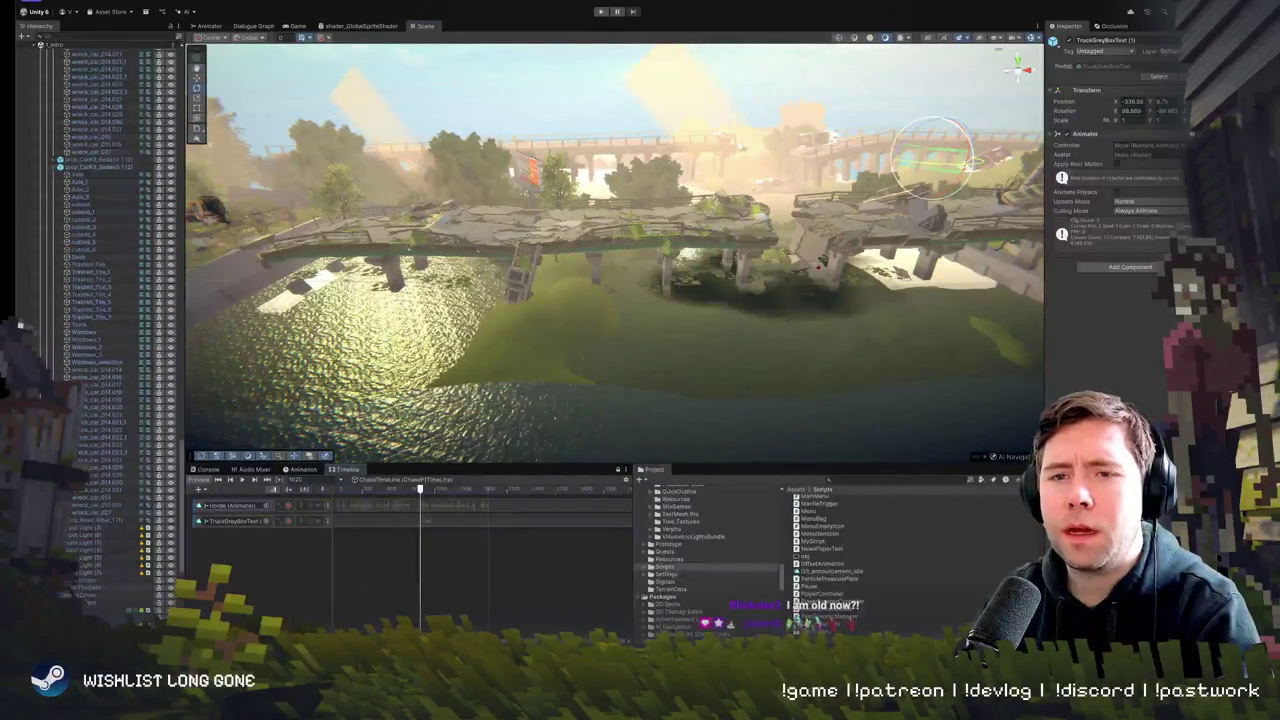
# - Enlarge the Timeline, open the Horde track's animation, and select Horde and Debz (6) Position properties
pyautogui.click(235, 505)
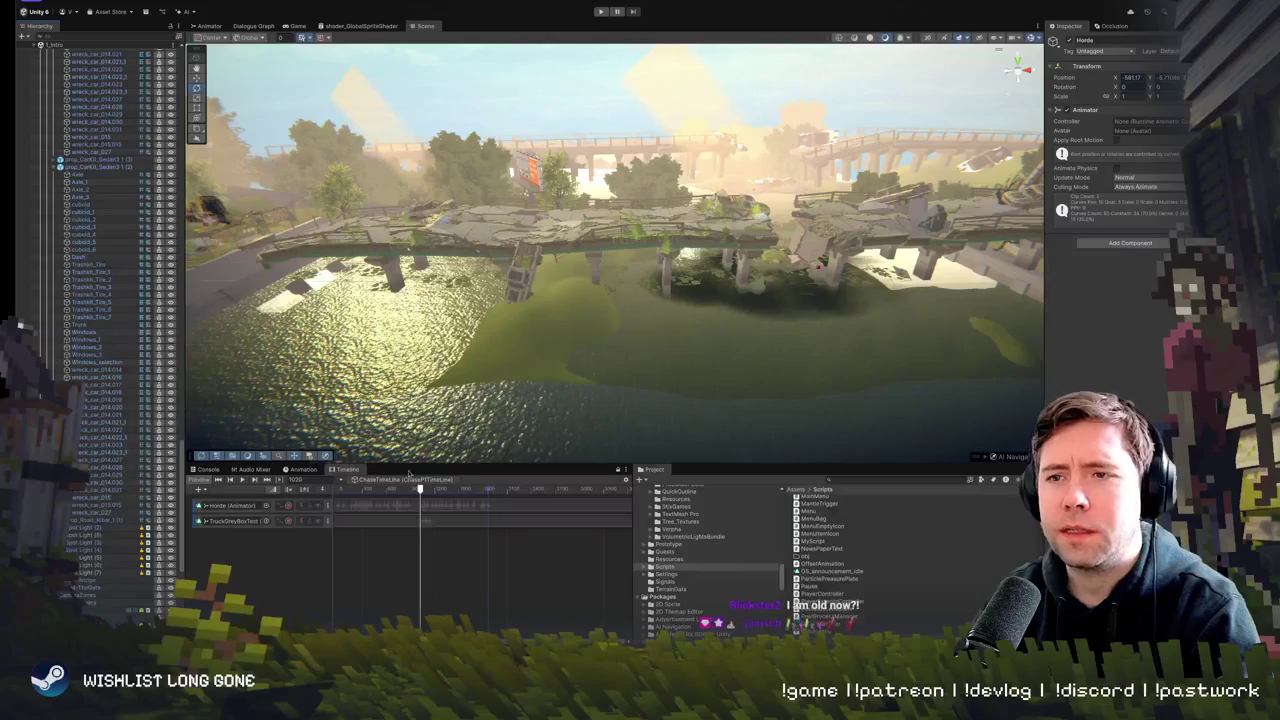
pyautogui.moveTo(300, 463); pyautogui.dragTo(300, 364)
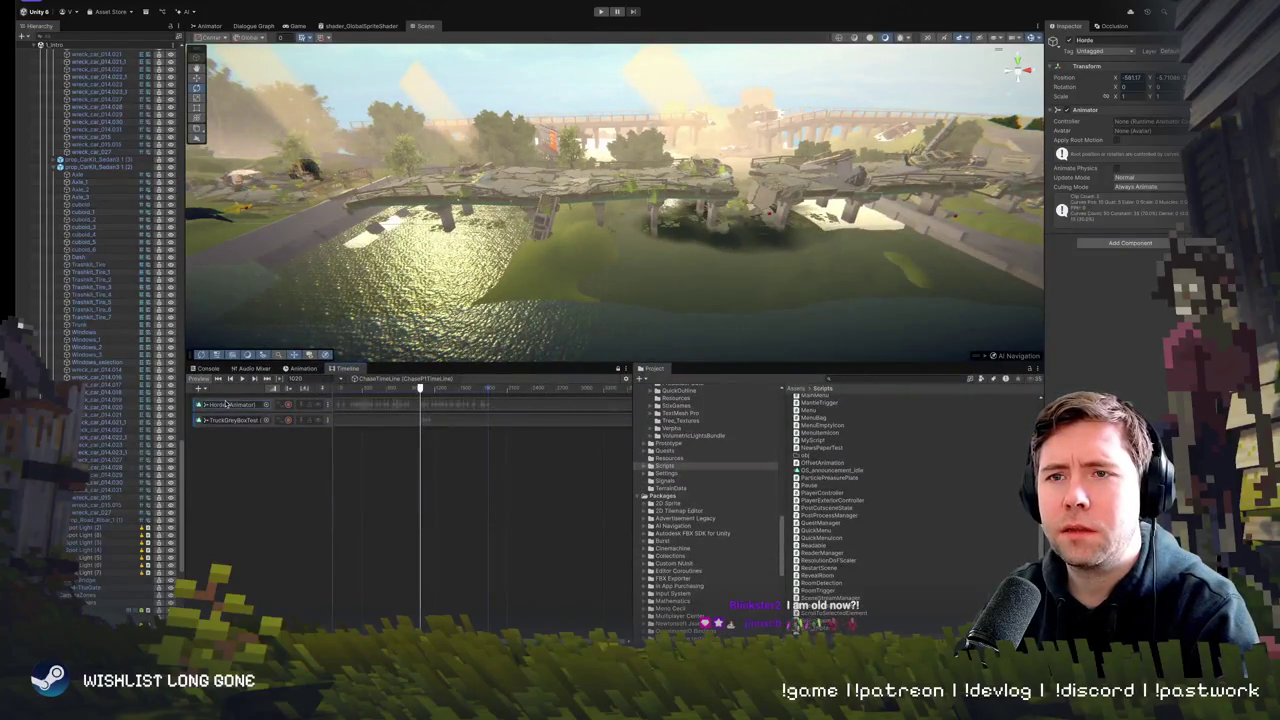
pyautogui.doubleClick(222, 411)
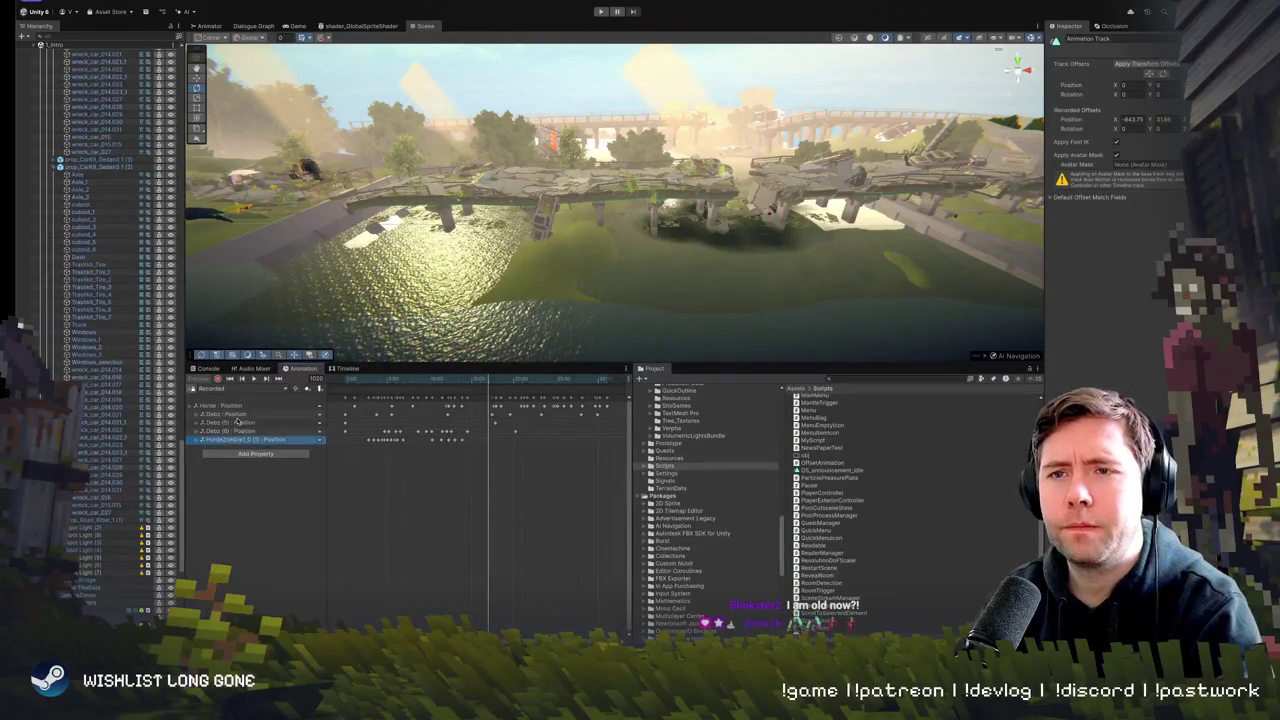
pyautogui.click(240, 408)
pyautogui.click(248, 422)
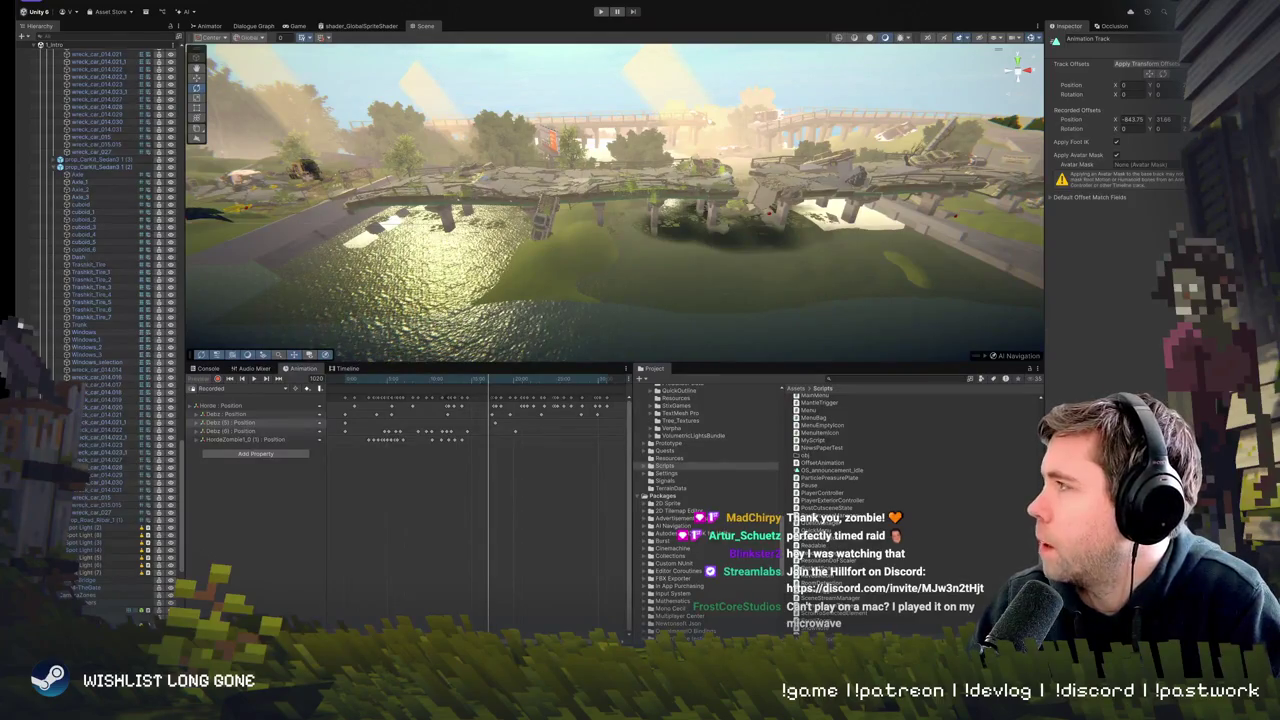
pyautogui.press('super+Tab')
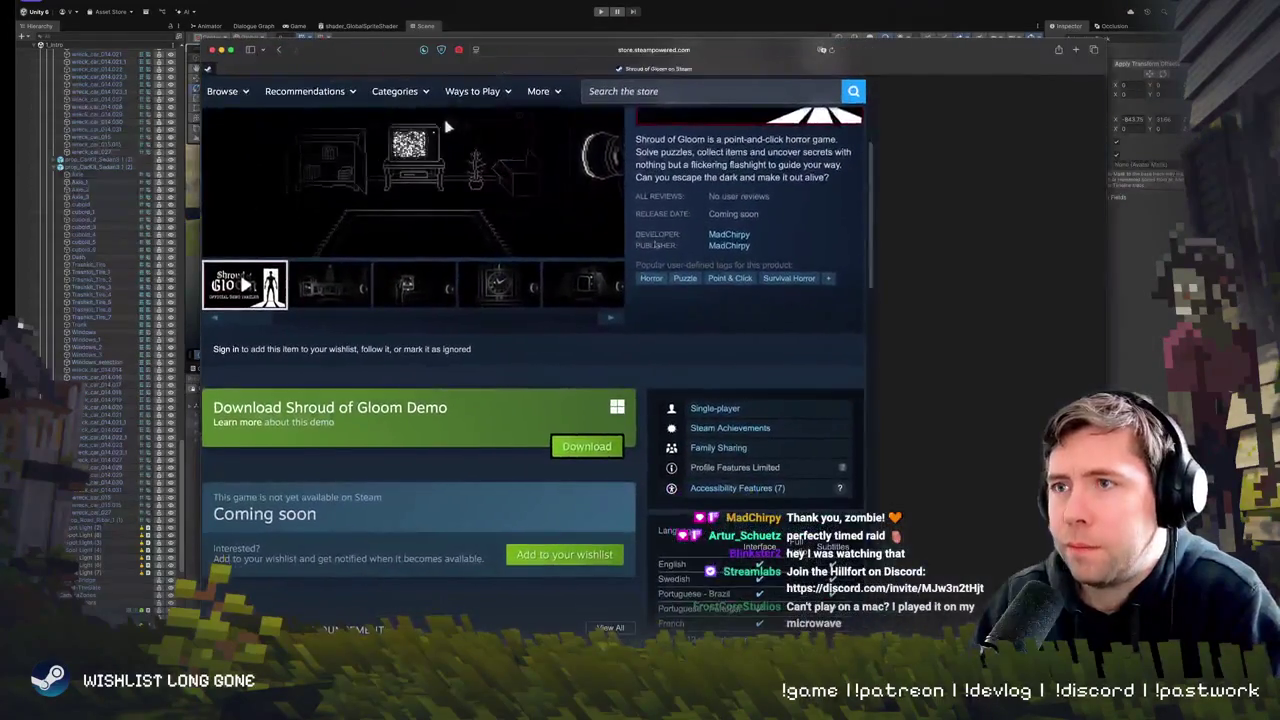
# - Open the demo announcement post and follow its Shroud of Gloom Demo link to the store page
pyautogui.scroll(-5, 826, 345)
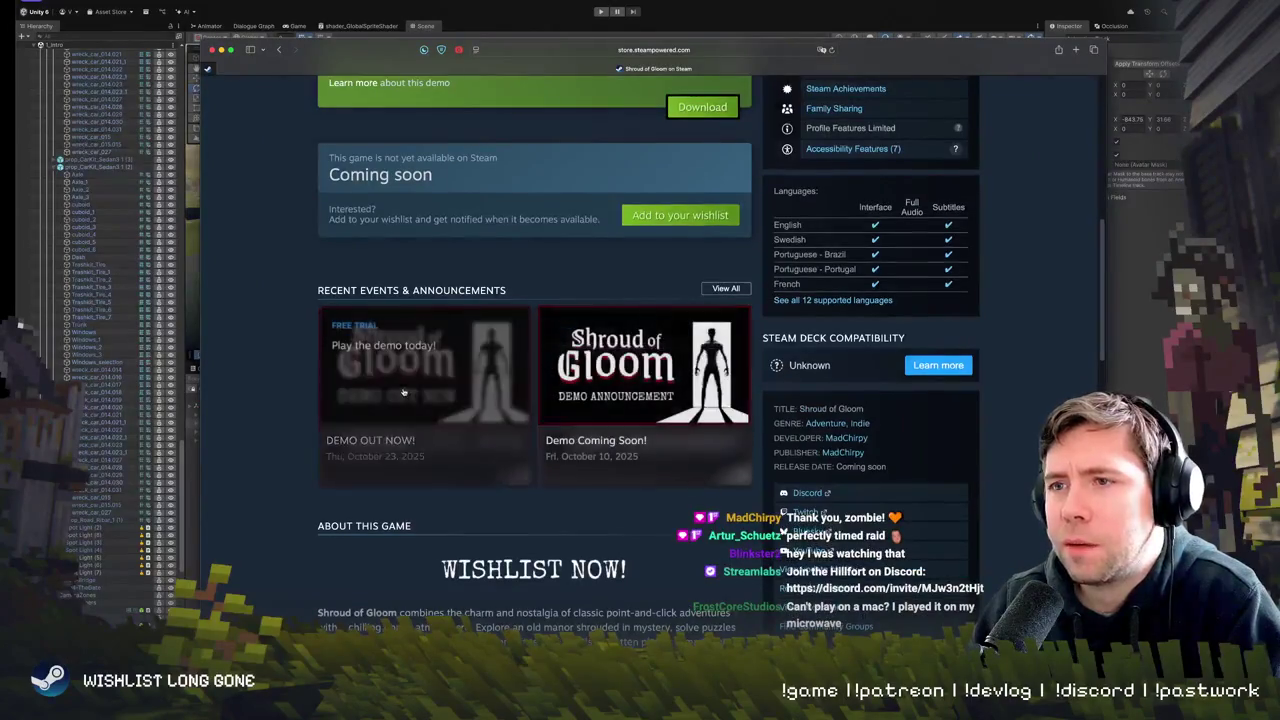
pyautogui.click(403, 389)
pyautogui.scroll(-5, 452, 420)
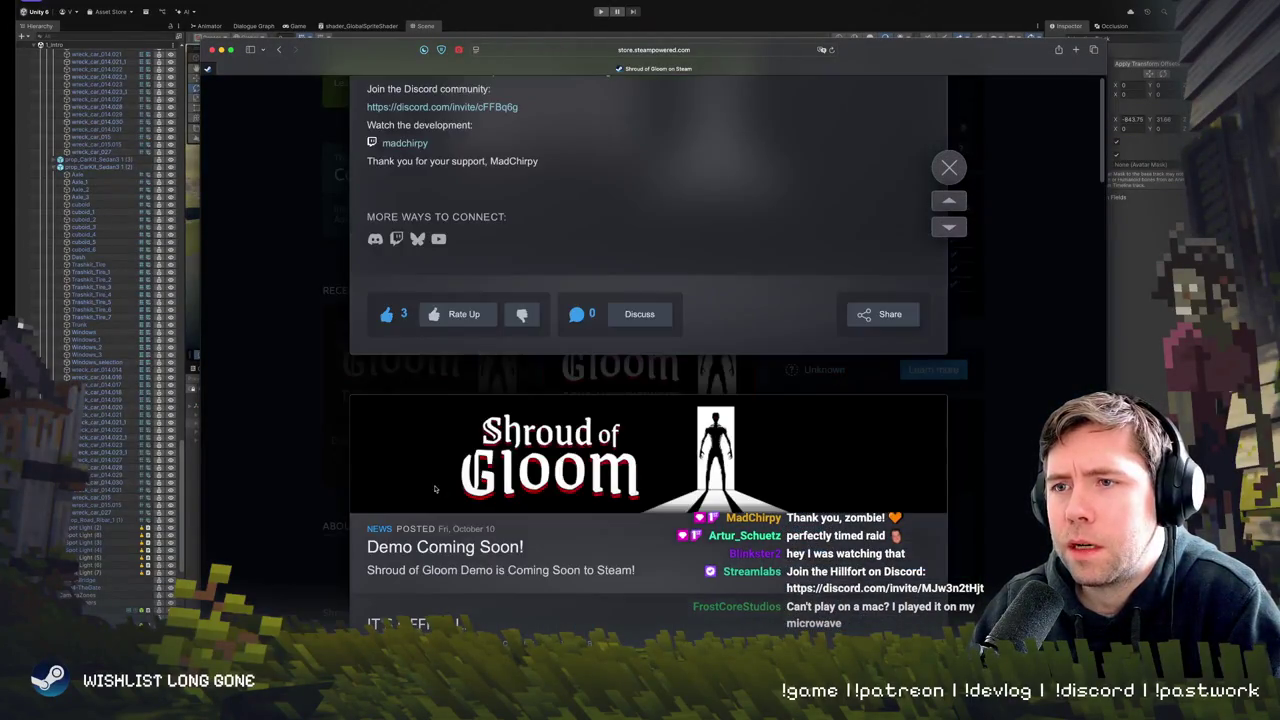
pyautogui.scroll(5, 452, 420)
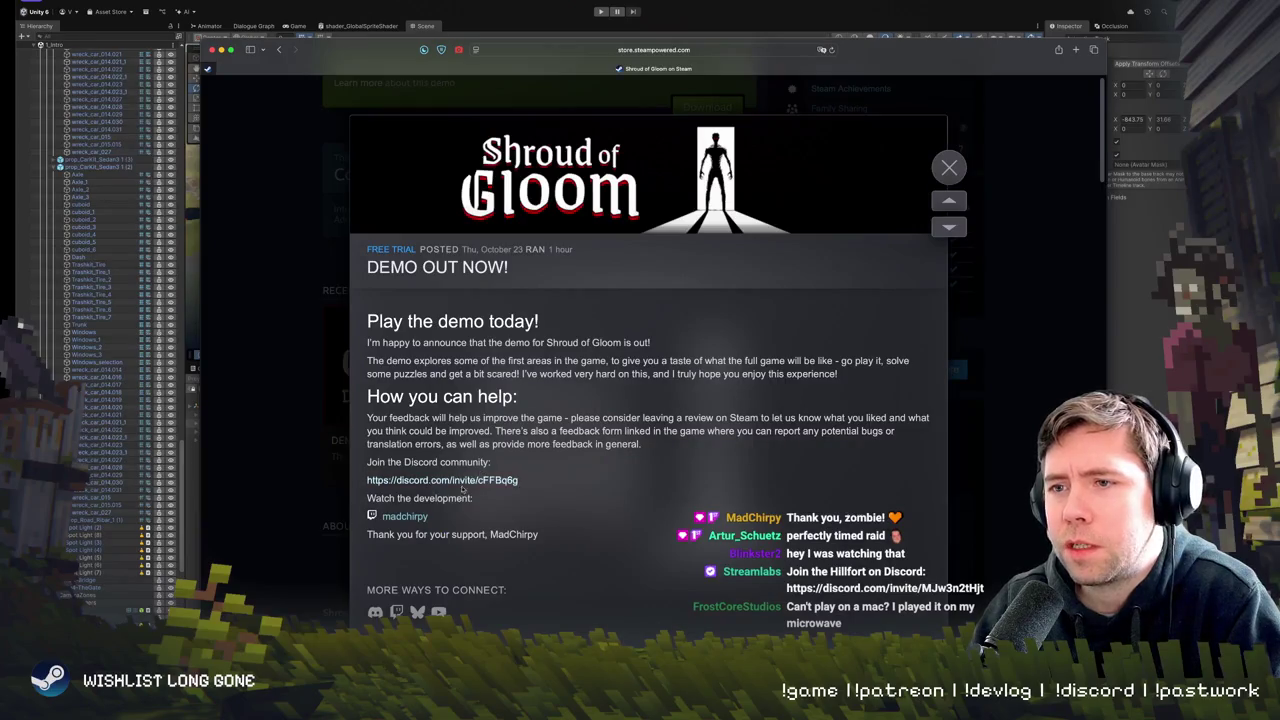
pyautogui.scroll(-5, 470, 455)
pyautogui.scroll(-5, 476, 470)
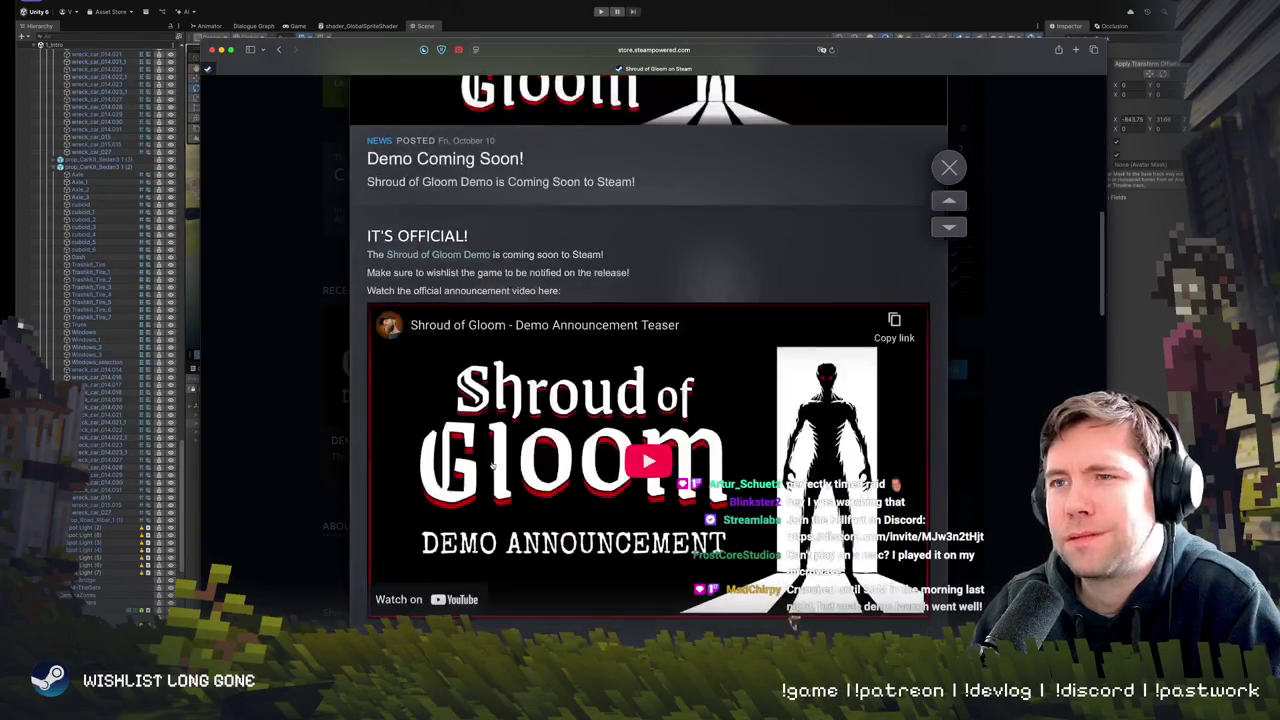
pyautogui.scroll(2, 476, 470)
pyautogui.scroll(-3, 478, 474)
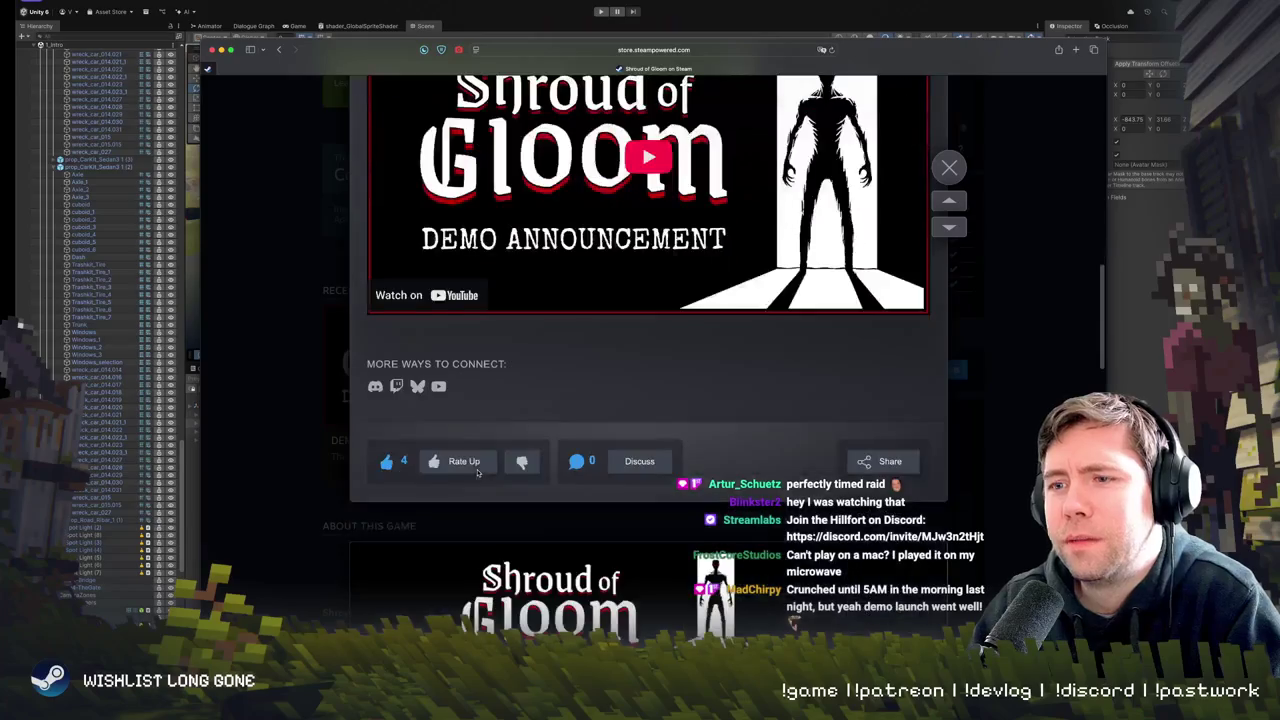
pyautogui.scroll(3, 478, 474)
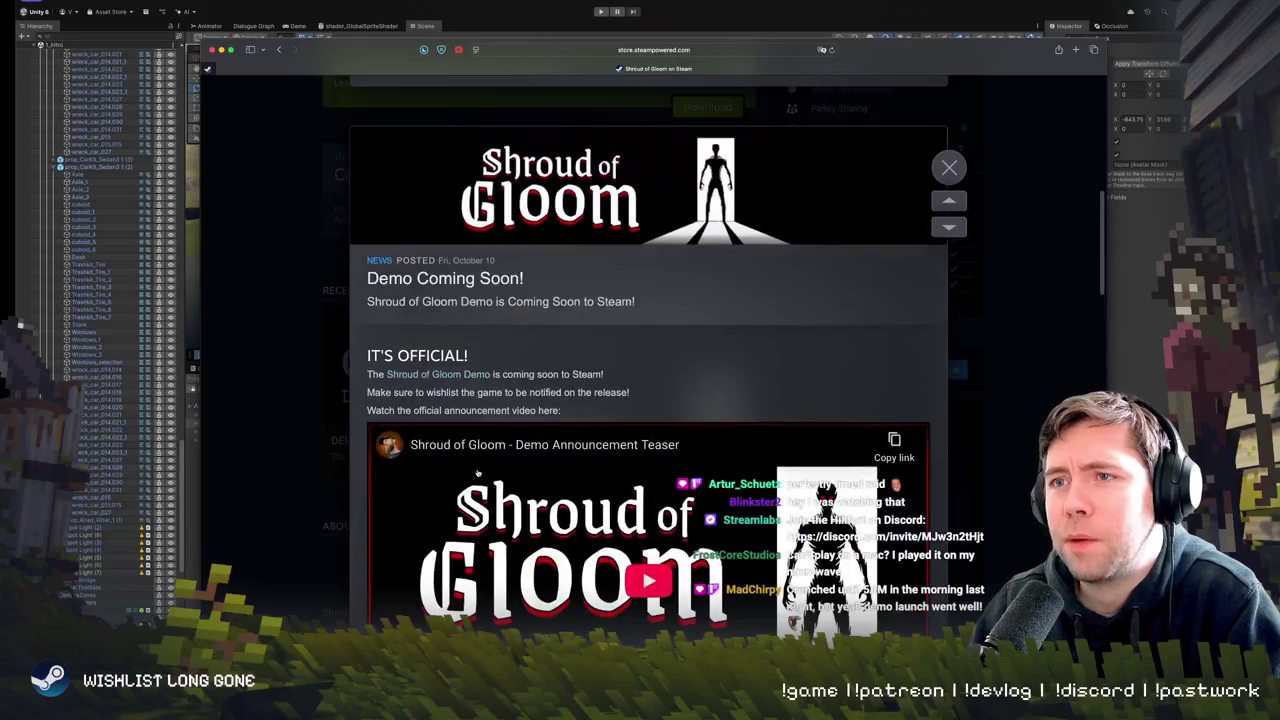
pyautogui.click(440, 374)
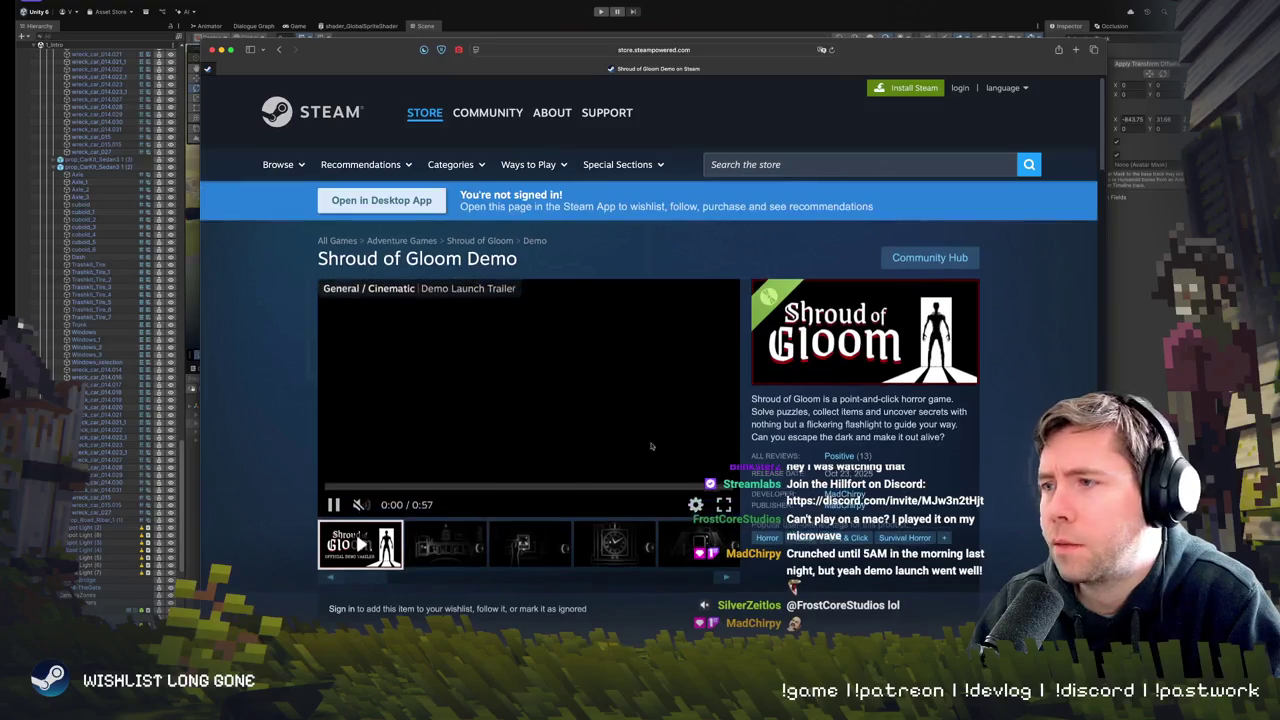
# - Pause the demo trailer at 0:03 and jump down to its Positive (13) reviews
pyautogui.click(540, 372)
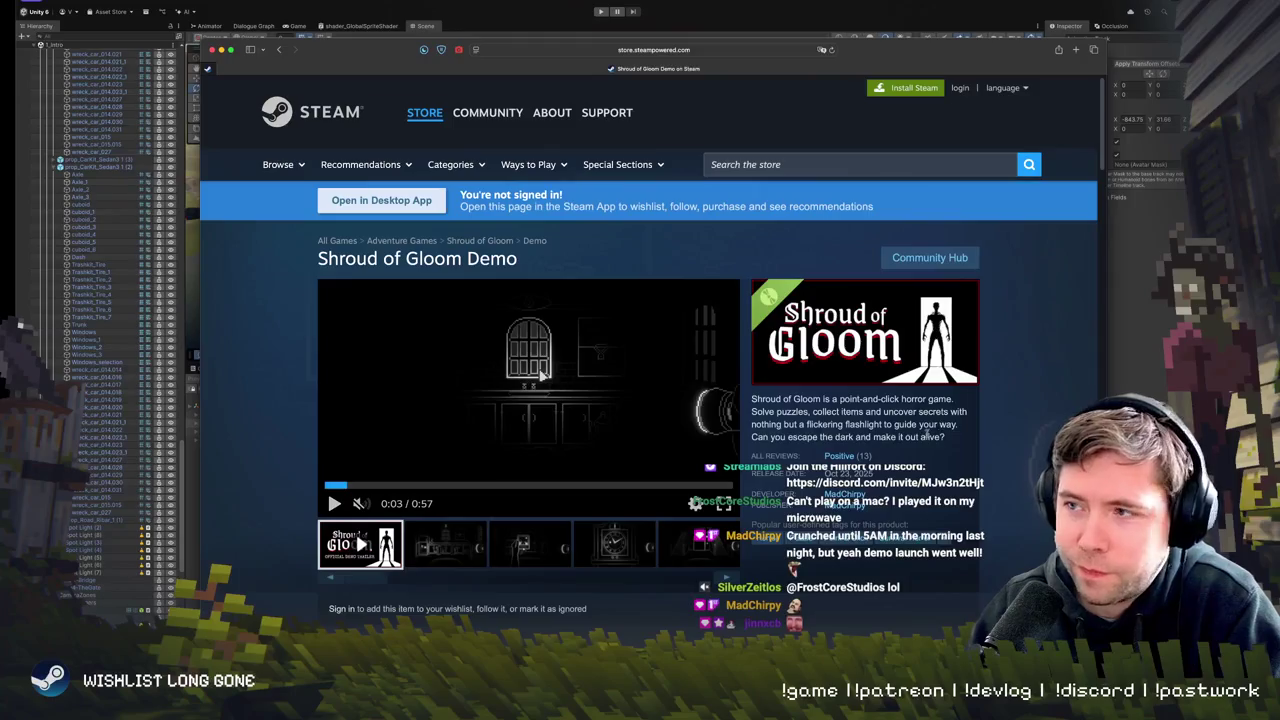
pyautogui.click(839, 456)
pyautogui.scroll(-8, 662, 491)
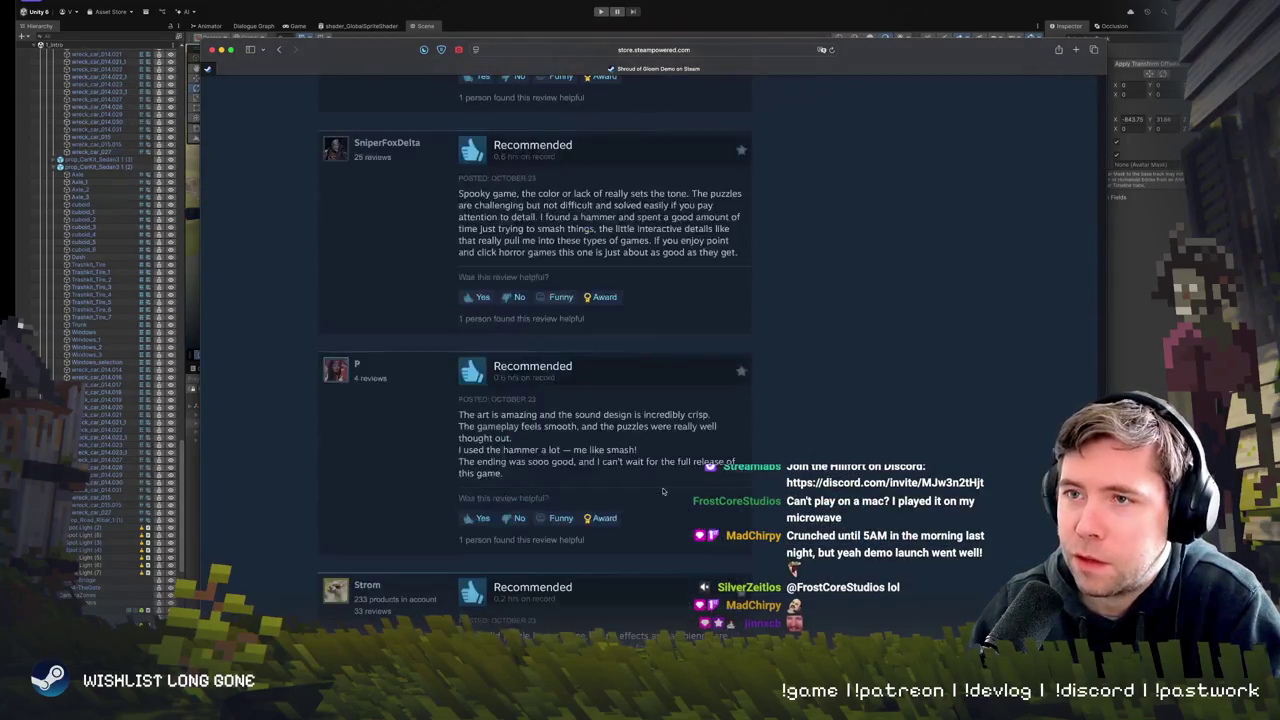
pyautogui.scroll(-5, 662, 491)
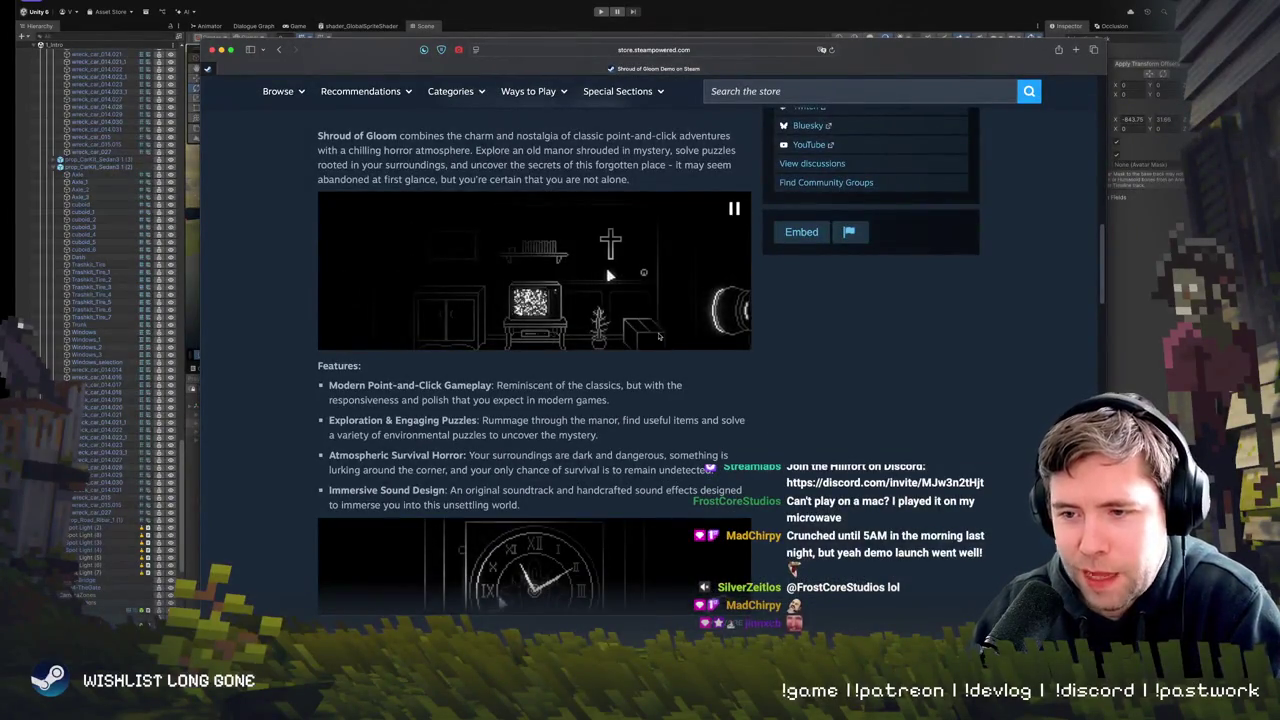
pyautogui.scroll(-5, 633, 408)
pyautogui.scroll(-2, 633, 408)
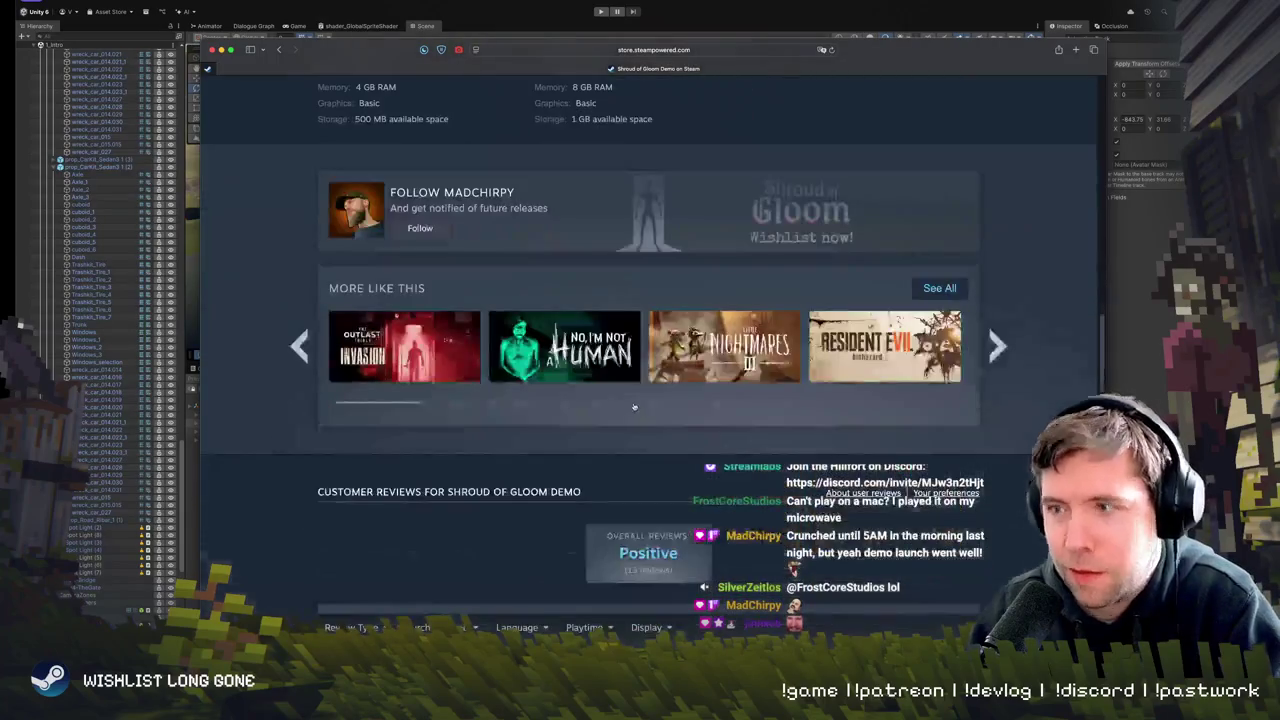
# - Scroll through the demo's details and reviews, then return to the top of the page
pyautogui.scroll(5, 633, 408)
pyautogui.scroll(2, 633, 408)
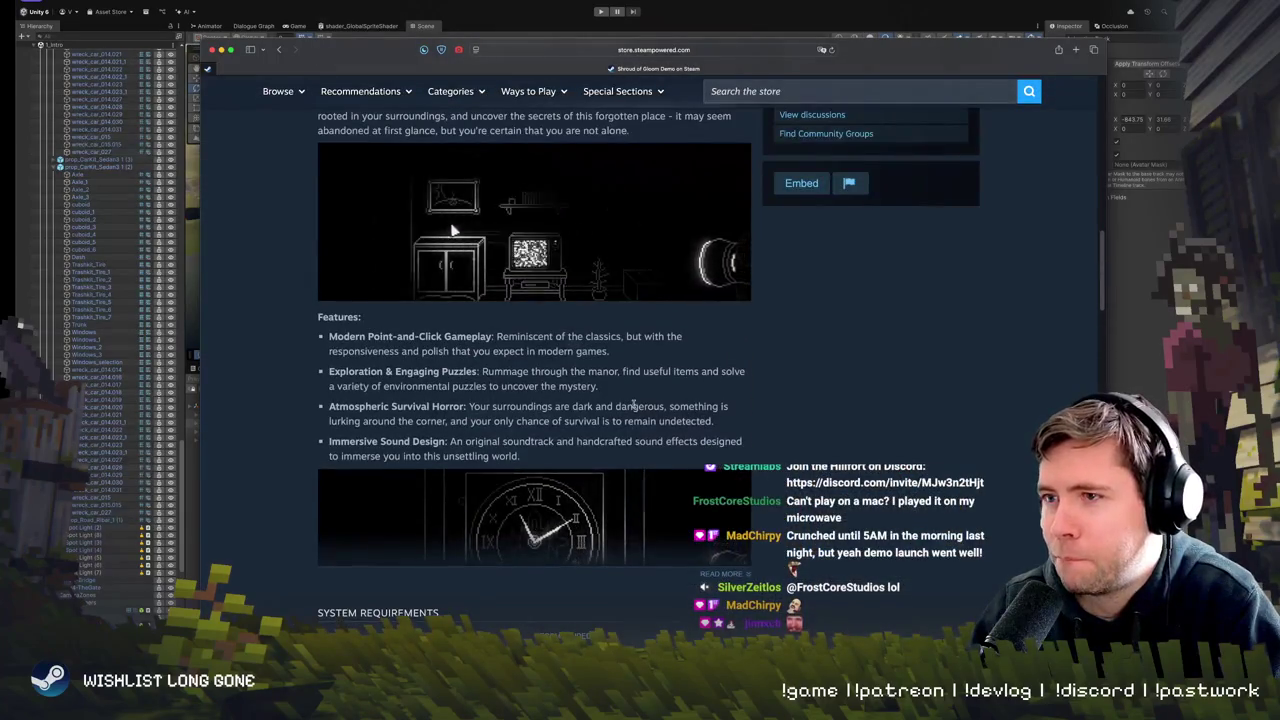
pyautogui.scroll(1, 636, 408)
pyautogui.scroll(5, 633, 402)
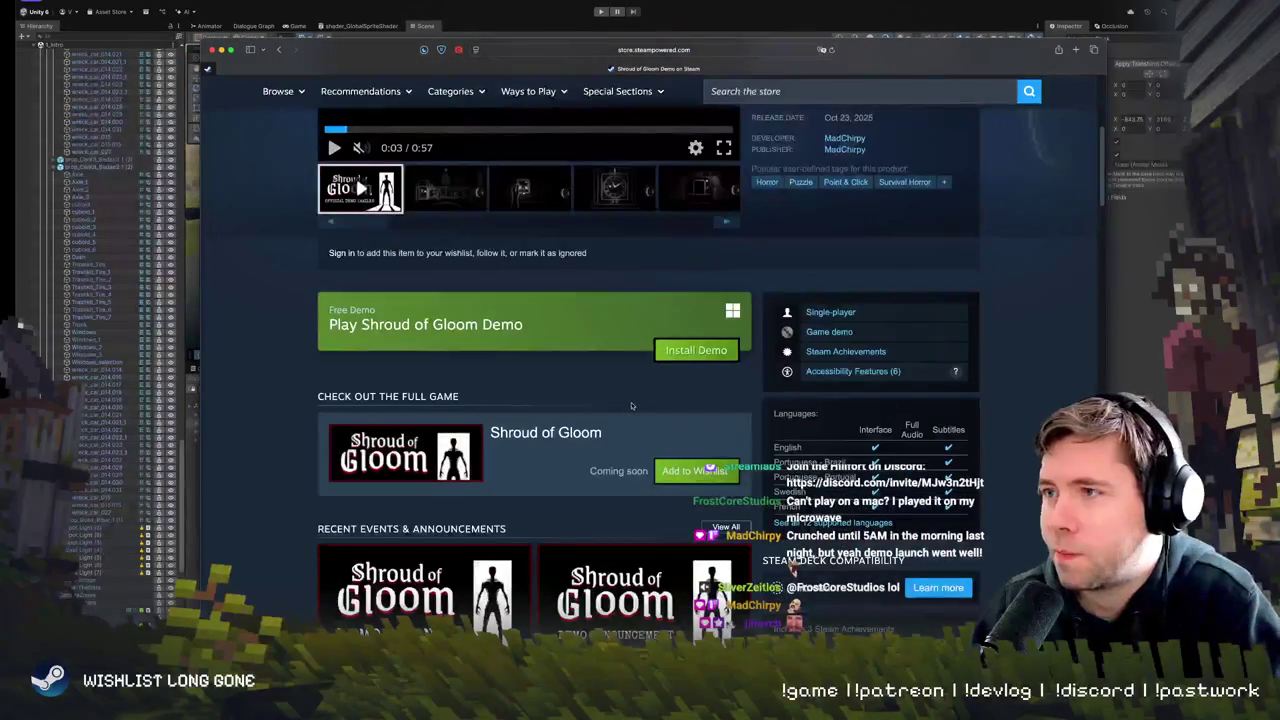
pyautogui.scroll(4, 633, 402)
pyautogui.scroll(-5, 633, 402)
pyautogui.scroll(-10, 630, 407)
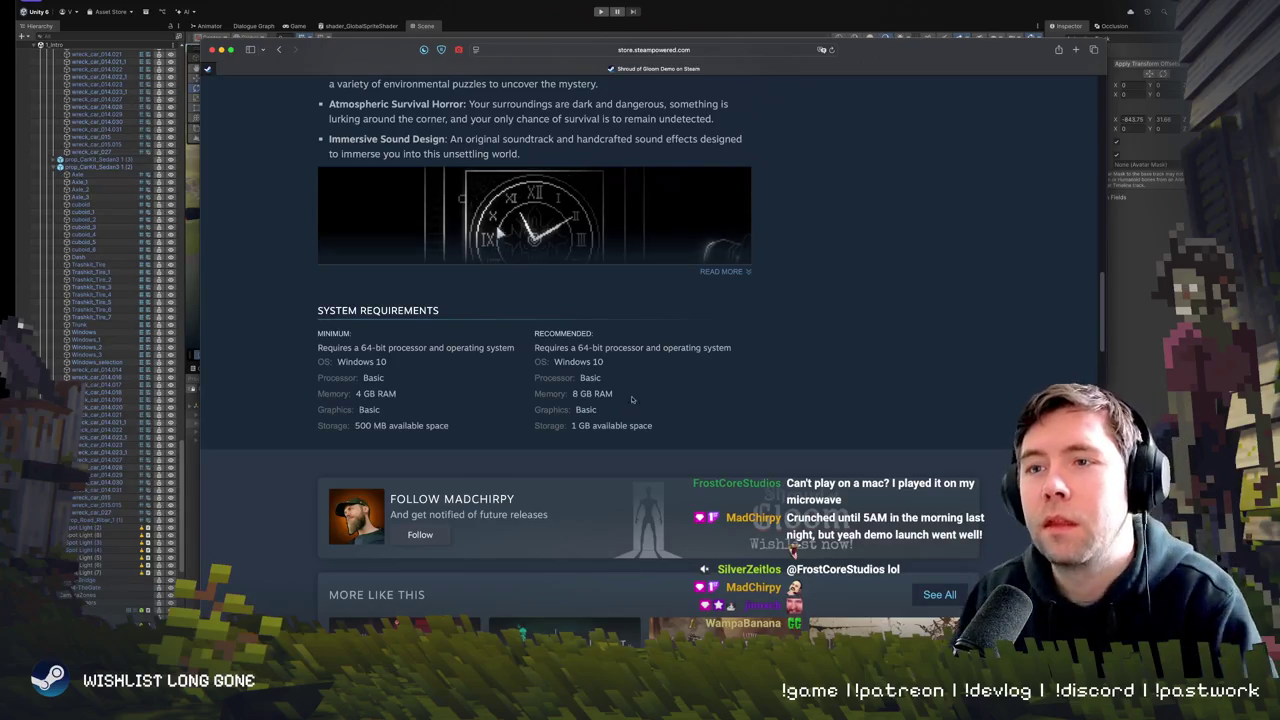
pyautogui.scroll(5, 636, 395)
pyautogui.scroll(2, 640, 385)
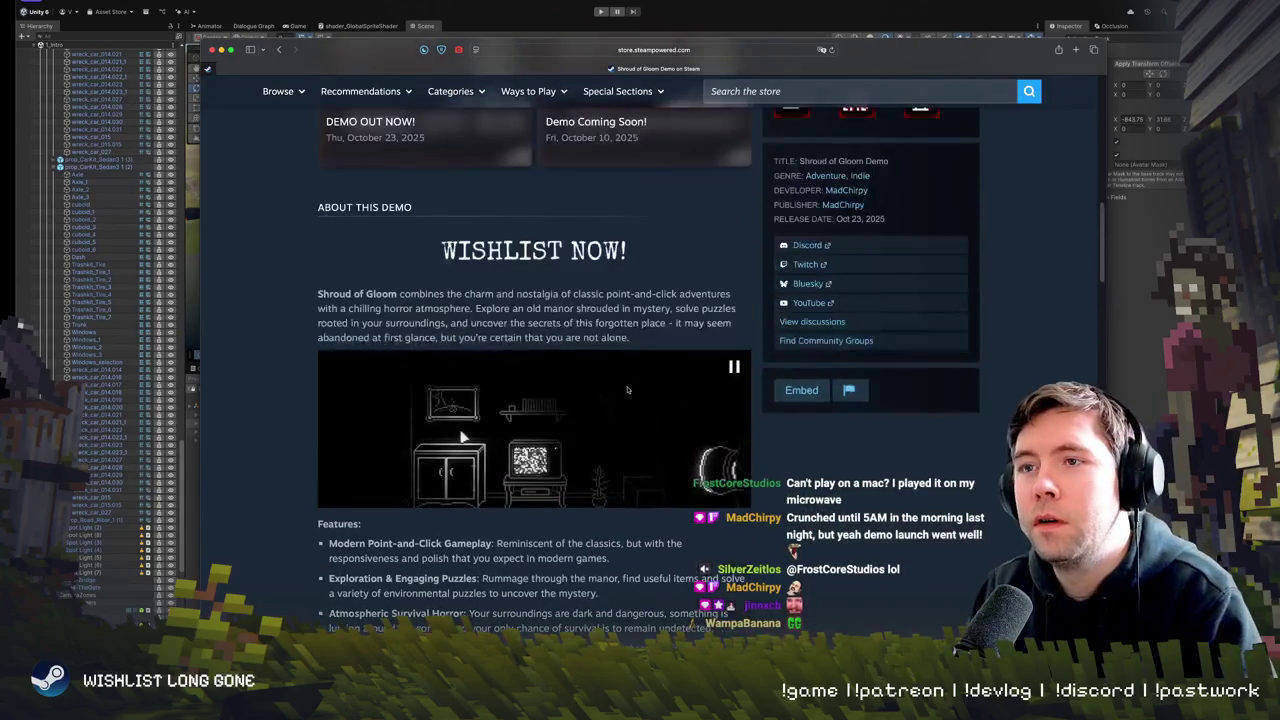
pyautogui.scroll(6, 628, 390)
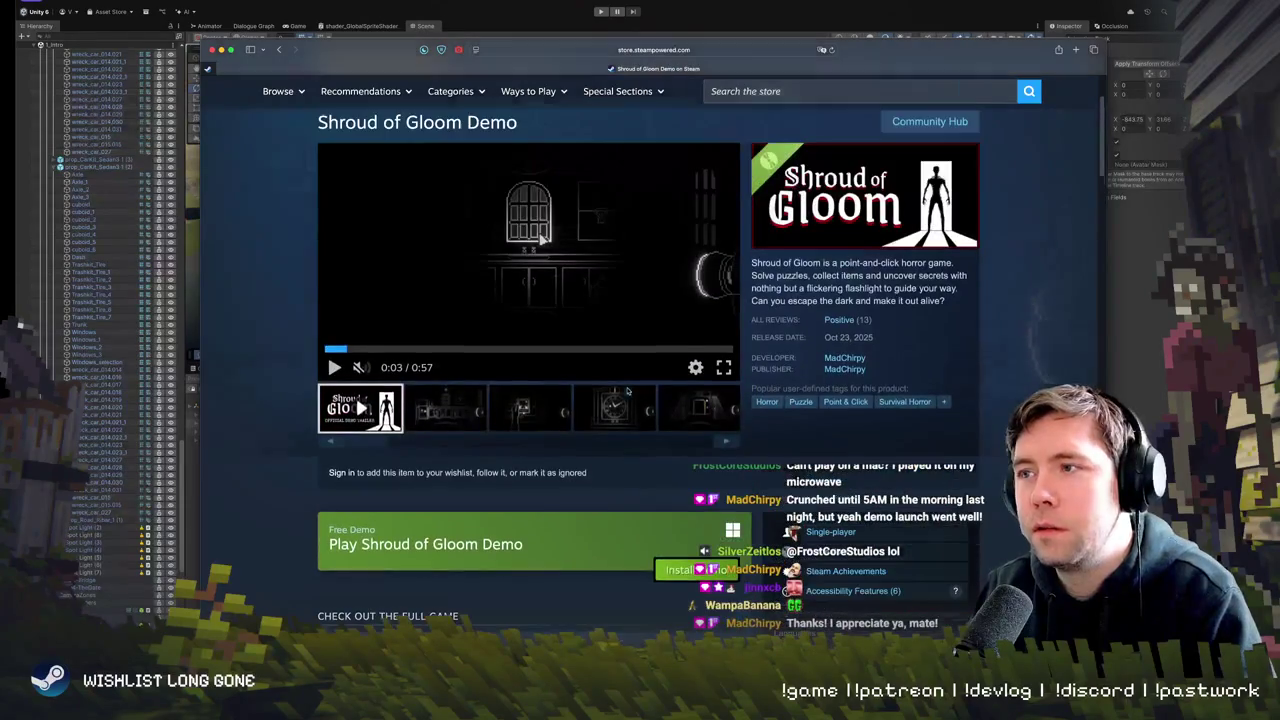
pyautogui.moveTo(866, 288)
pyautogui.mouseDown()
pyautogui.moveTo(946, 300)
pyautogui.moveTo(780, 274)
pyautogui.moveTo(787, 289)
pyautogui.mouseUp()
pyautogui.click(780, 272)
pyautogui.click(787, 289)
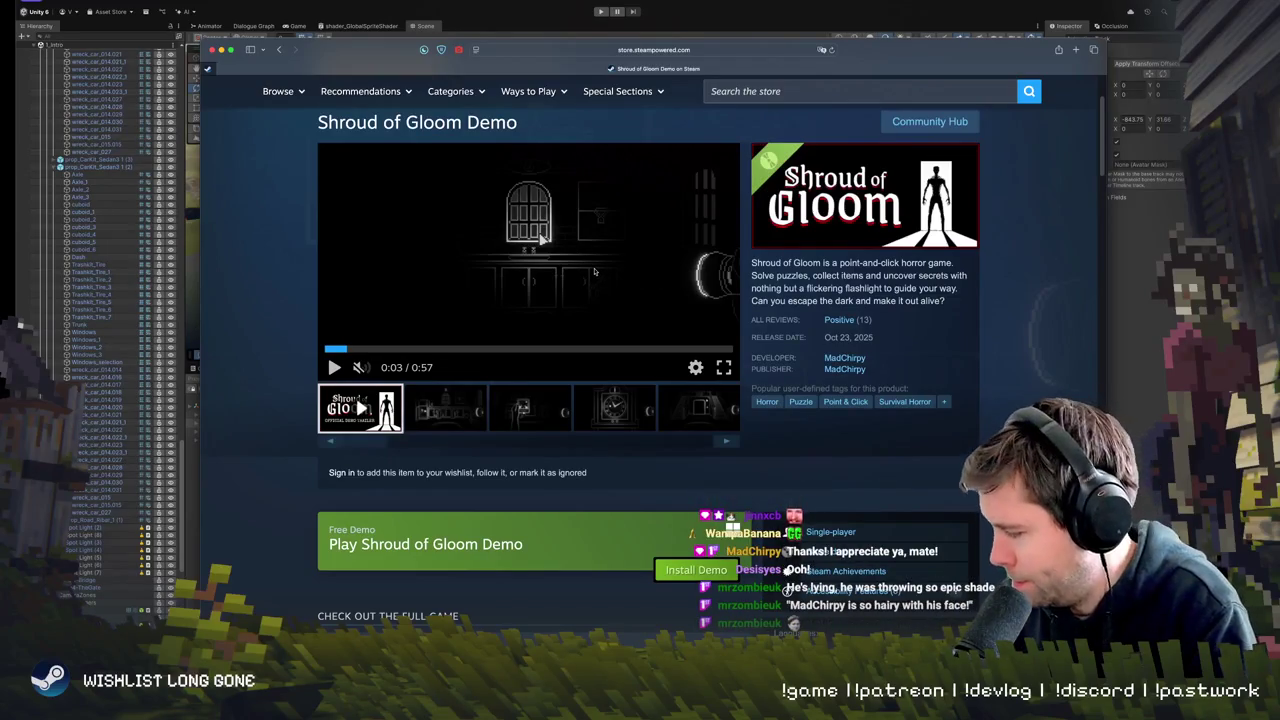
pyautogui.scroll(-5, 592, 330)
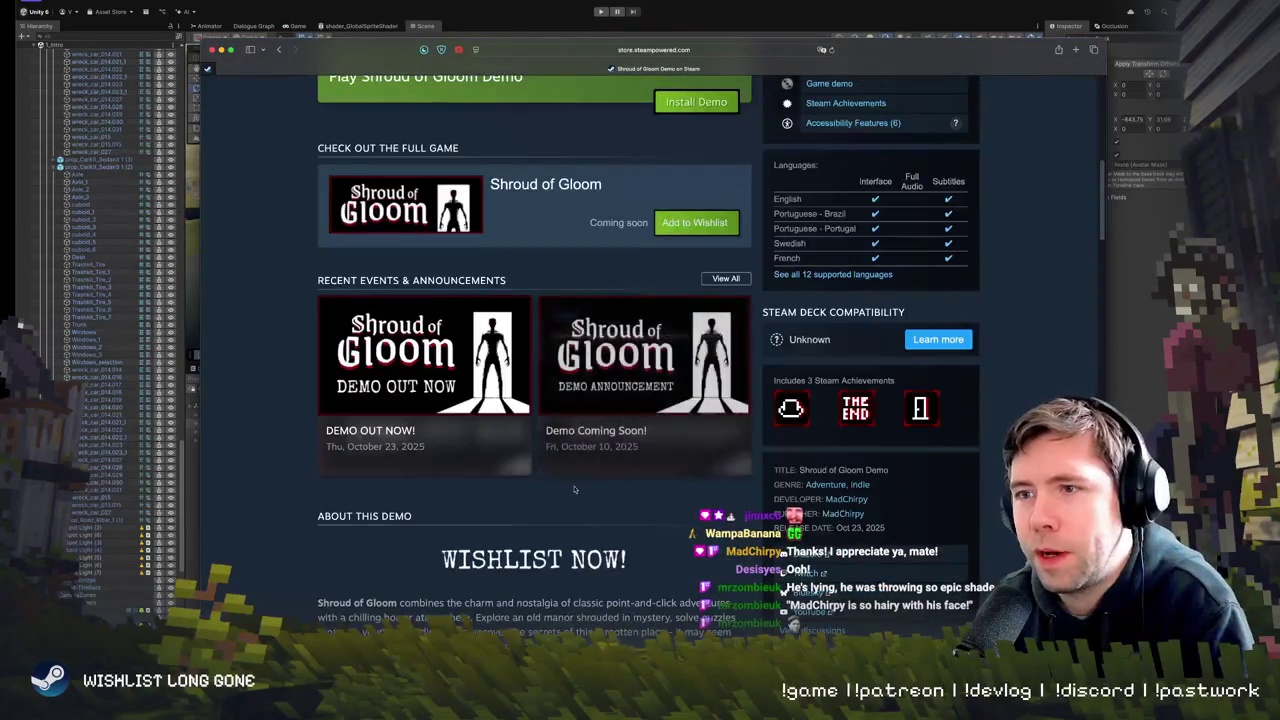
pyautogui.scroll(-15, 590, 407)
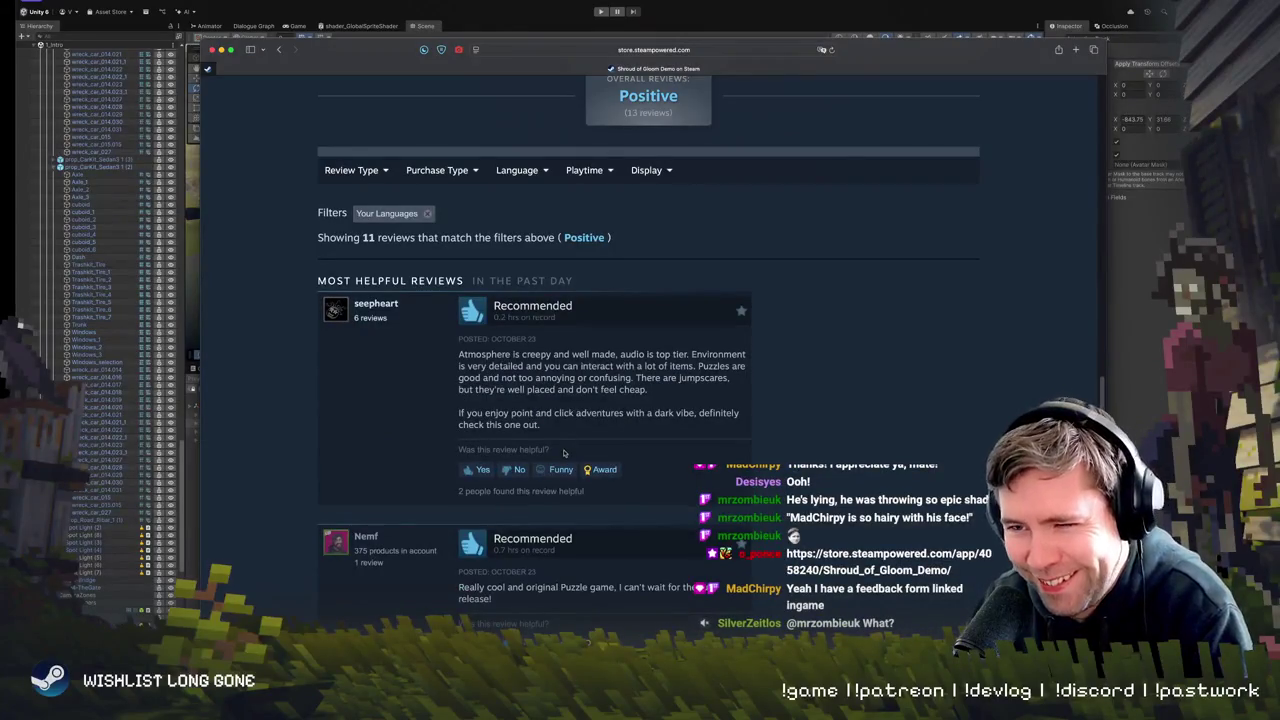
pyautogui.scroll(-2, 563, 453)
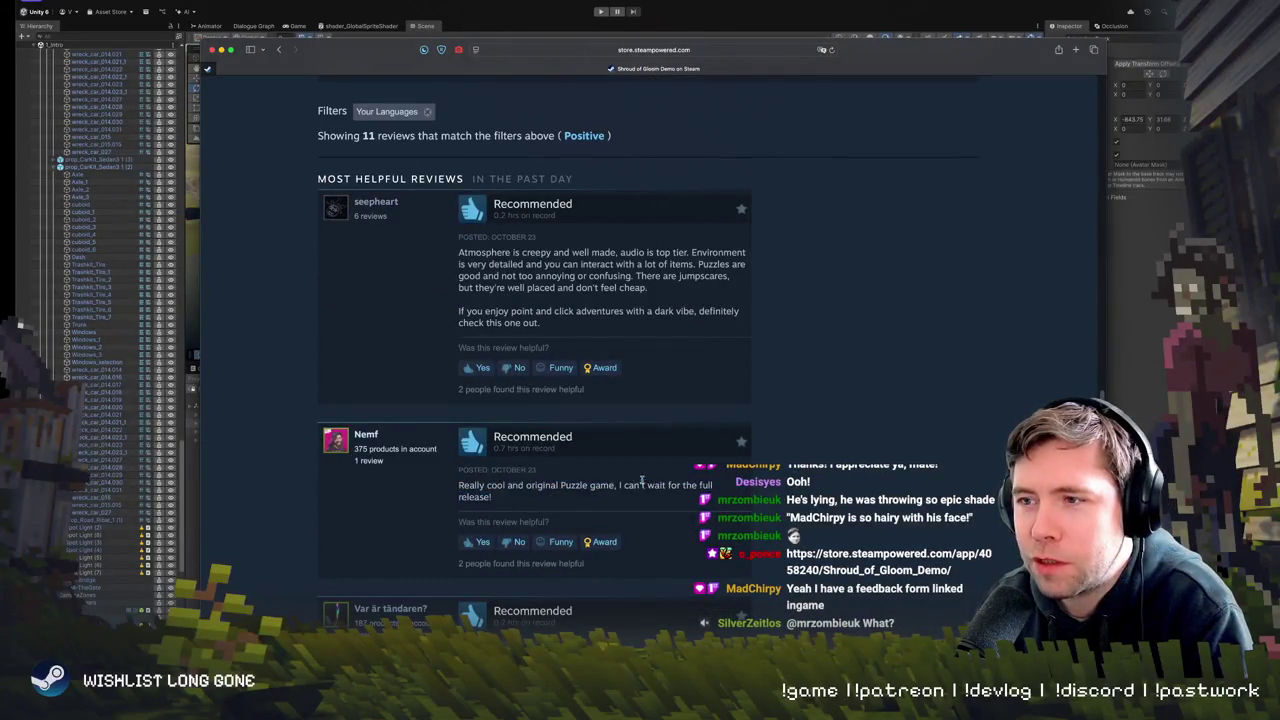
pyautogui.scroll(-2, 580, 500)
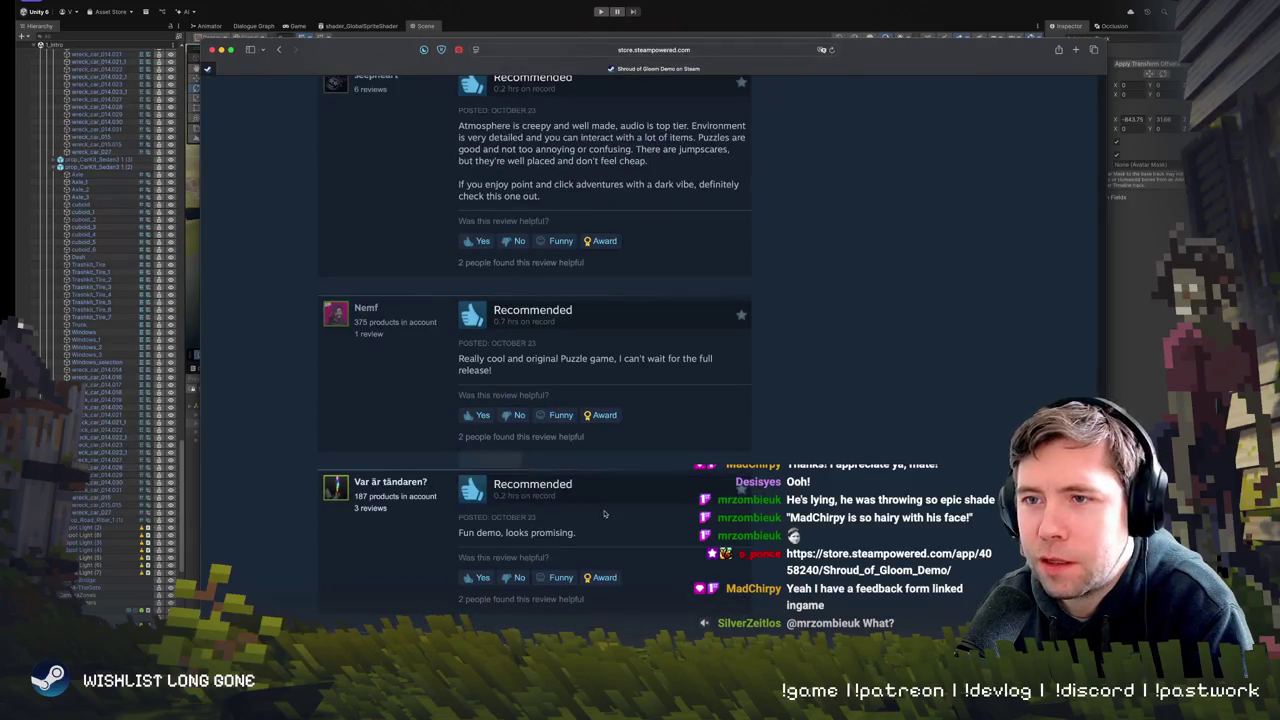
pyautogui.scroll(-2, 601, 515)
pyautogui.moveTo(482, 398)
pyautogui.mouseDown()
pyautogui.moveTo(587, 398)
pyautogui.moveTo(500, 398)
pyautogui.moveTo(553, 448)
pyautogui.mouseUp()
pyautogui.click(587, 398)
pyautogui.click(496, 431)
pyautogui.scroll(-2, 496, 431)
pyautogui.click(553, 445)
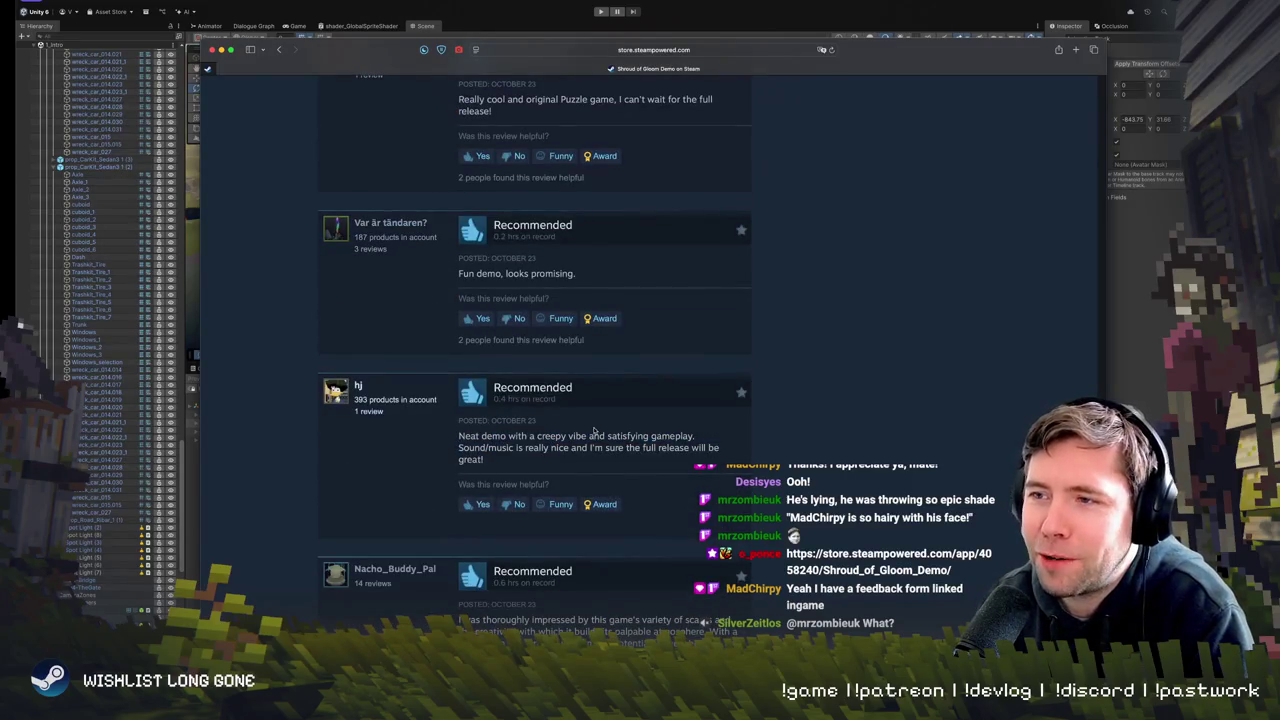
pyautogui.tripleClick(582, 437)
pyautogui.click(564, 471)
pyautogui.scroll(-3, 564, 471)
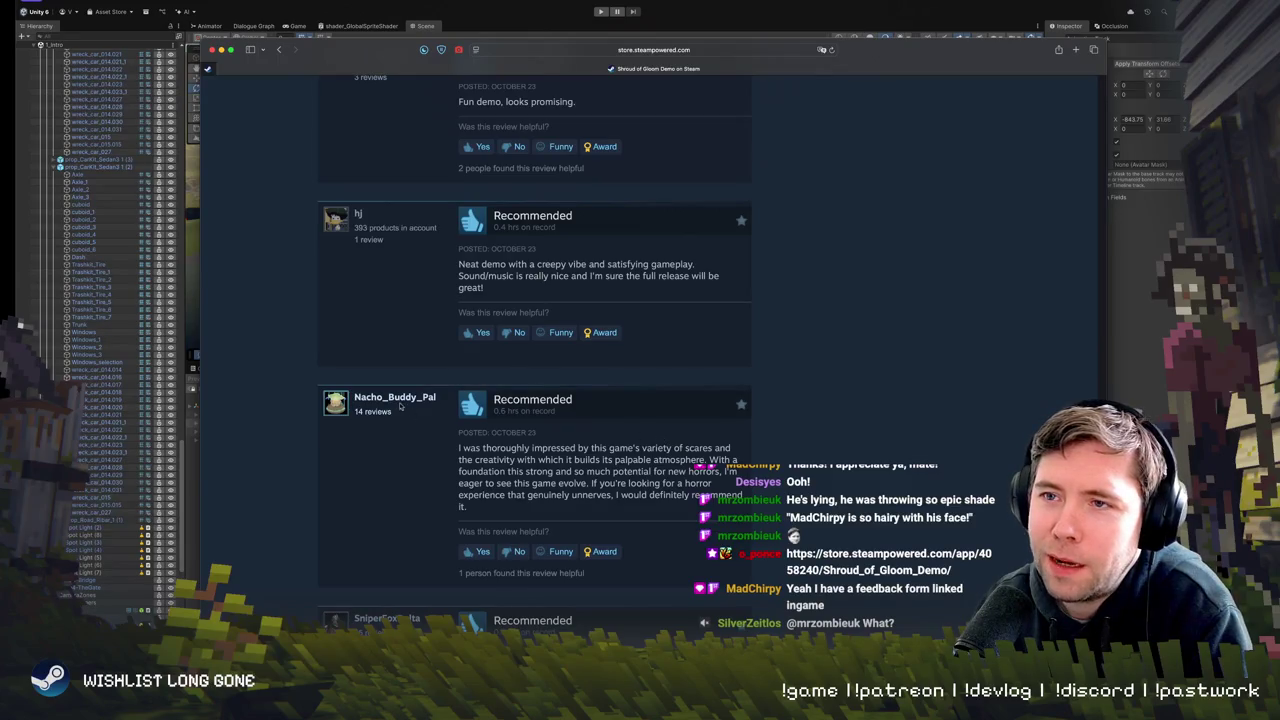
pyautogui.moveTo(397, 402)
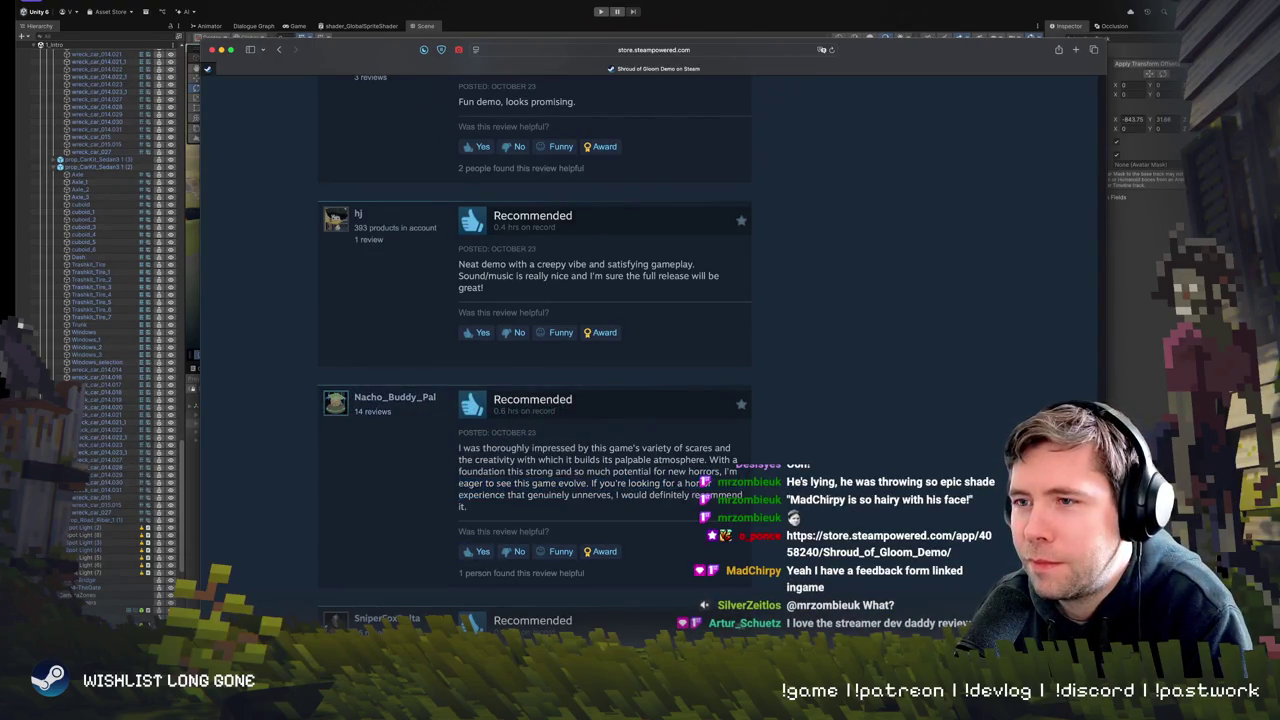
pyautogui.scroll(-3, 603, 471)
pyautogui.scroll(-3, 684, 368)
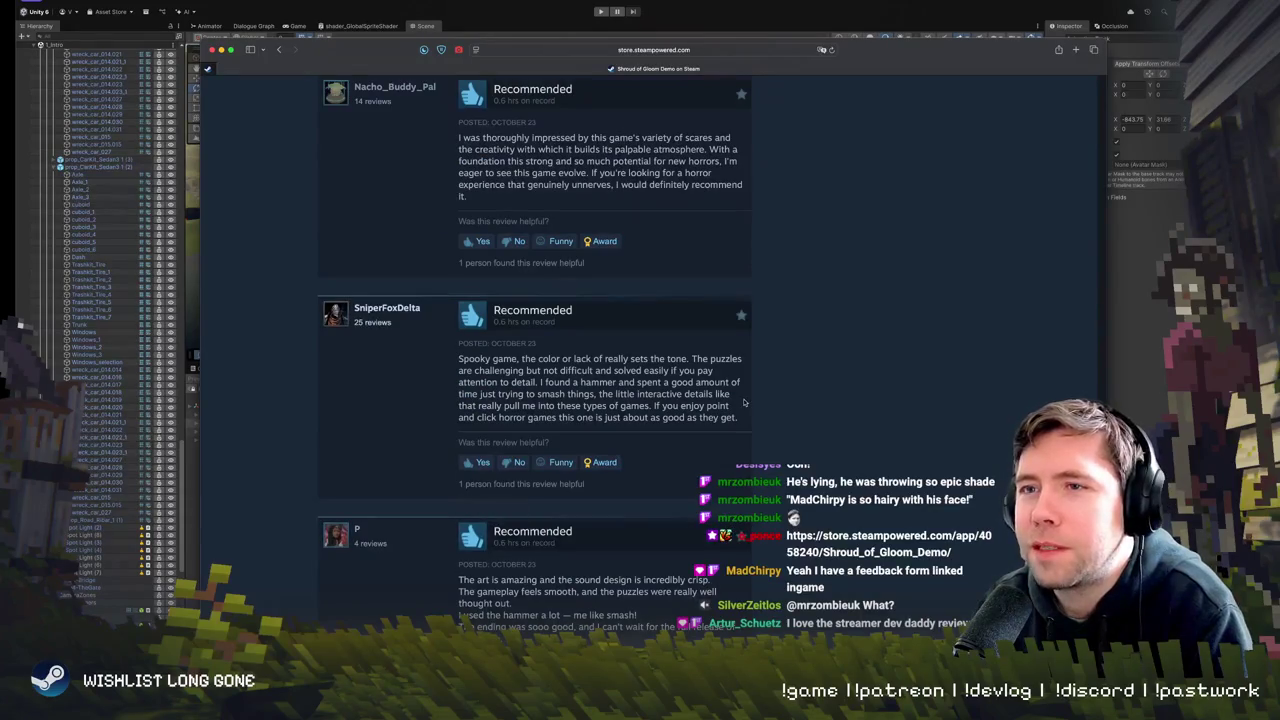
pyautogui.scroll(-4, 684, 368)
pyautogui.scroll(-4, 683, 370)
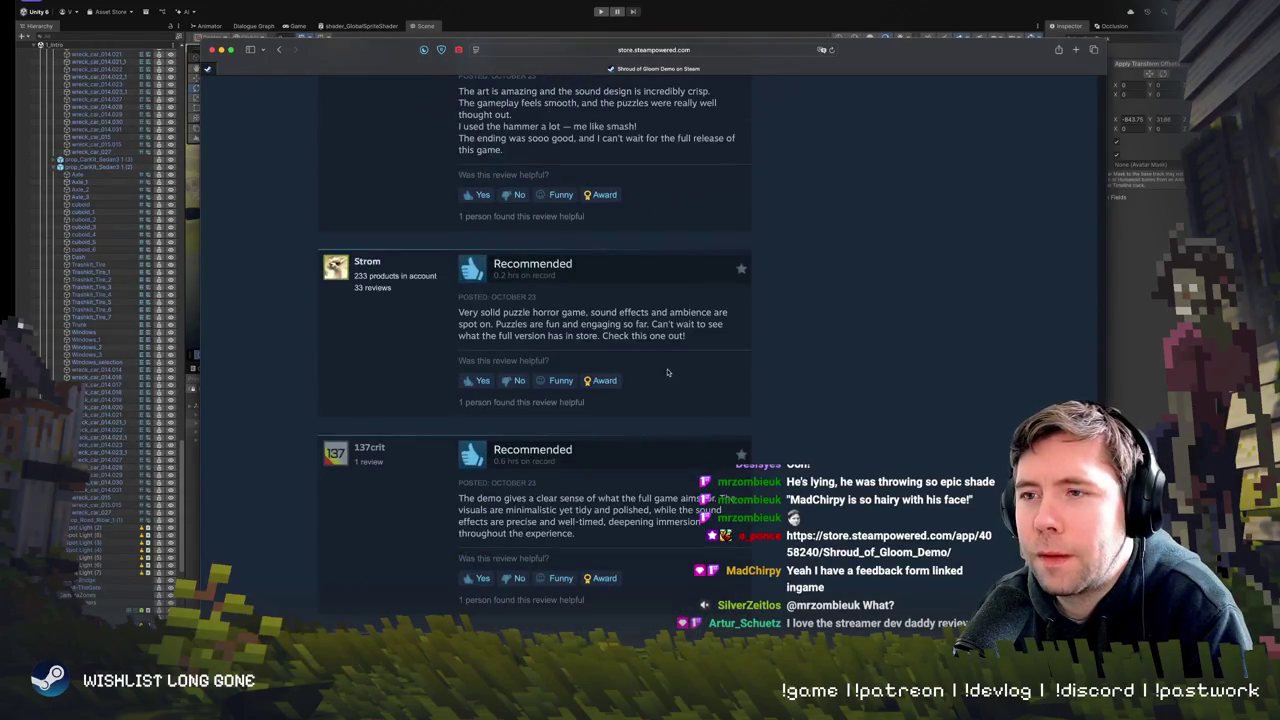
pyautogui.scroll(-5, 670, 372)
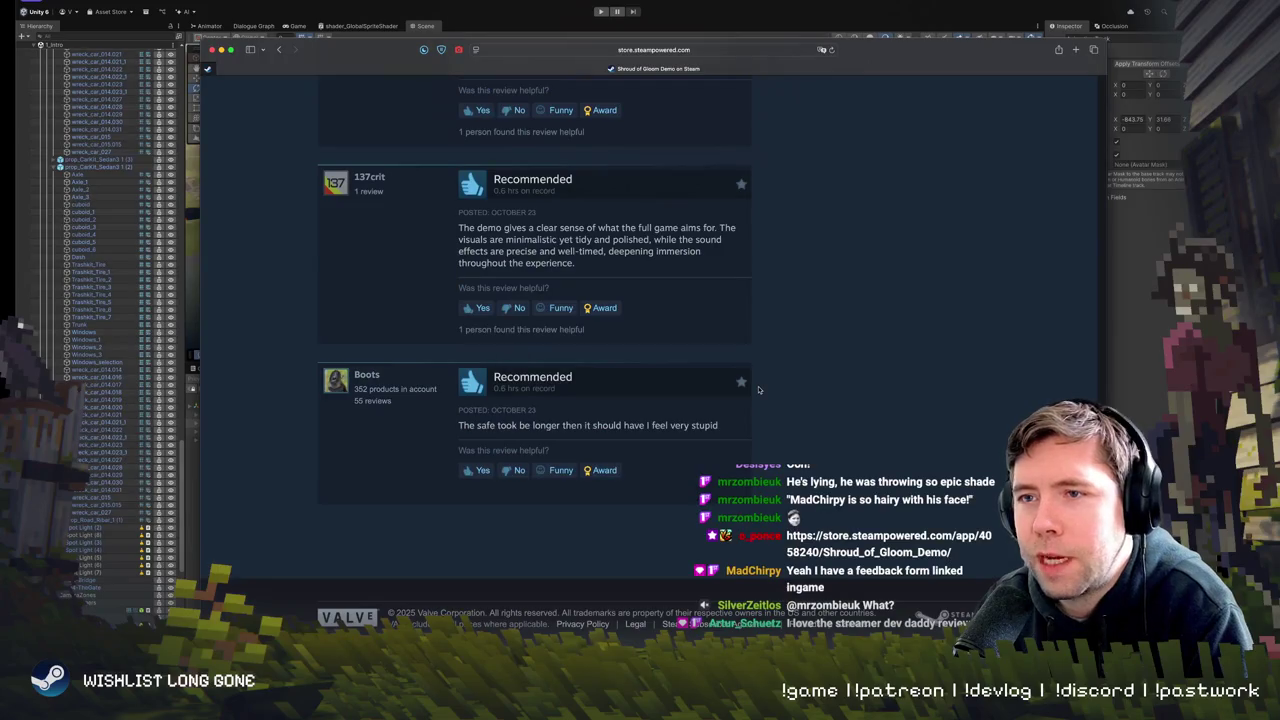
pyautogui.scroll(15, 755, 390)
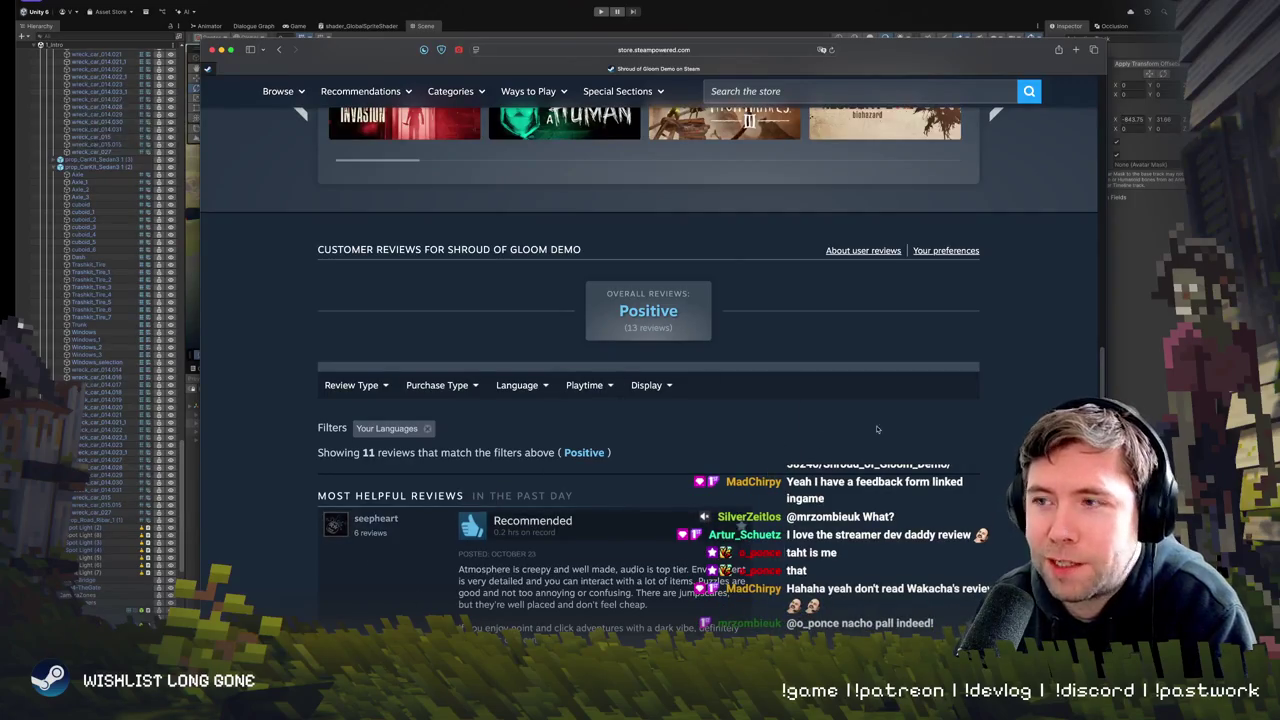
pyautogui.scroll(-15, 877, 429)
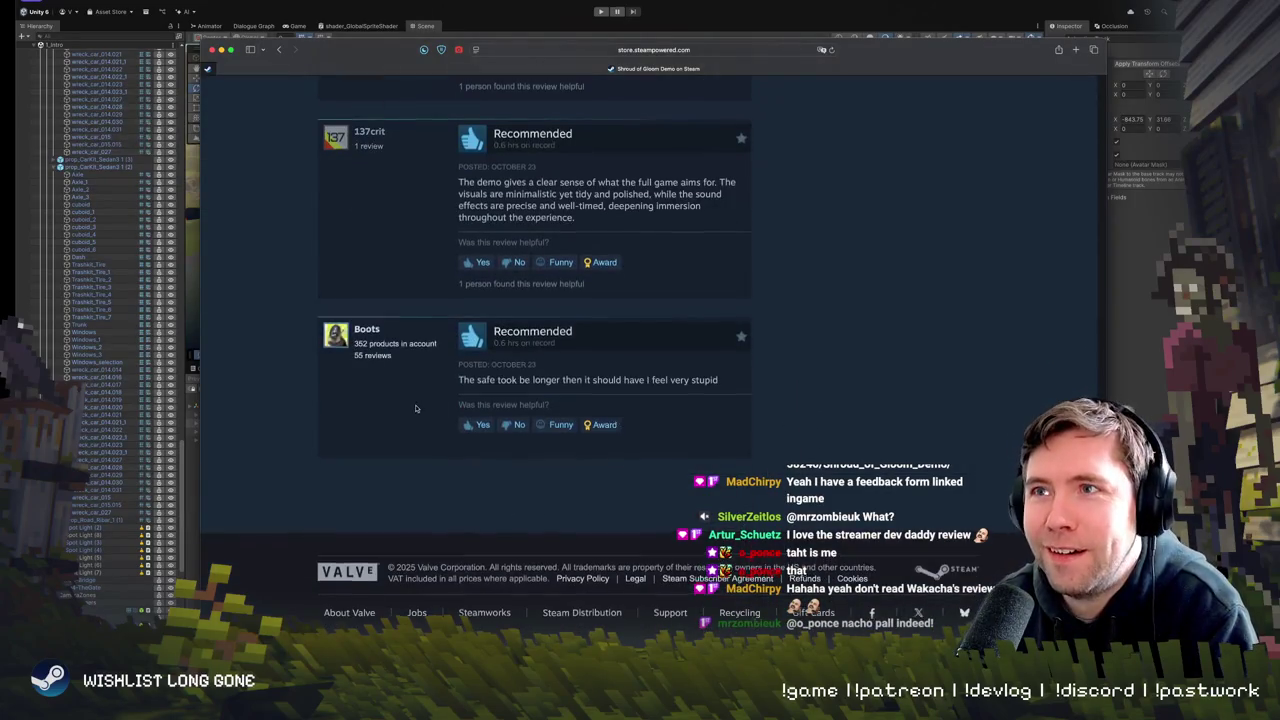
pyautogui.scroll(10, 402, 415)
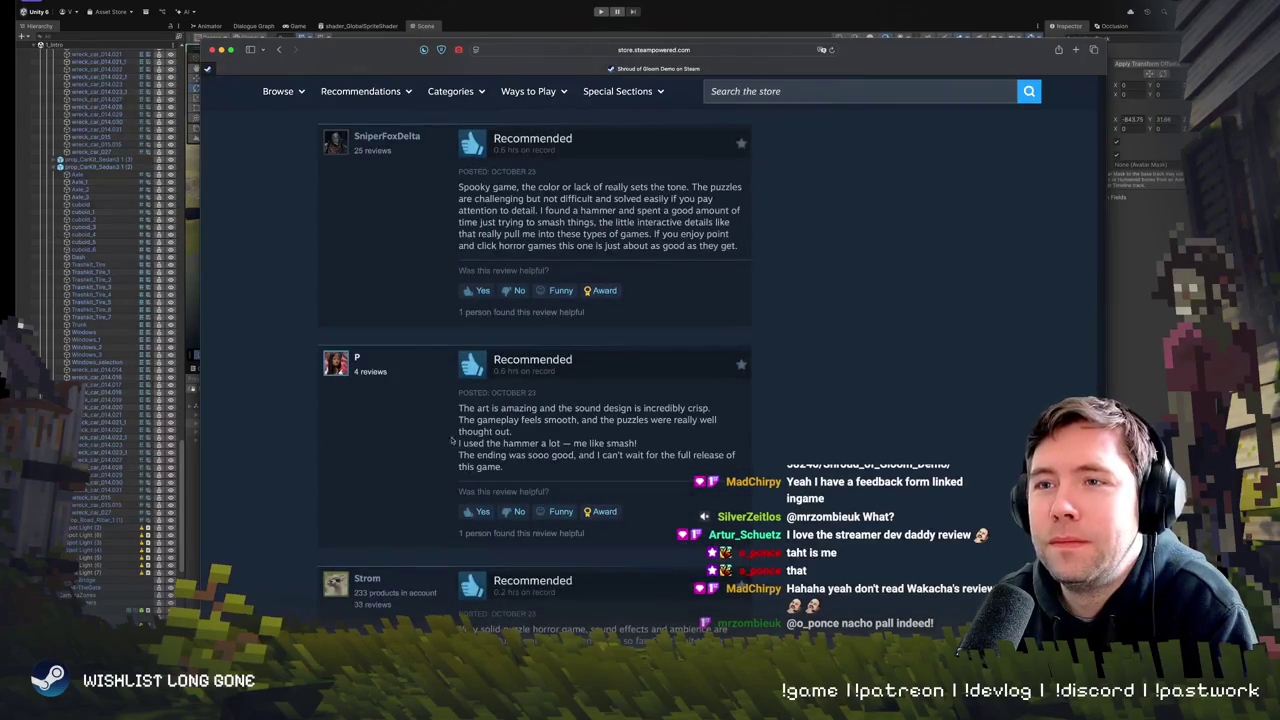
pyautogui.scroll(-2, 452, 440)
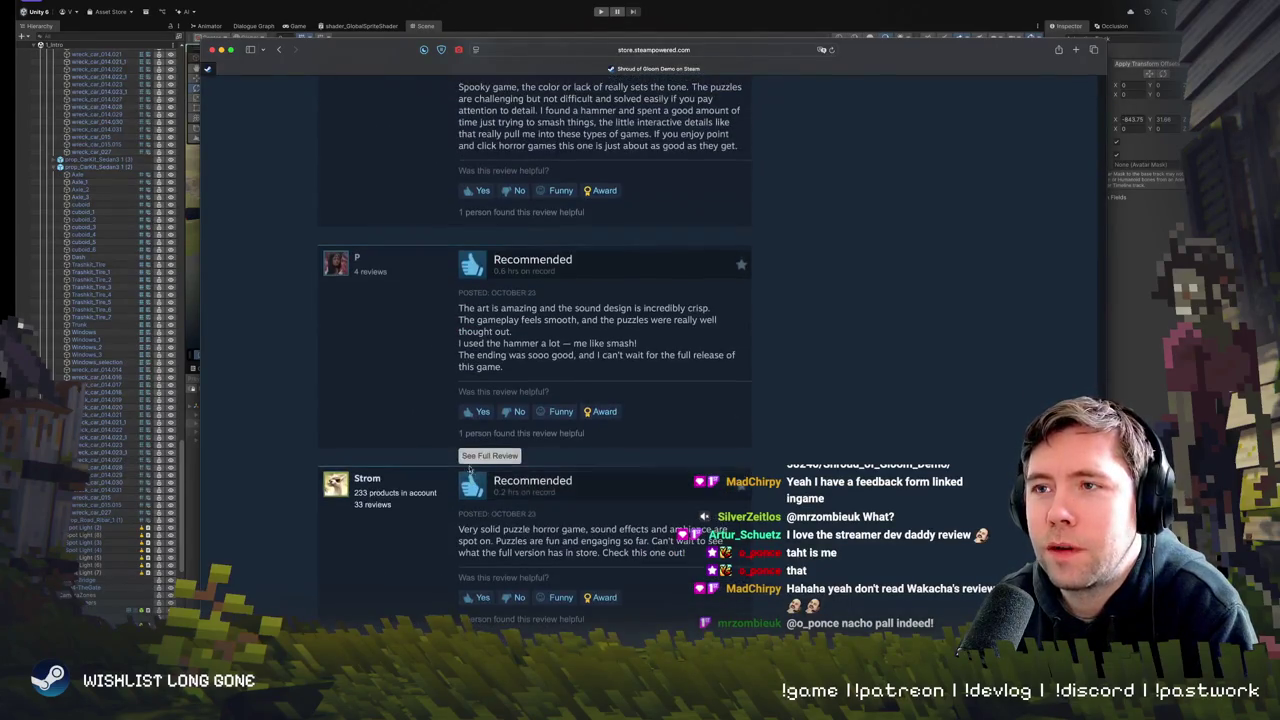
pyautogui.scroll(3, 469, 469)
pyautogui.scroll(10, 456, 419)
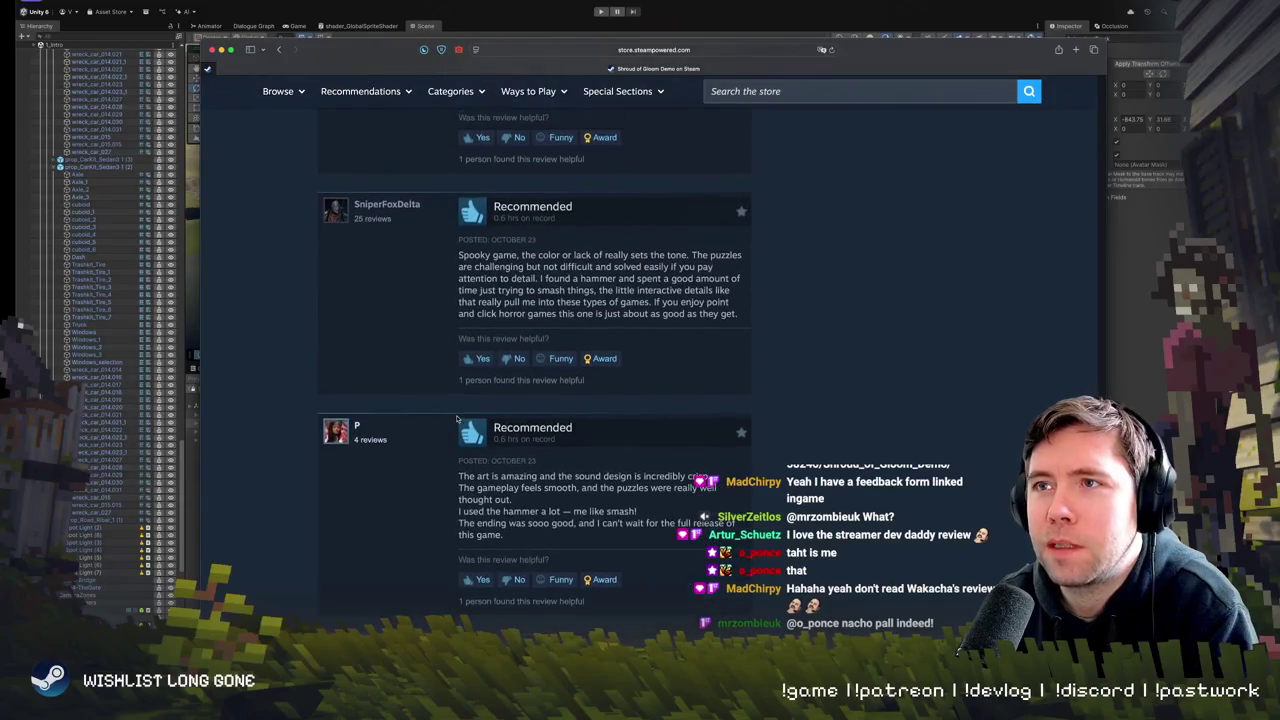
pyautogui.scroll(2, 456, 419)
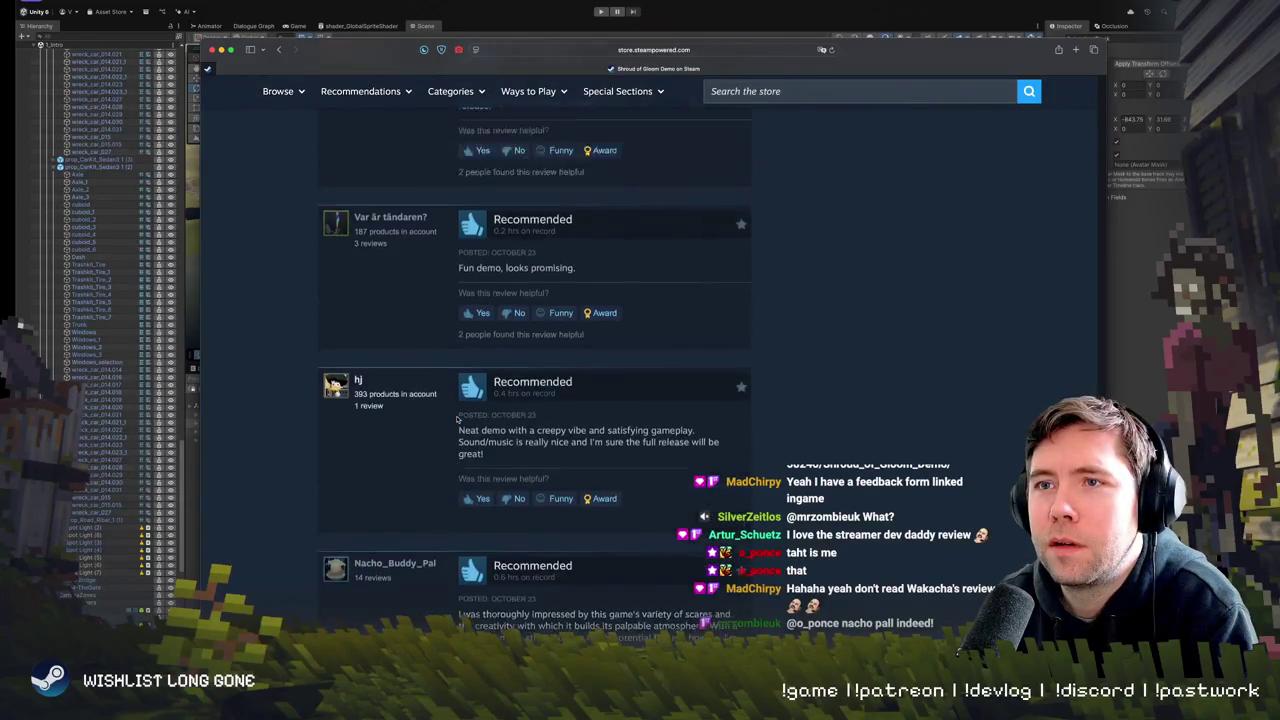
pyautogui.moveTo(512, 466)
pyautogui.mouseDown()
pyautogui.moveTo(484, 479)
pyautogui.moveTo(544, 466)
pyautogui.mouseUp()
pyautogui.click(394, 455)
pyautogui.scroll(3, 394, 455)
pyautogui.scroll(5, 394, 455)
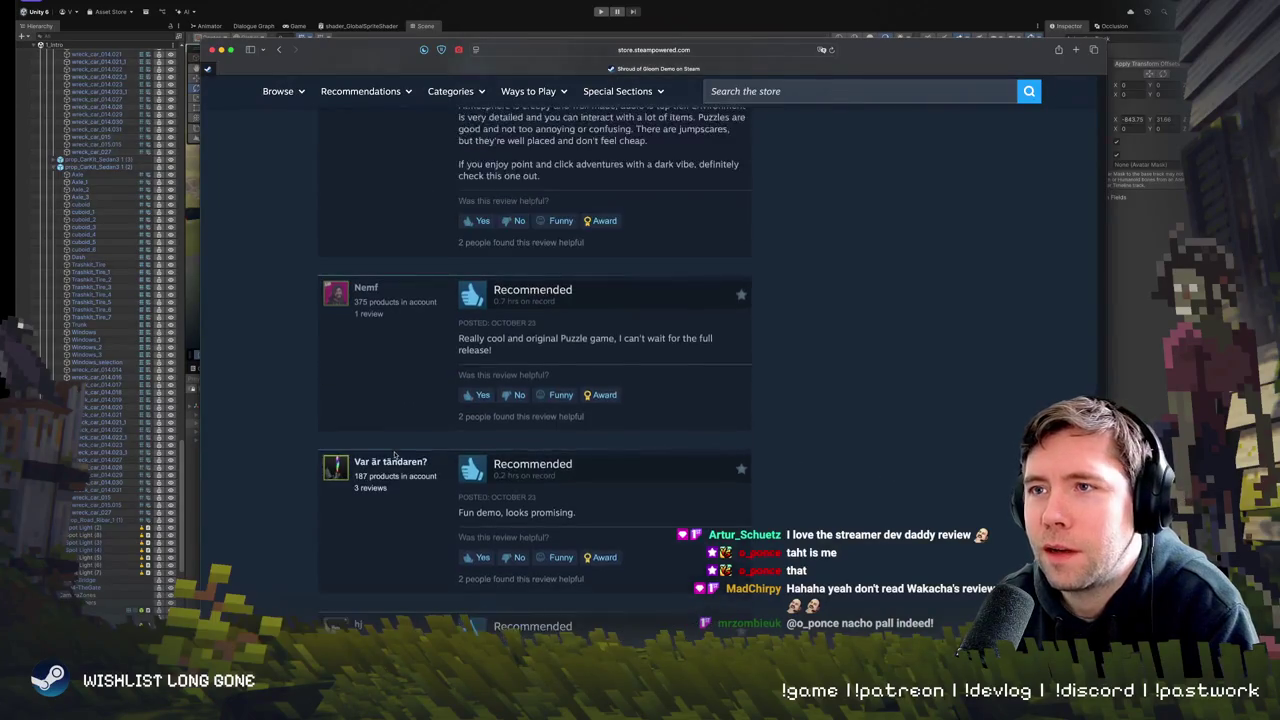
pyautogui.scroll(-15, 394, 455)
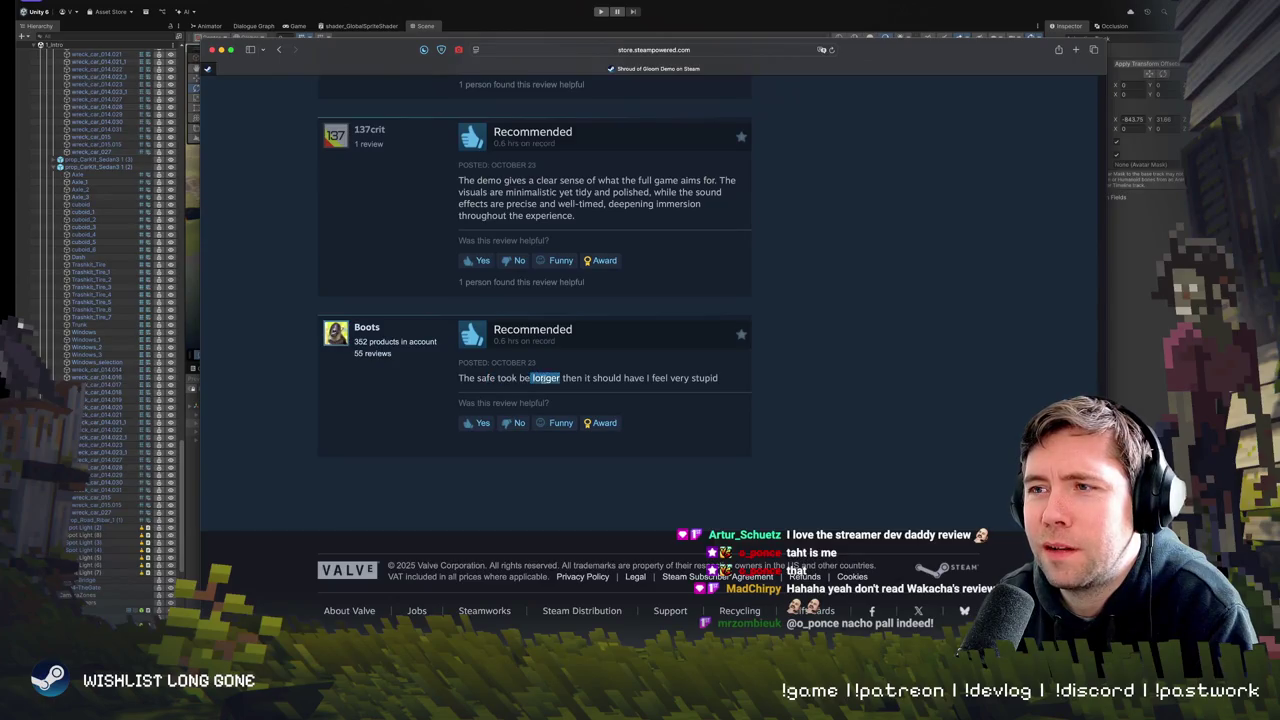
pyautogui.moveTo(560, 378)
pyautogui.mouseDown()
pyautogui.moveTo(624, 378)
pyautogui.moveTo(533, 378)
pyautogui.mouseUp()
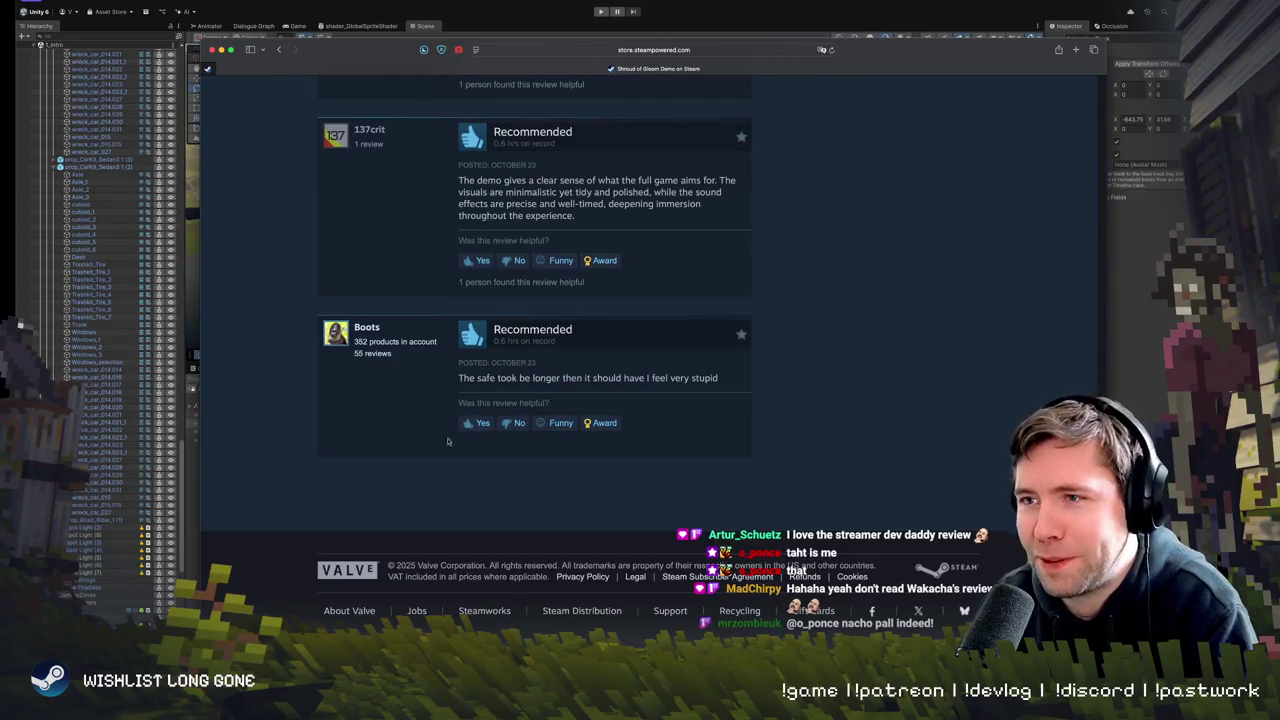
pyautogui.scroll(2, 433, 441)
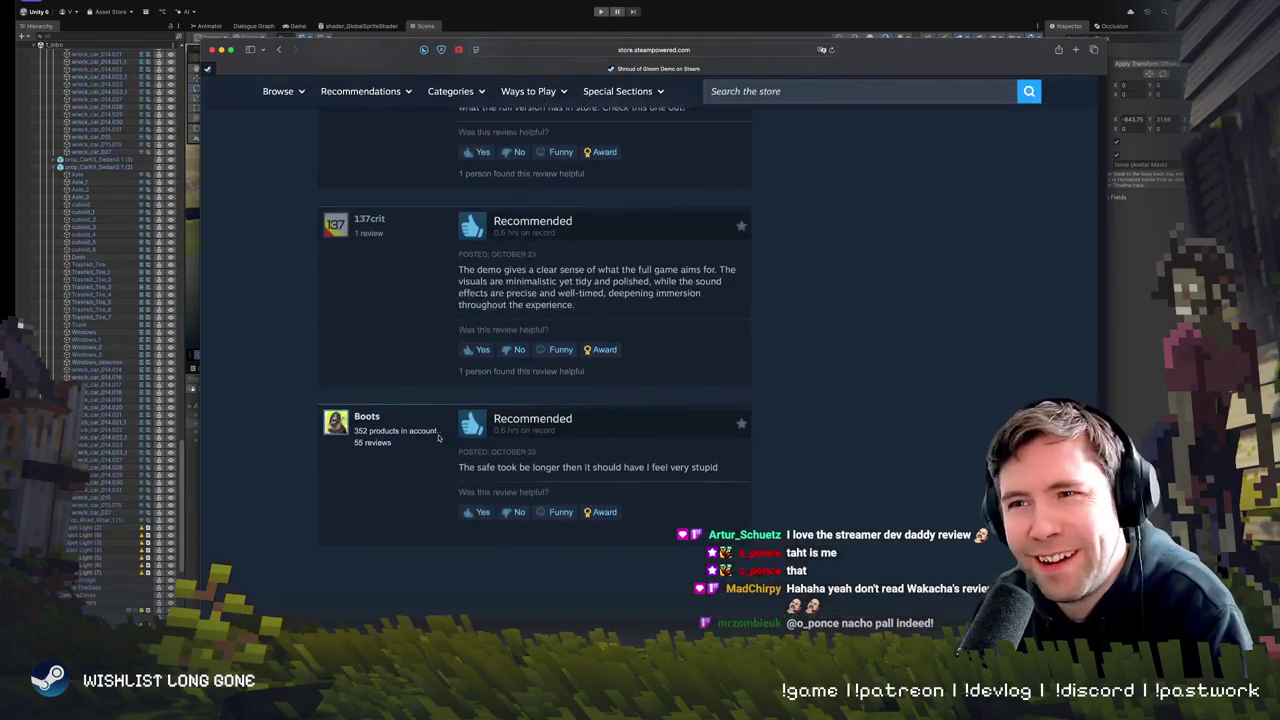
pyautogui.scroll(3, 408, 403)
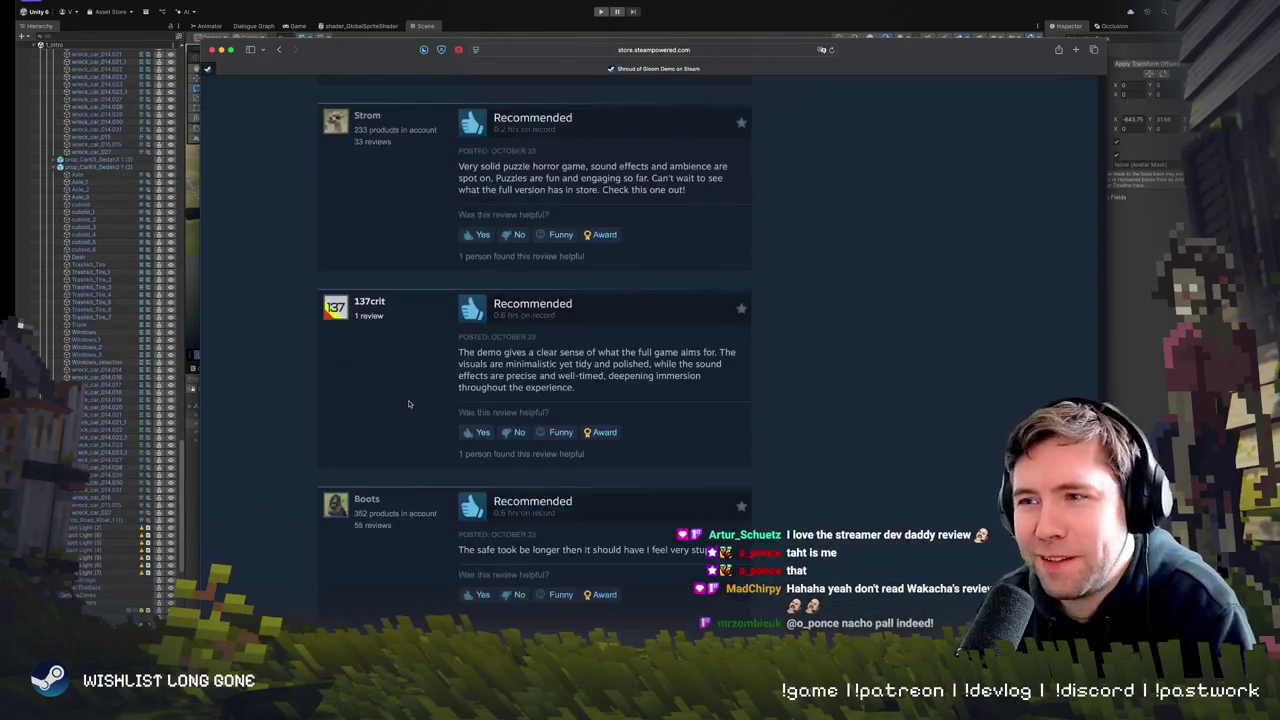
pyautogui.scroll(-3, 396, 425)
pyautogui.scroll(15, 396, 425)
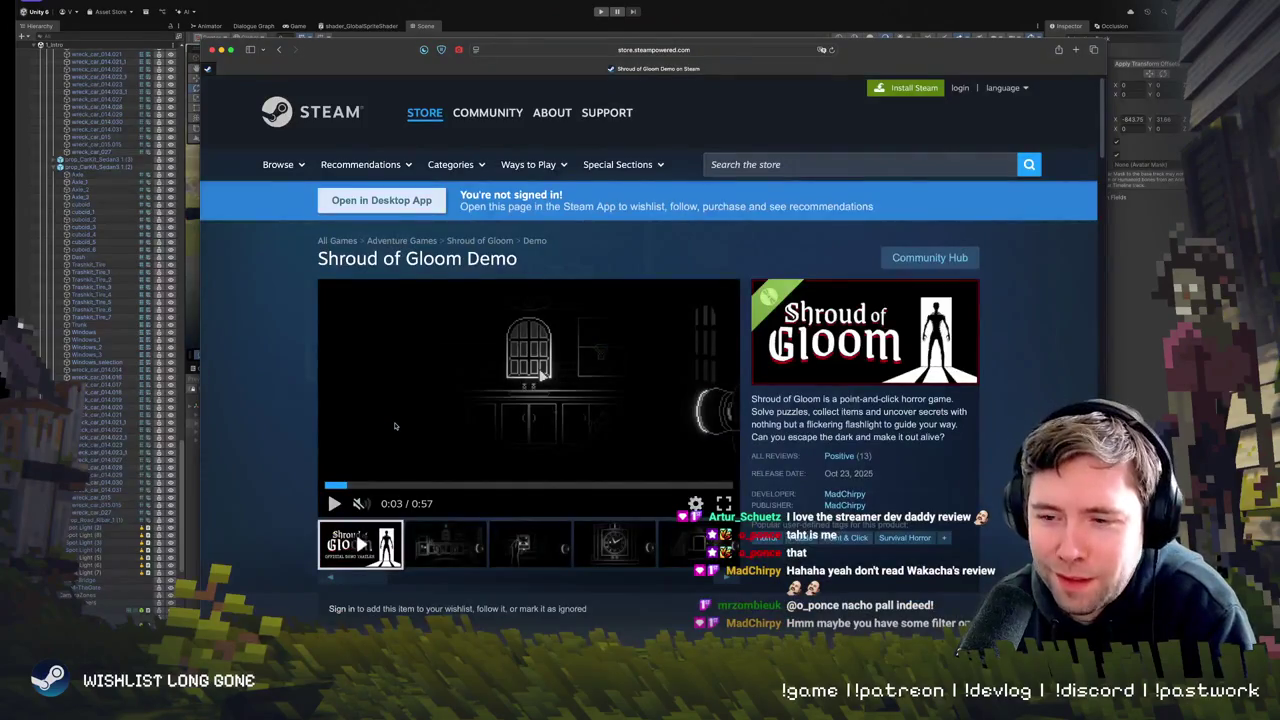
# - Remove the 'Your Languages' filter so the demo's reviews show in every language
pyautogui.scroll(-10, 395, 426)
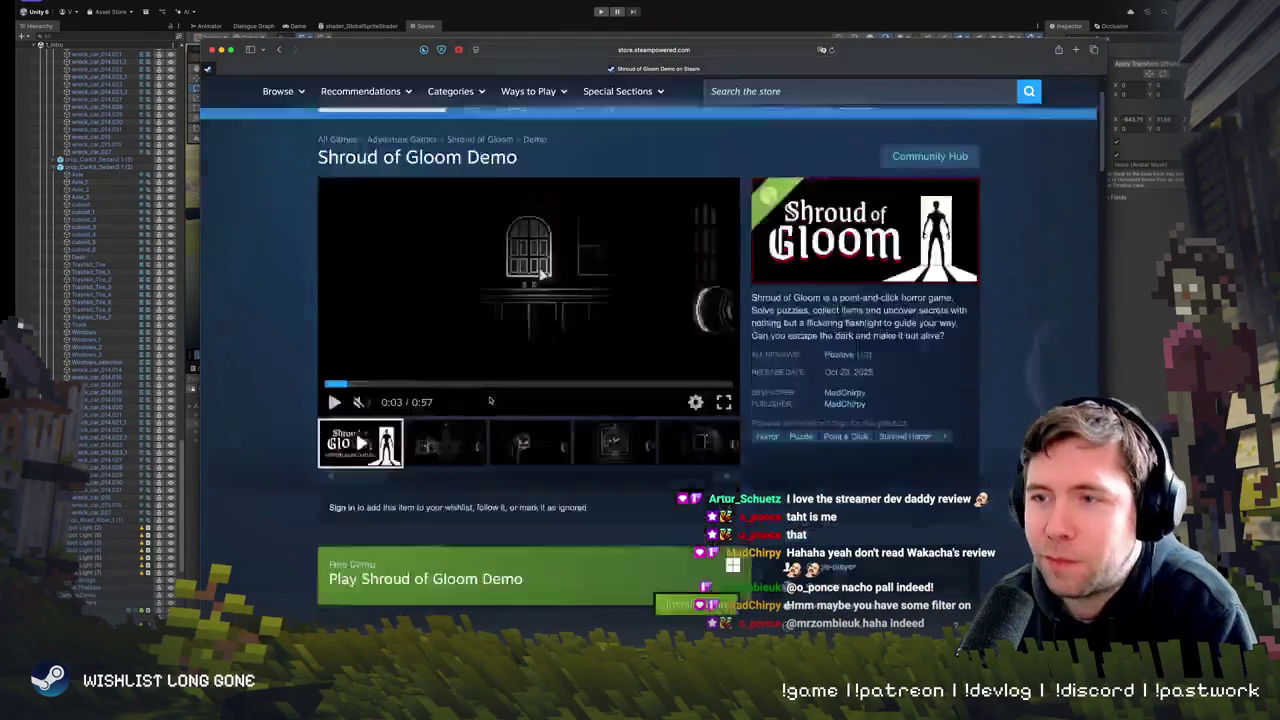
pyautogui.scroll(-15, 459, 436)
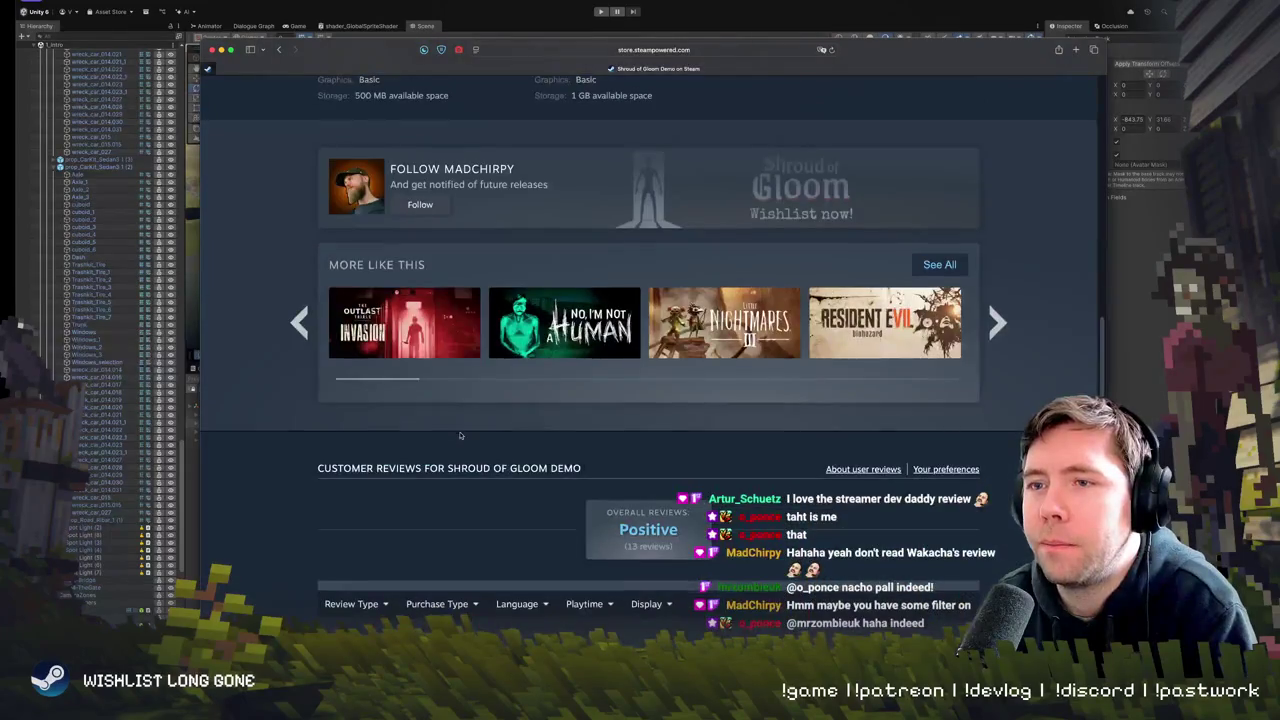
pyautogui.scroll(2, 459, 436)
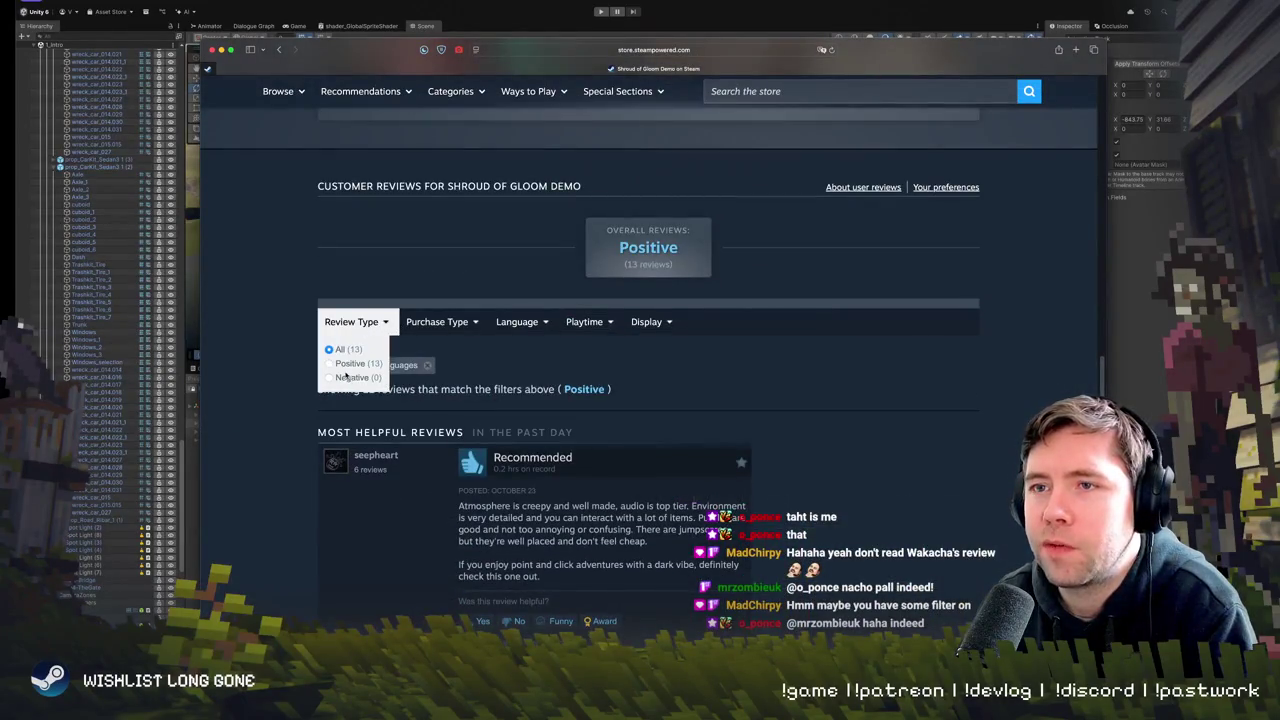
pyautogui.click(428, 365)
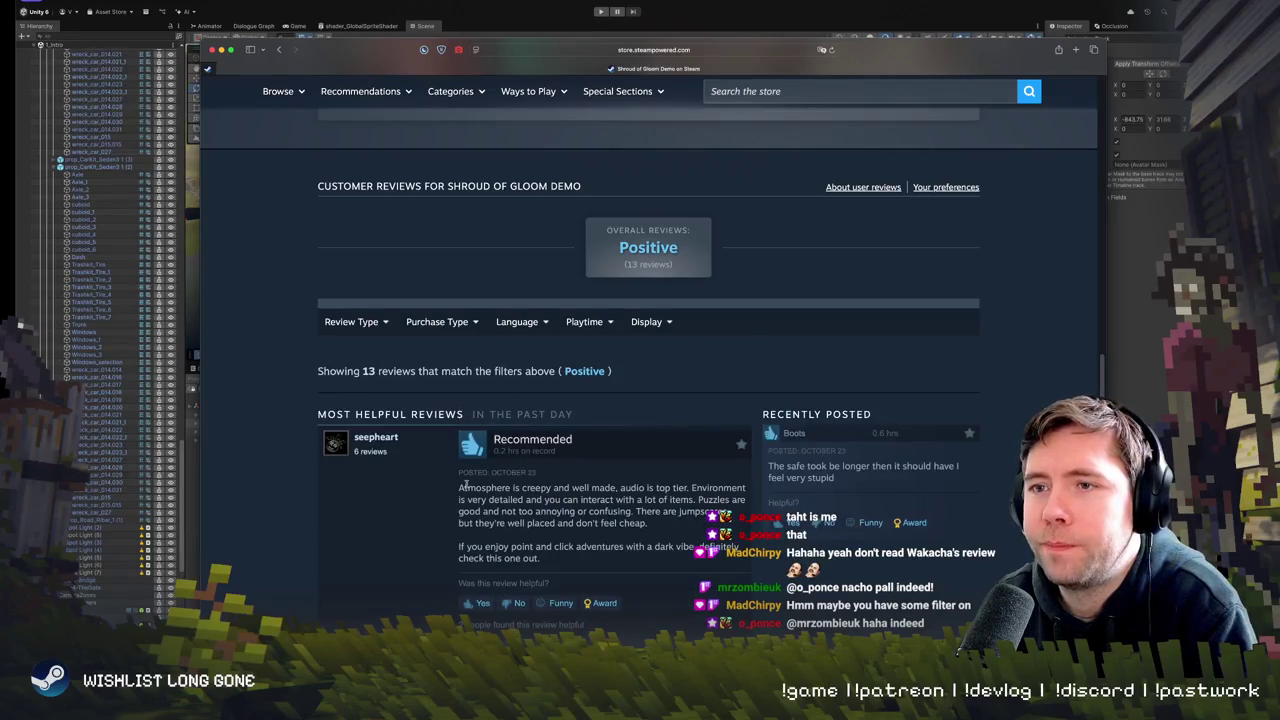
# - Look through all 13 reviews, then bring the Unity editor back in front of Safari
pyautogui.scroll(-5, 407, 487)
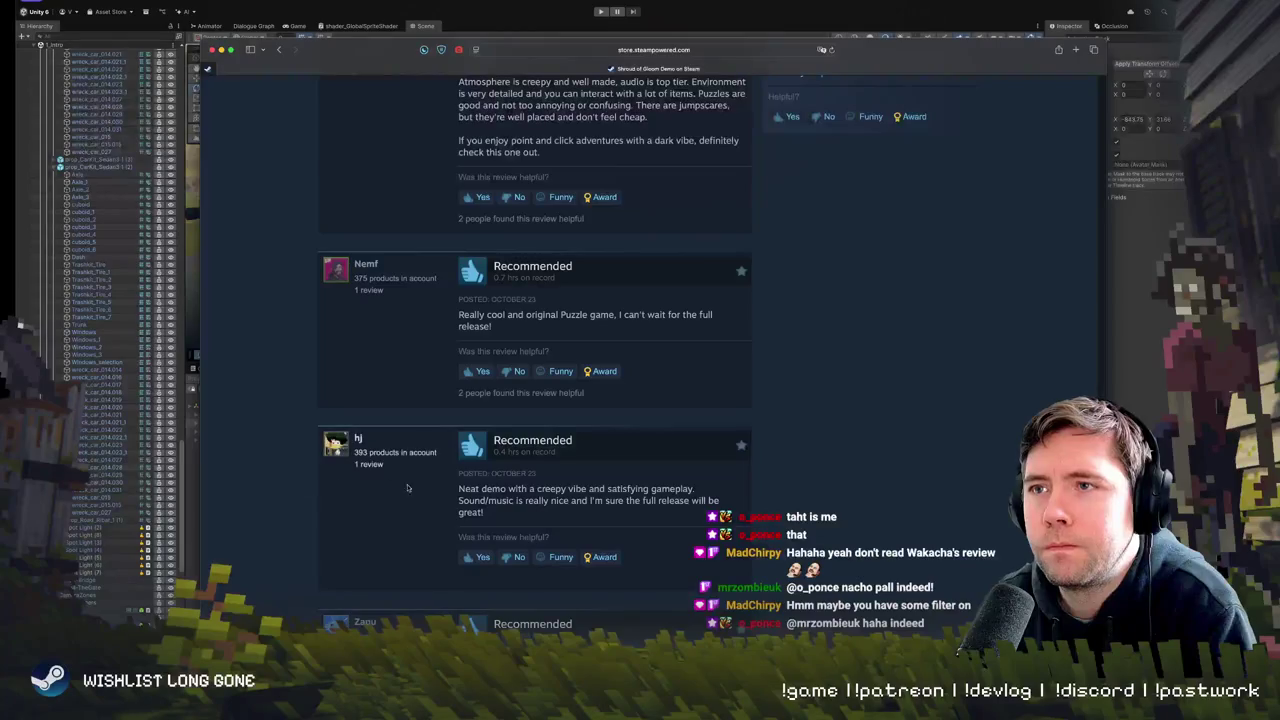
pyautogui.scroll(-6, 407, 487)
pyautogui.scroll(-2, 347, 482)
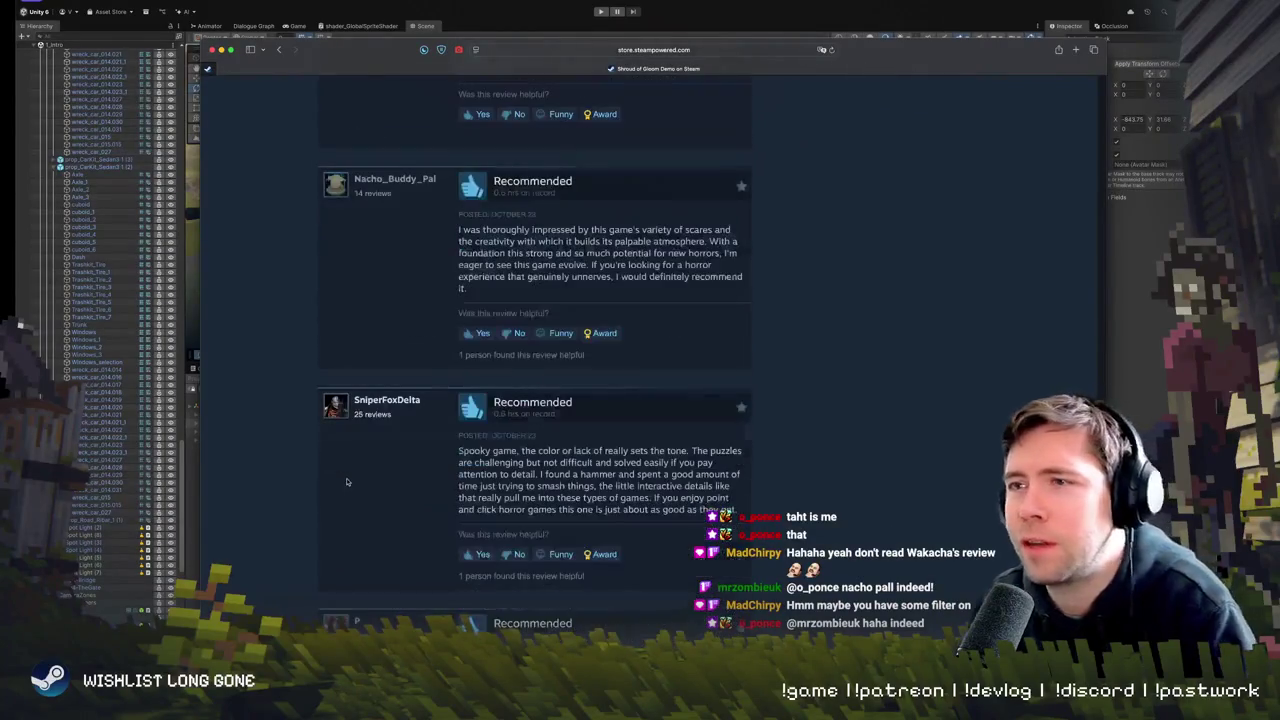
pyautogui.scroll(-5, 347, 482)
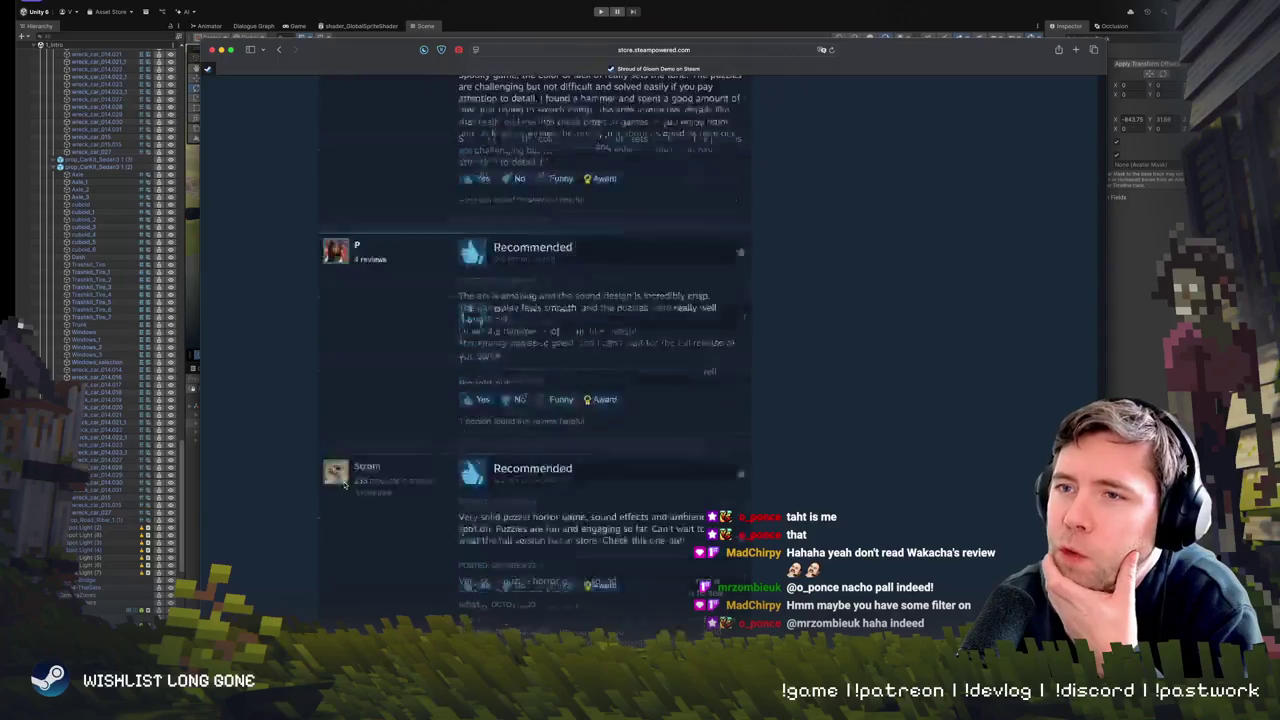
pyautogui.scroll(-7, 345, 484)
pyautogui.scroll(1, 344, 485)
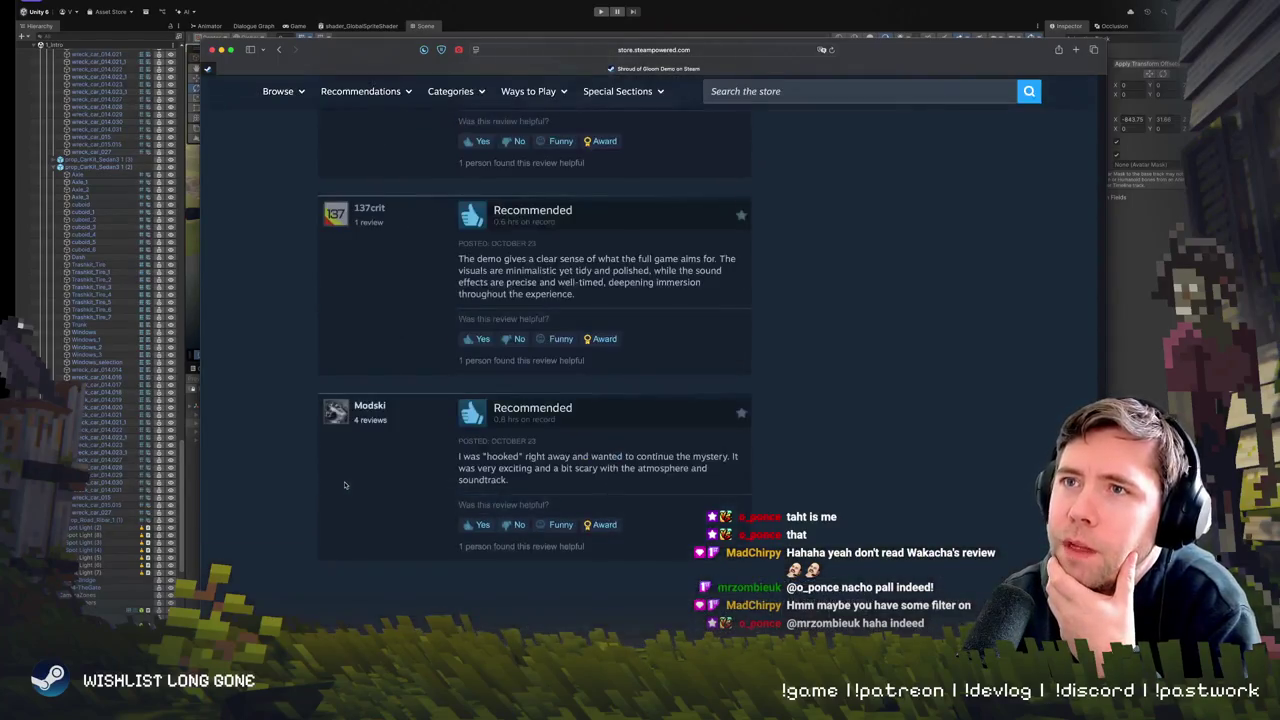
pyautogui.scroll(-2, 344, 485)
pyautogui.scroll(8, 344, 485)
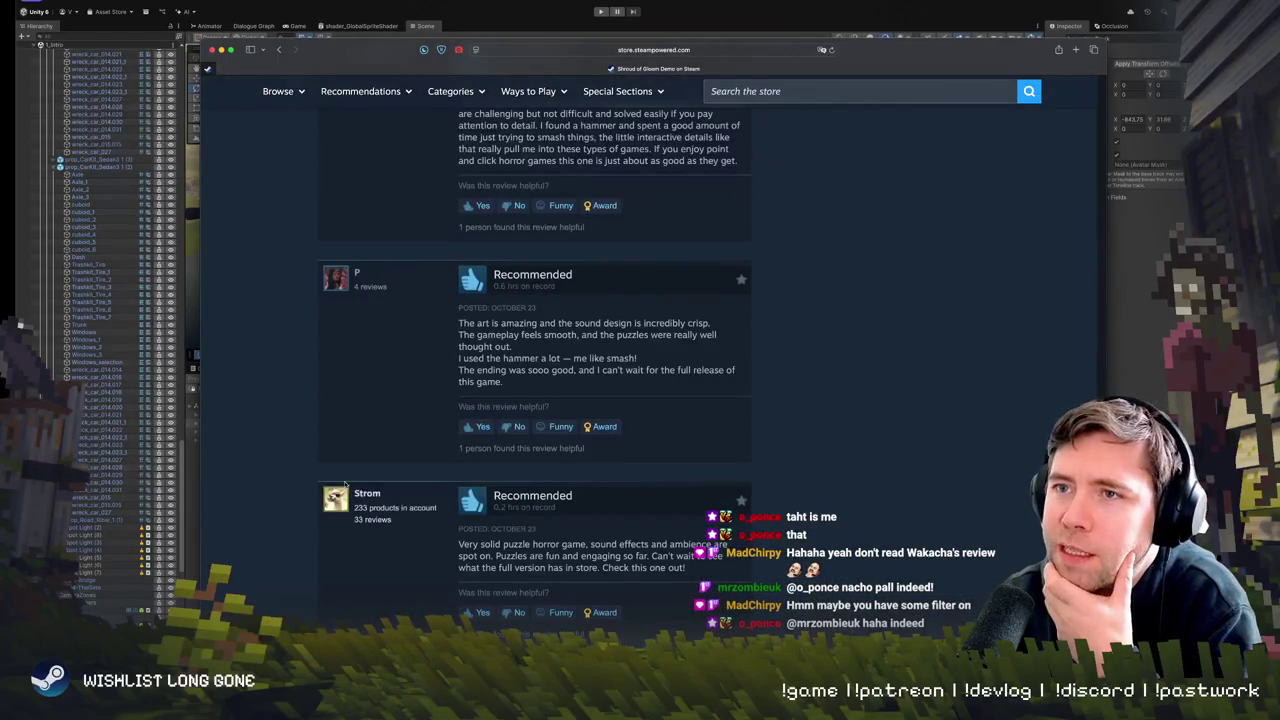
pyautogui.scroll(1, 344, 485)
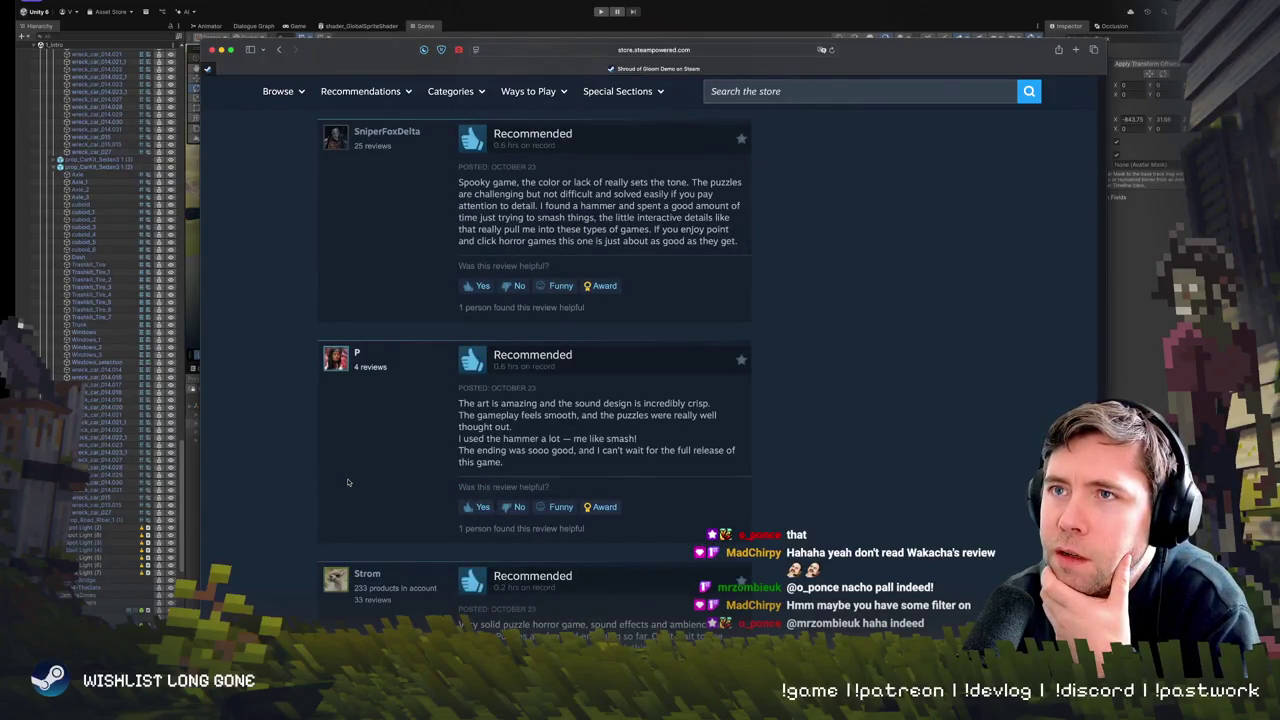
pyautogui.scroll(8, 348, 482)
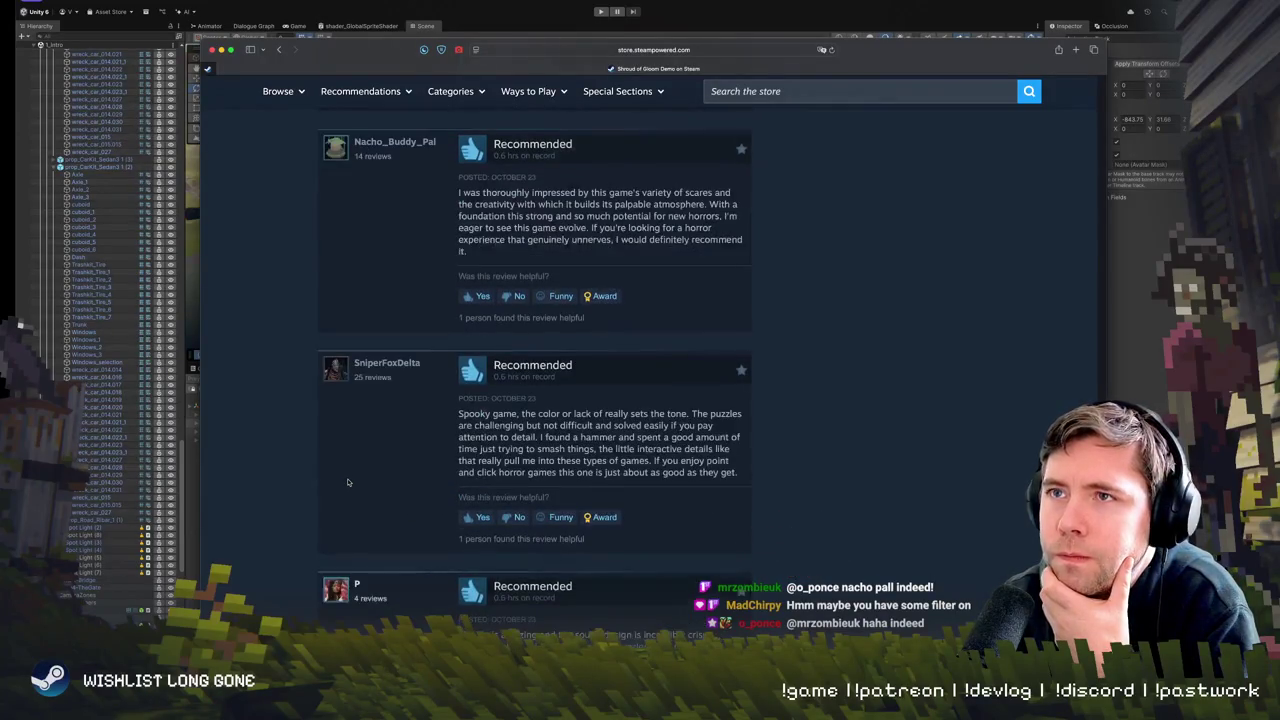
pyautogui.scroll(8, 348, 482)
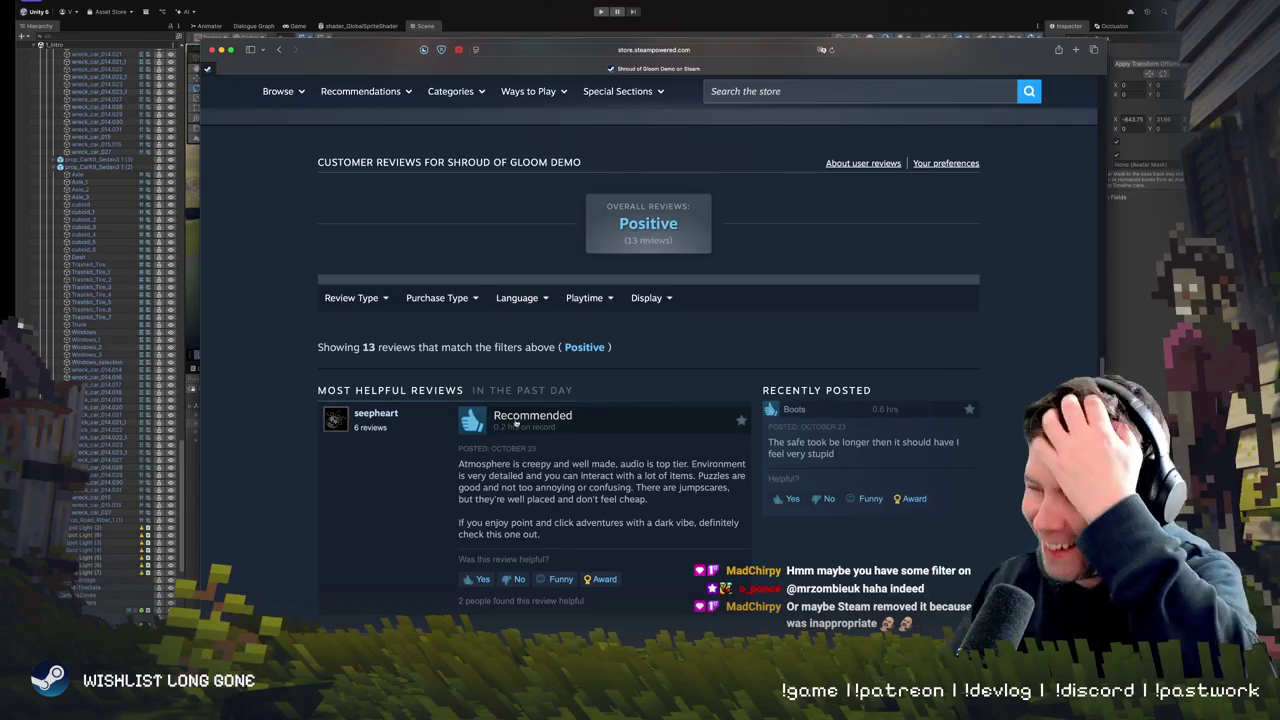
pyautogui.click(1126, 290)
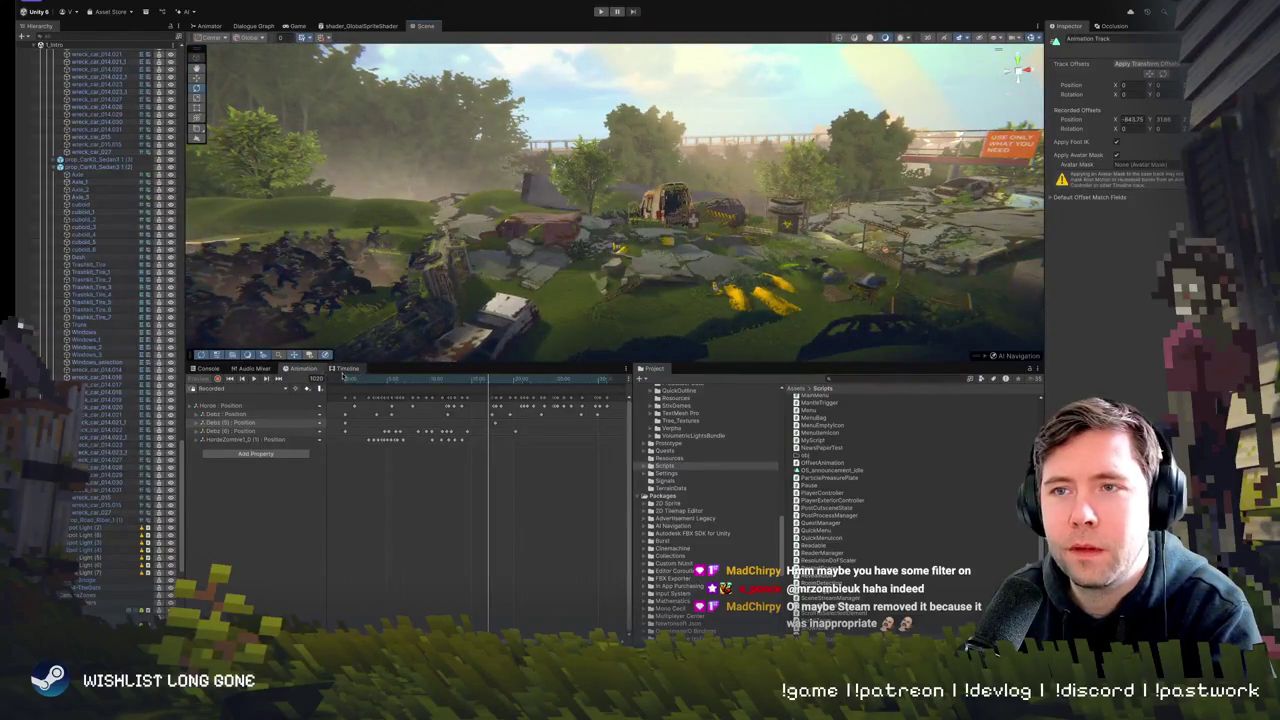
# - Delete the recorded Position and Rotation animation from the TruckGreyBoxTest timeline clip
pyautogui.click(343, 370)
pyautogui.doubleClick(416, 424)
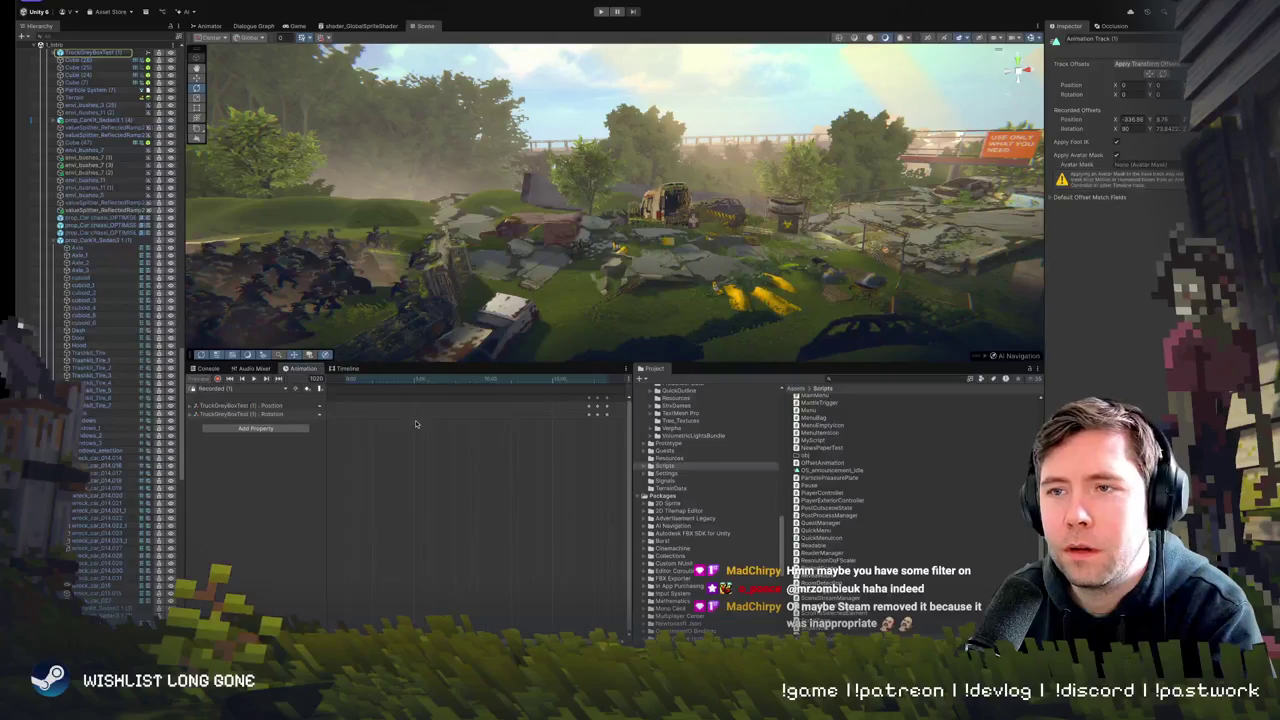
pyautogui.click(258, 406)
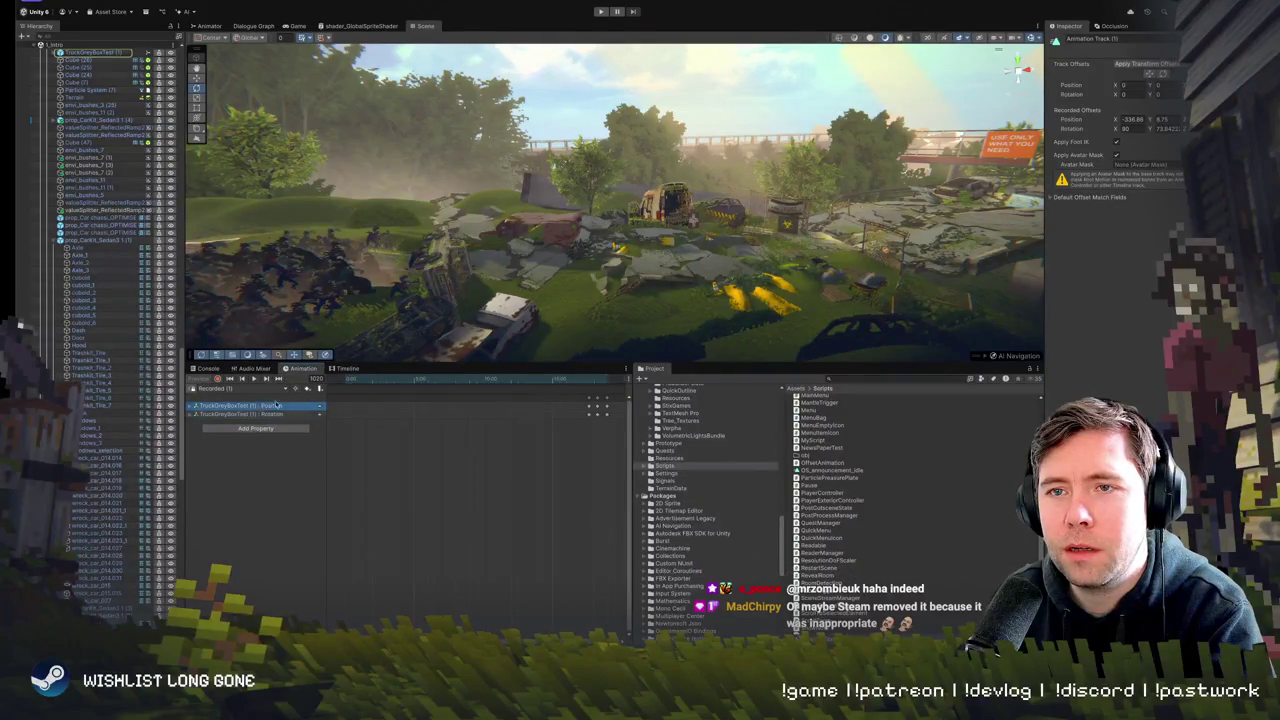
pyautogui.moveTo(678, 240); pyautogui.dragTo(678, 240)
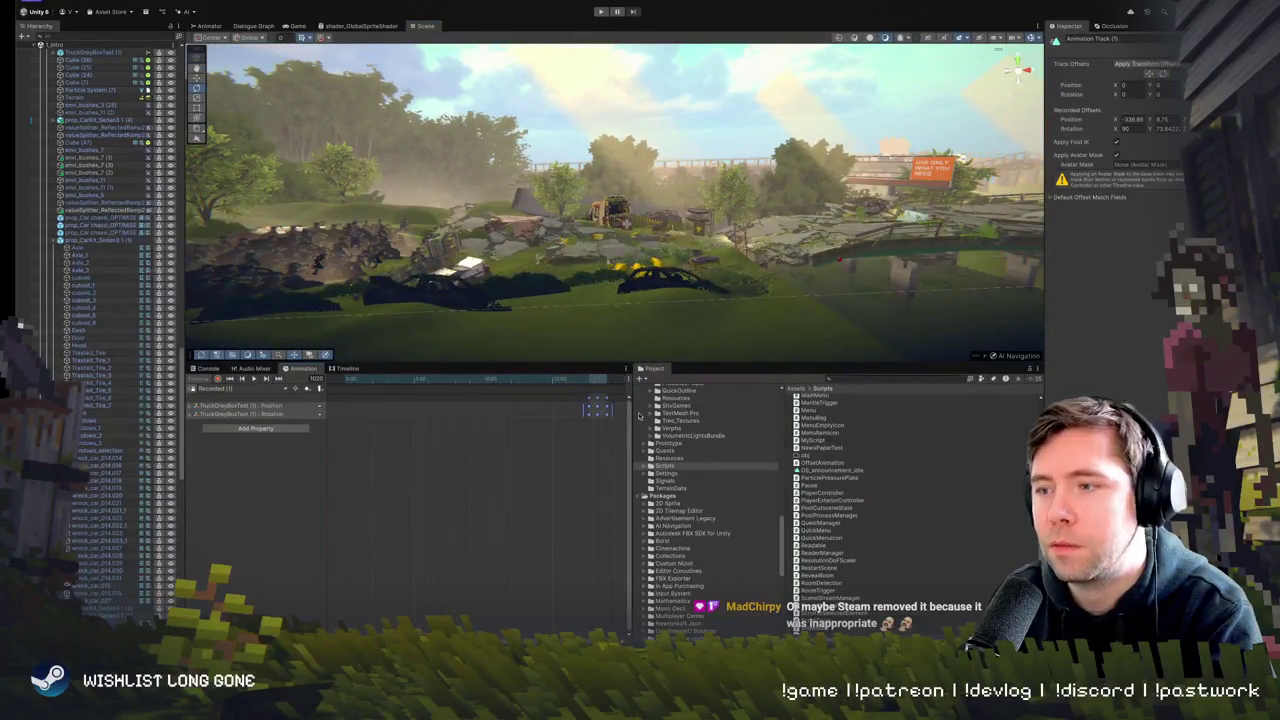
pyautogui.hotkey('ctrl', 'z')
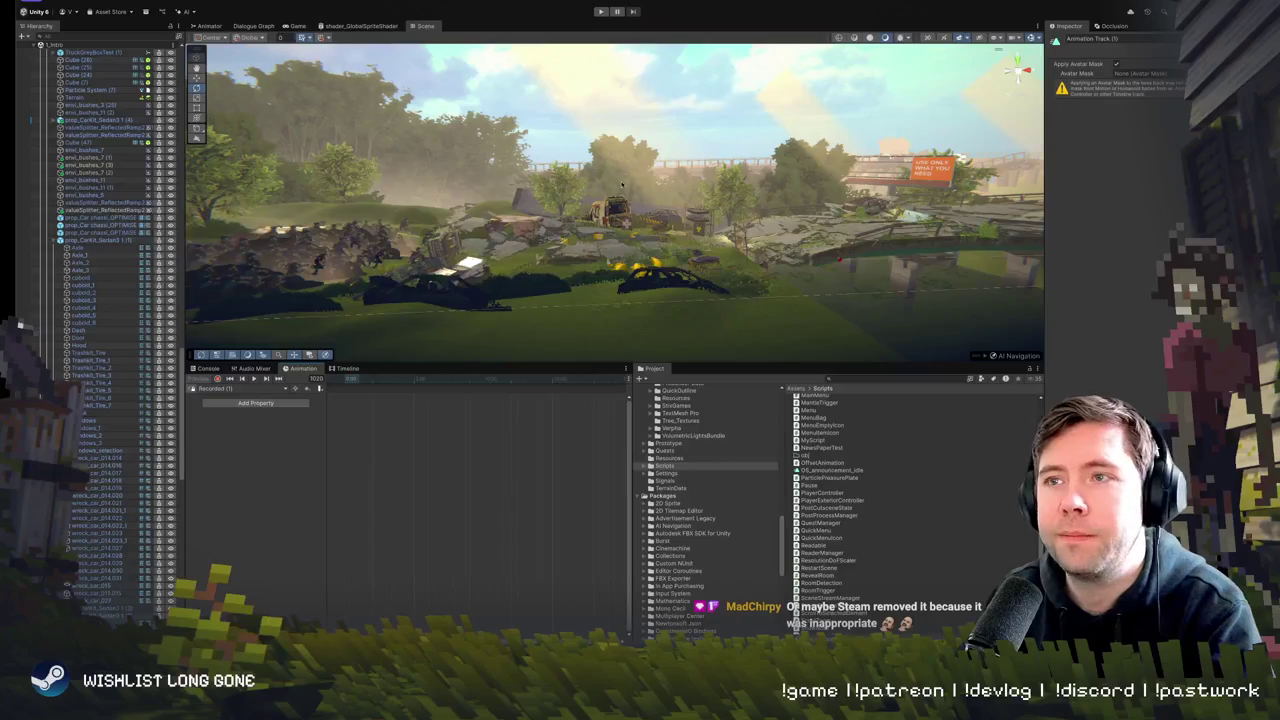
# - Play-test the level with an enlarged Game view showing the horde chasing the characters
pyautogui.moveTo(502, 210); pyautogui.dragTo(502, 210)
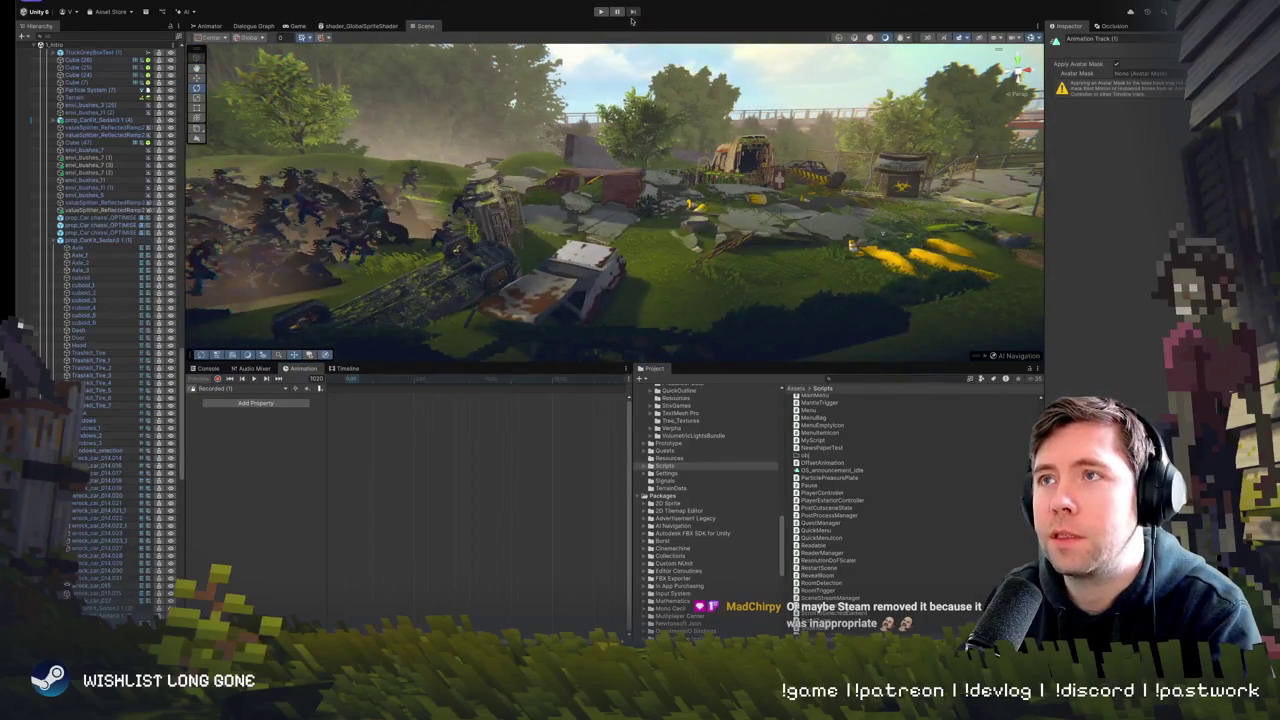
pyautogui.click(601, 12)
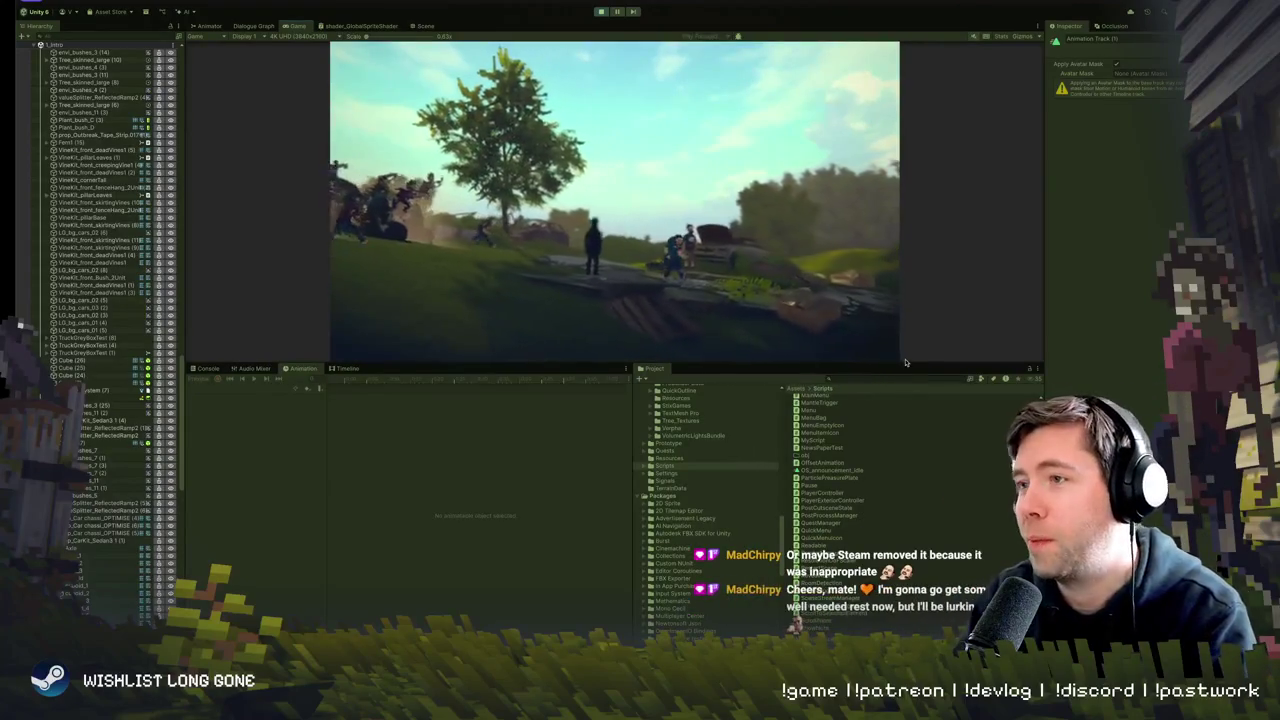
pyautogui.moveTo(905, 362)
pyautogui.mouseDown()
pyautogui.moveTo(850, 543)
pyautogui.moveTo(744, 522)
pyautogui.mouseUp()
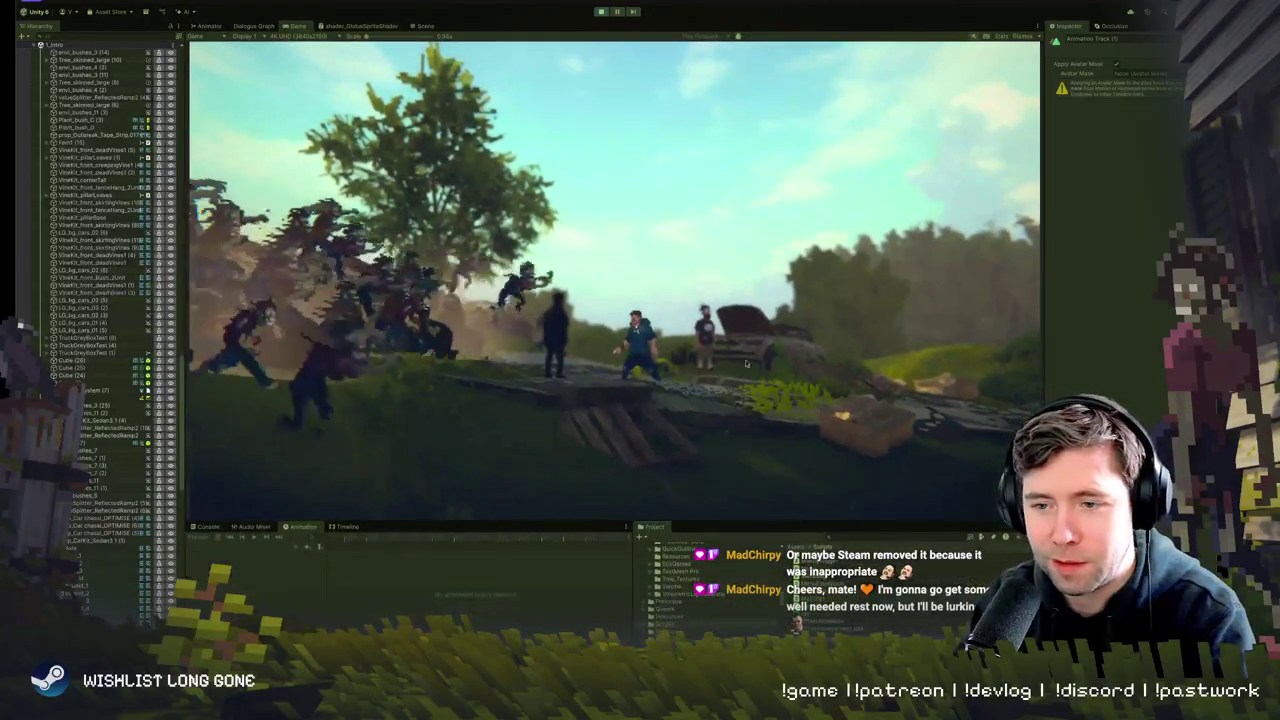
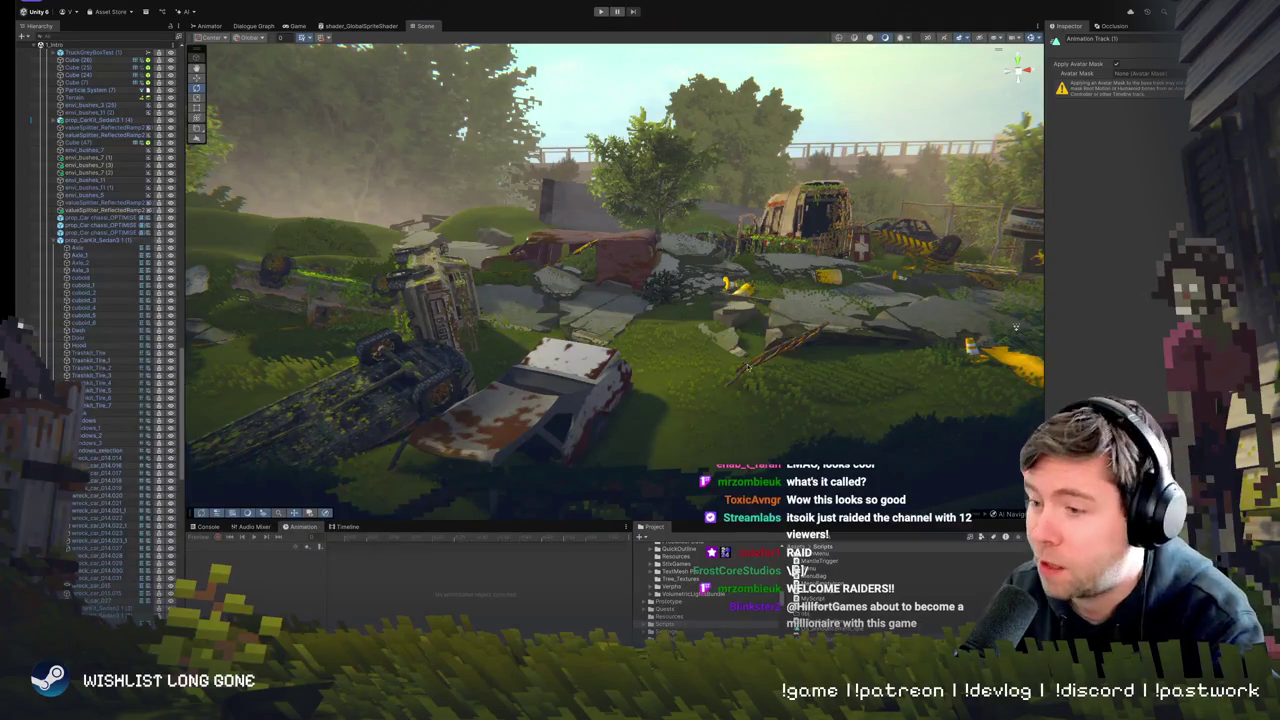
# - Fly the scene camera from the large tree over the bridge and wrecked cars to the orange billboard
pyautogui.press('w')
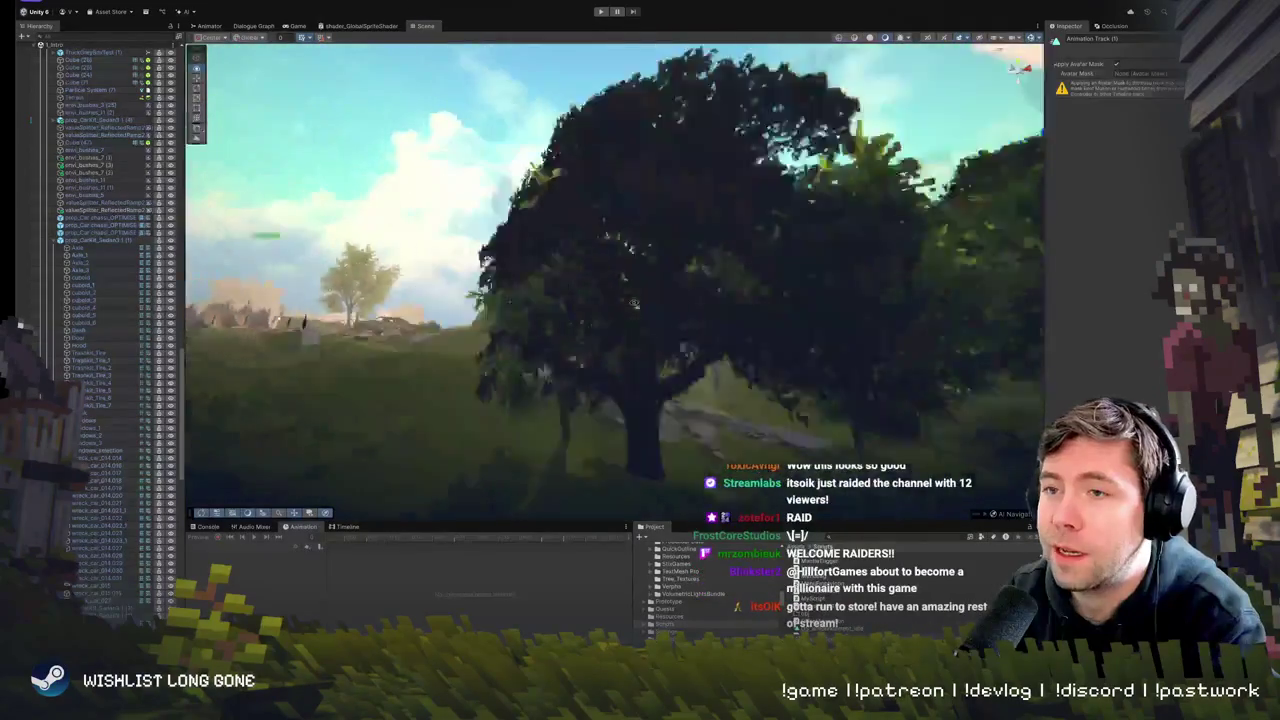
pyautogui.press('w')
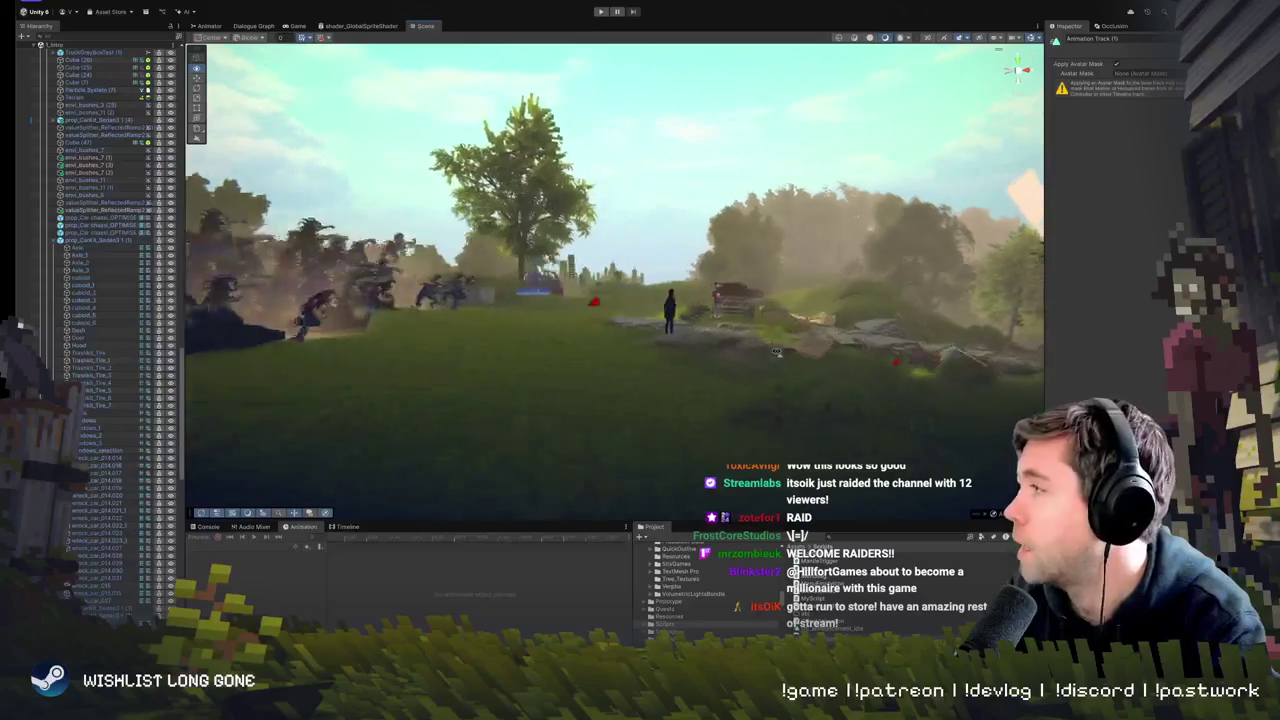
pyautogui.press('w')
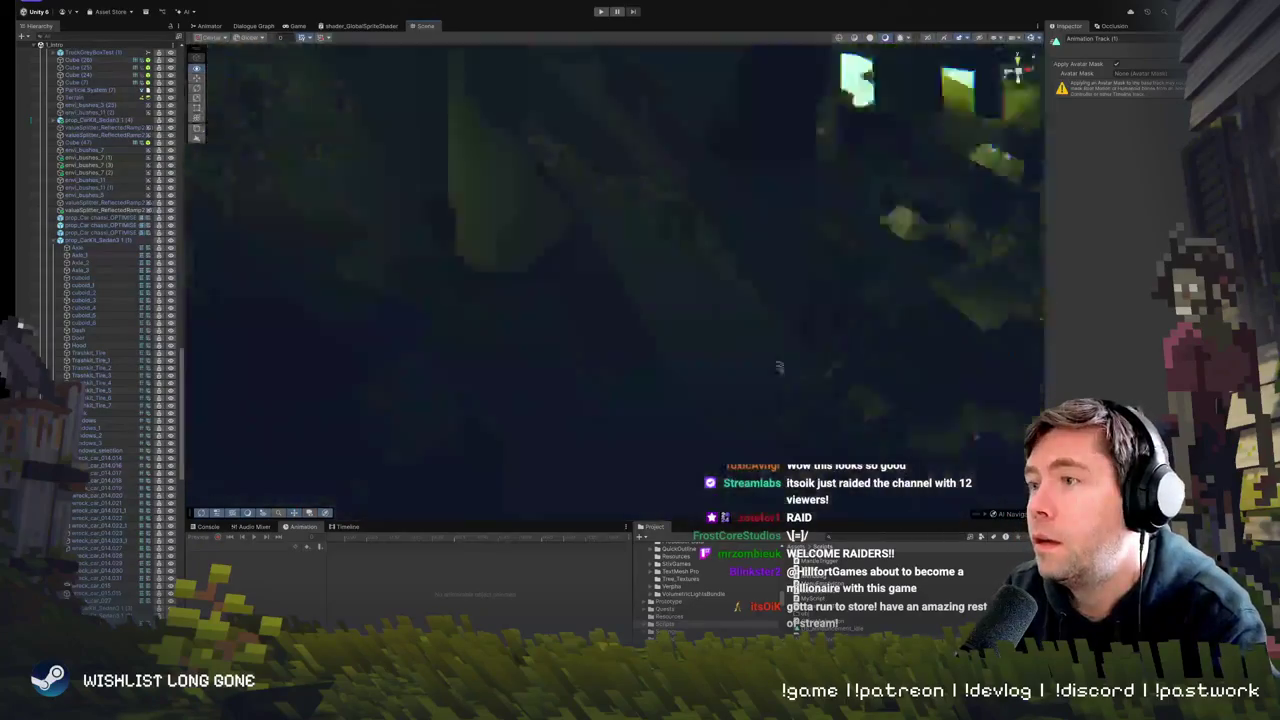
pyautogui.press('w')
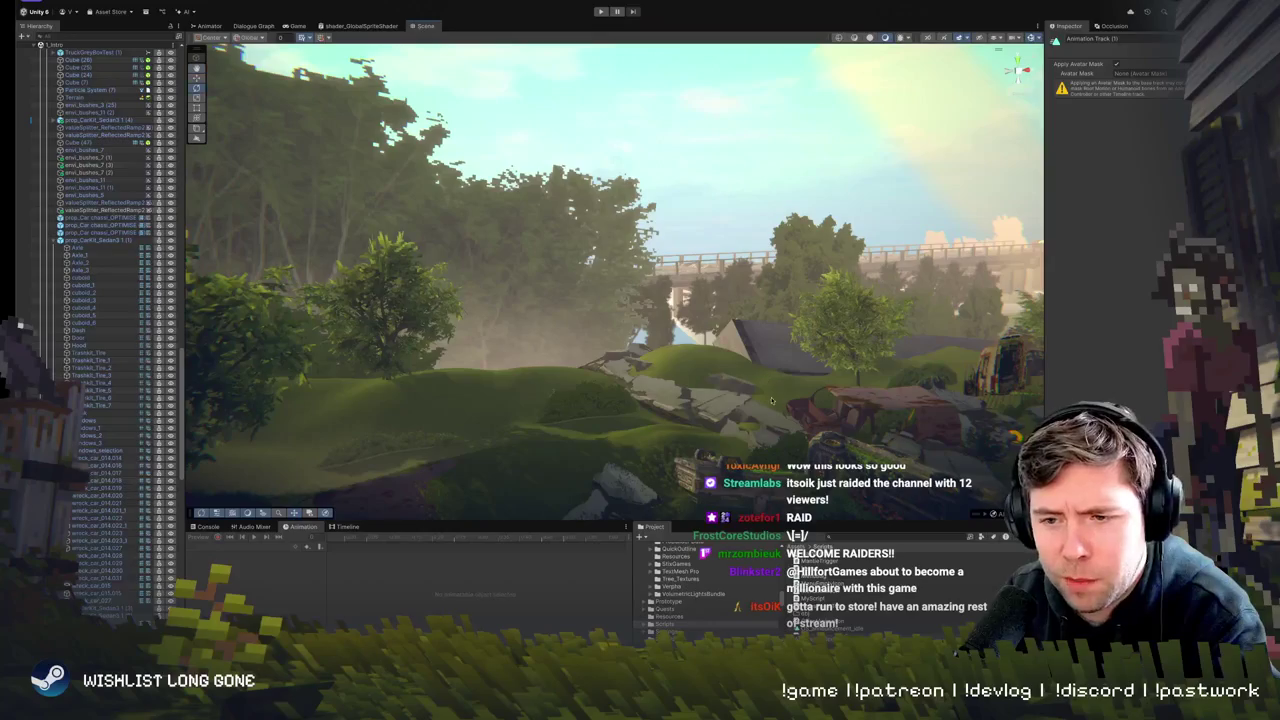
pyautogui.press('w')
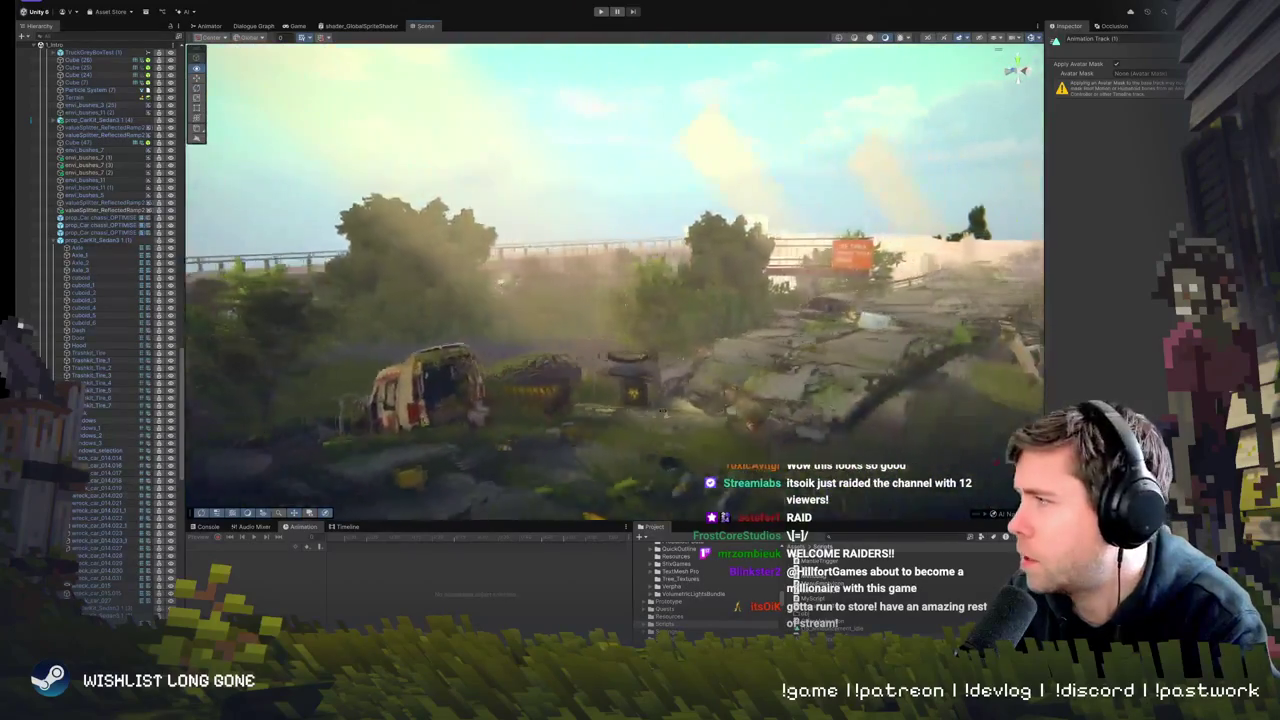
pyautogui.press('s')
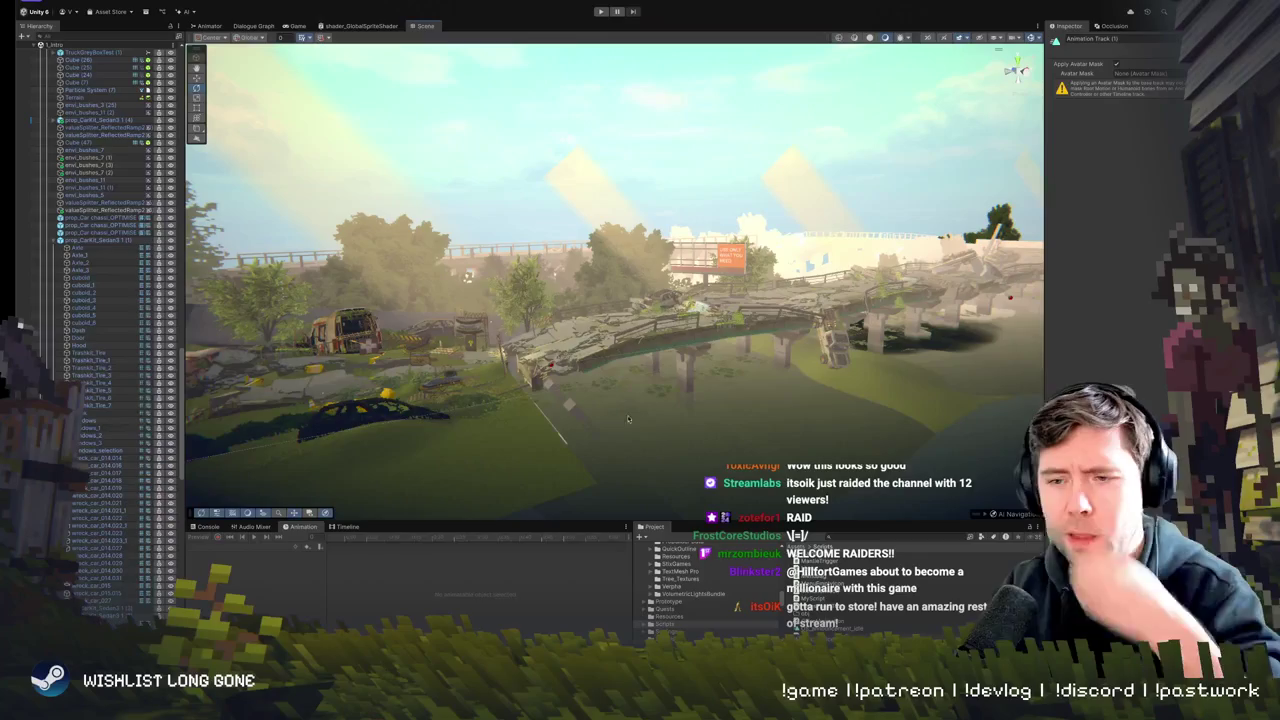
pyautogui.press('w')
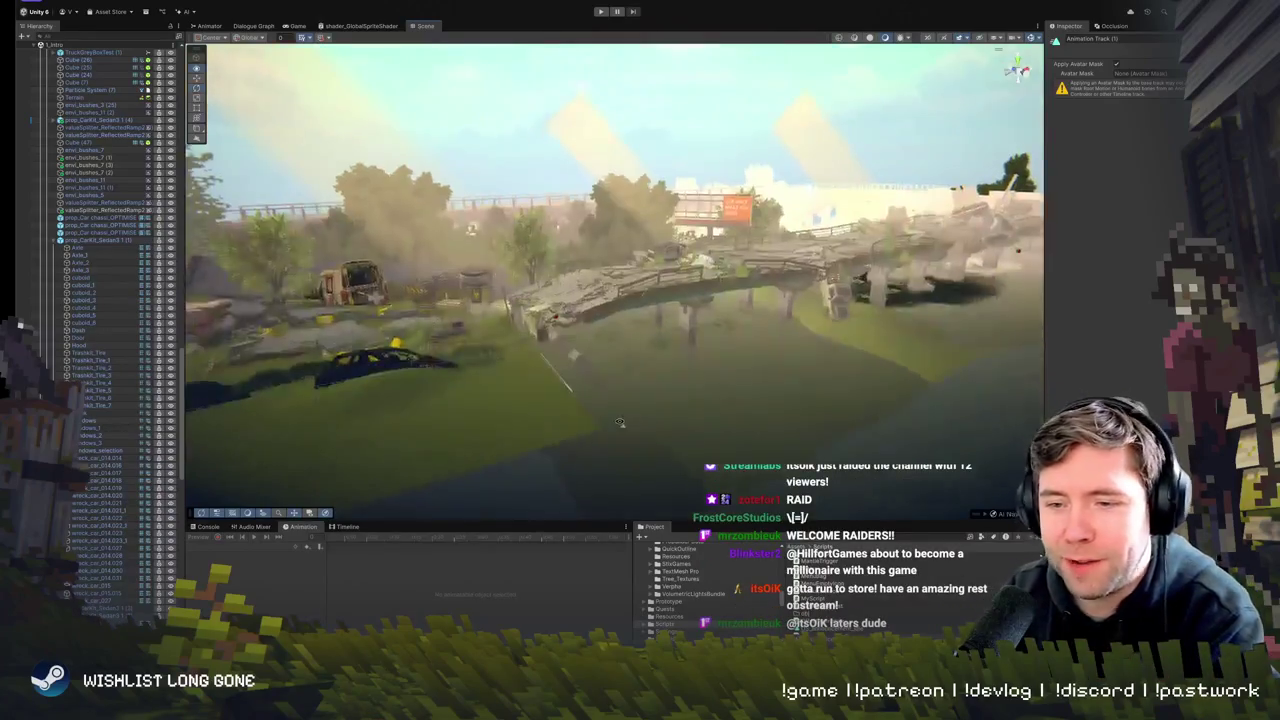
pyautogui.press('w')
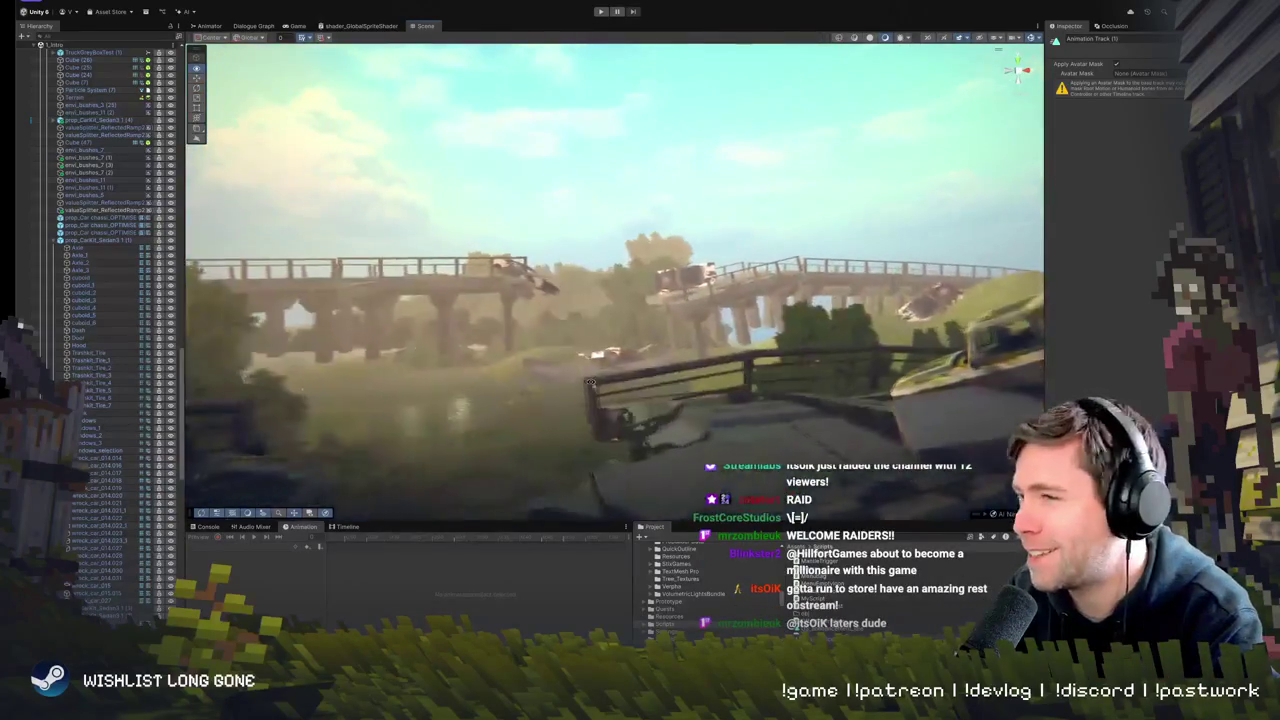
pyautogui.press('w')
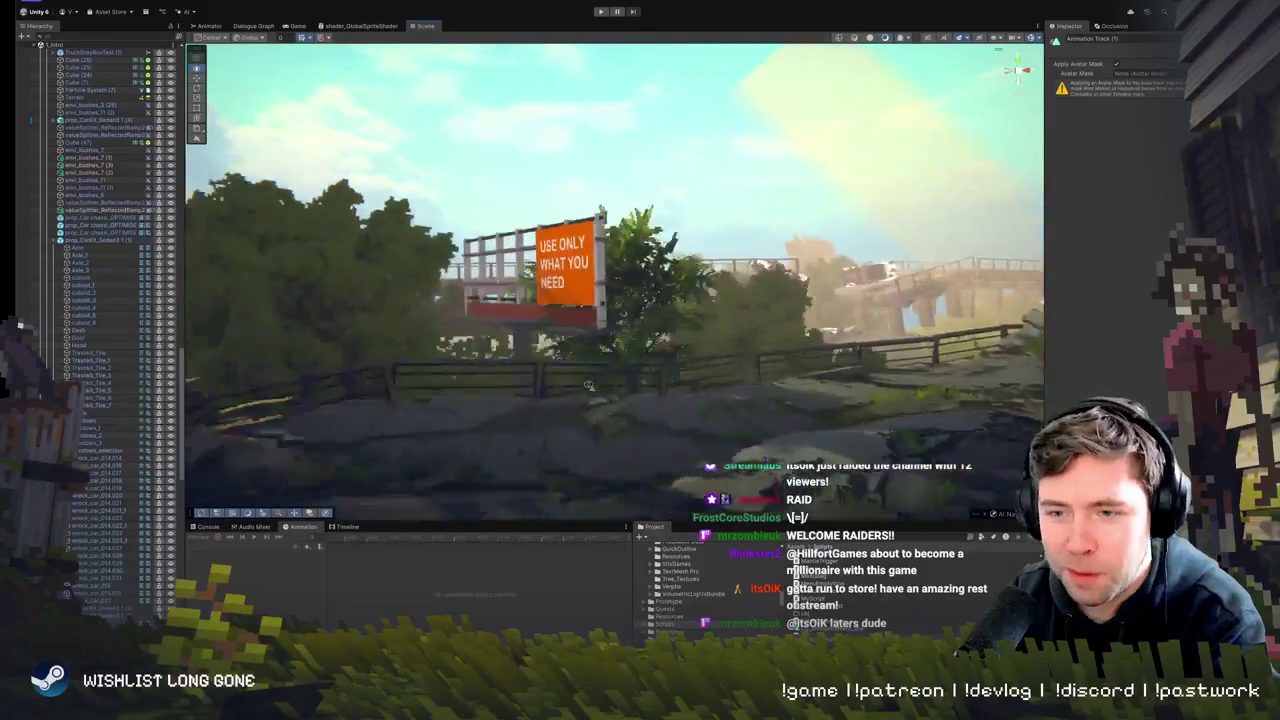
pyautogui.press('w')
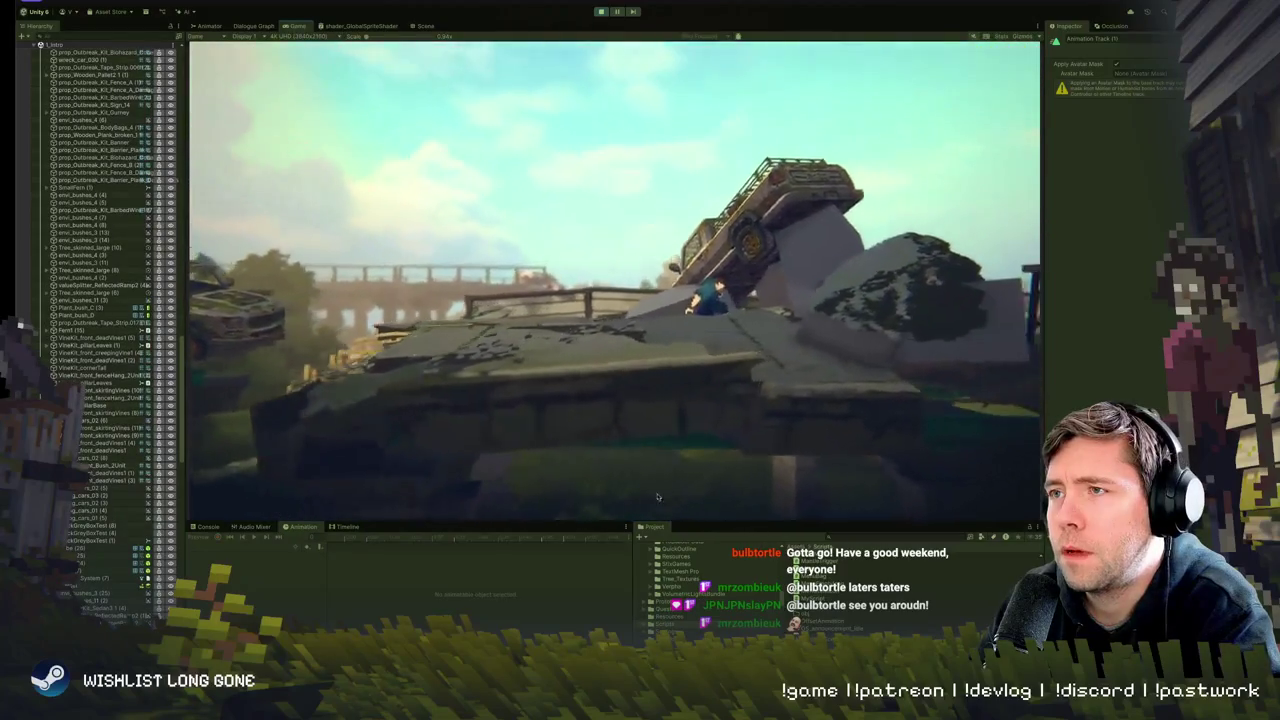
# - Stop play mode and fly the camera to the truck on the broken bridge
pyautogui.click(601, 11)
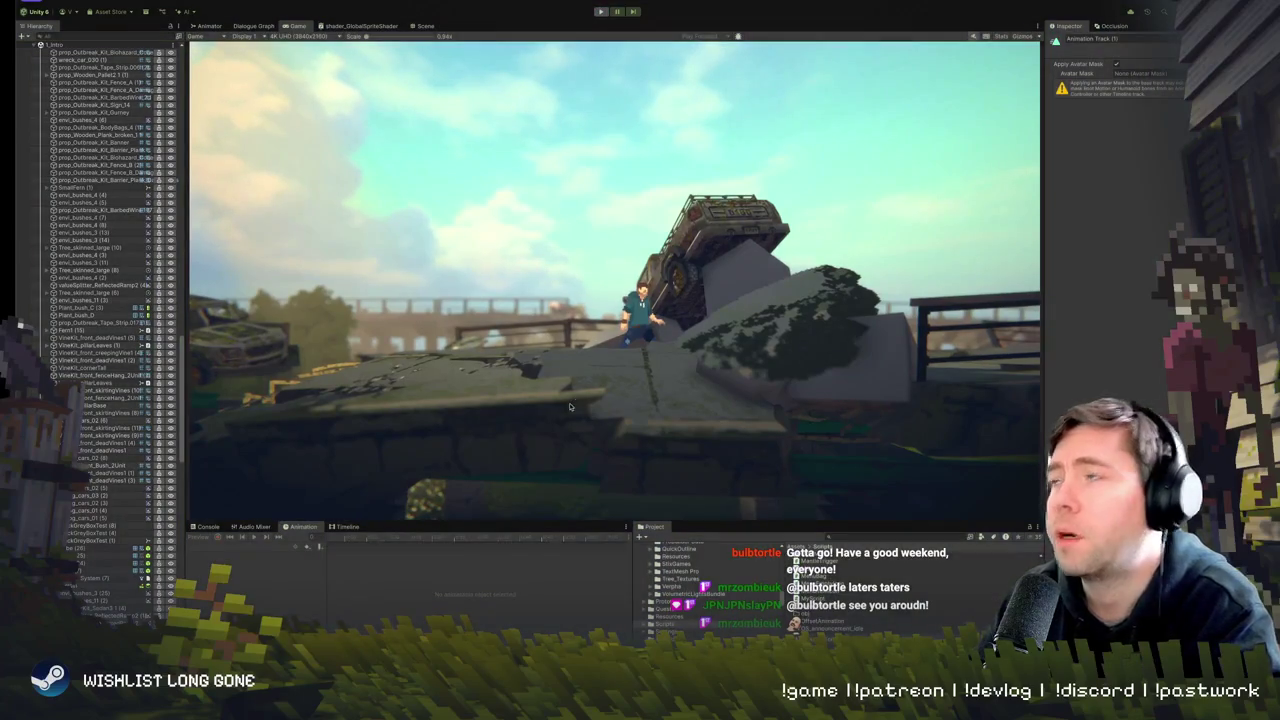
pyautogui.press('w')
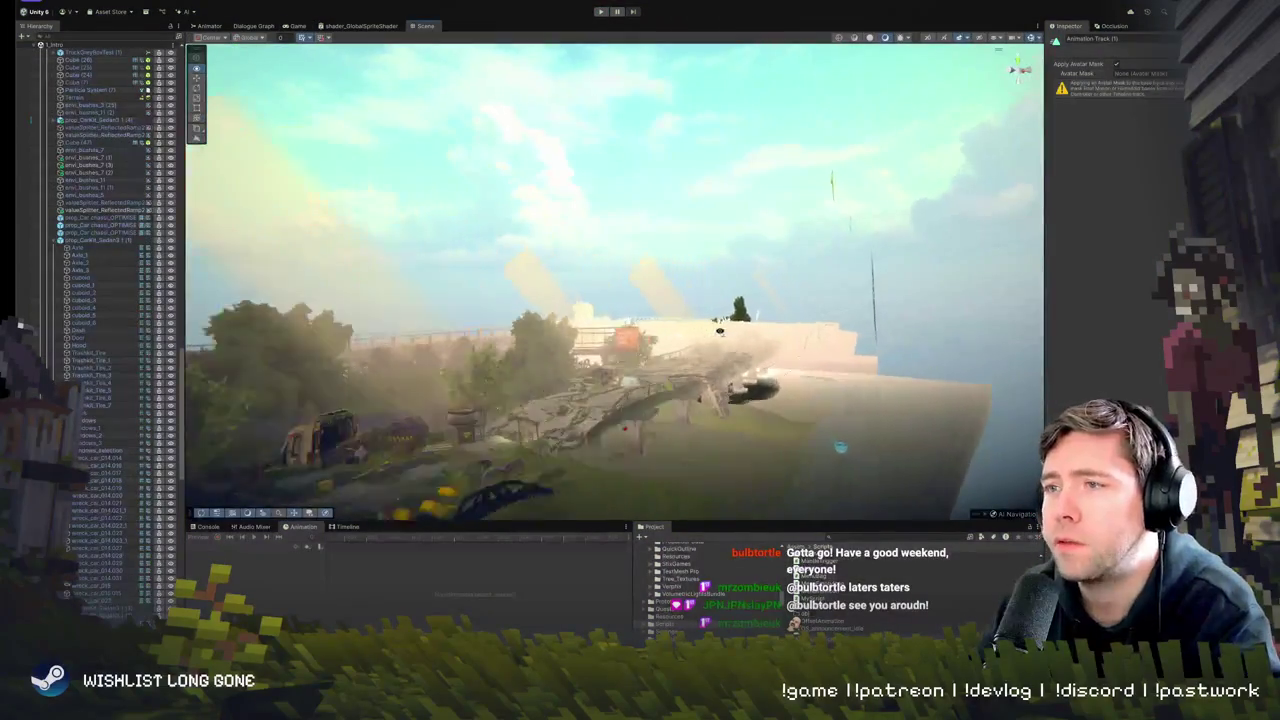
pyautogui.press('w')
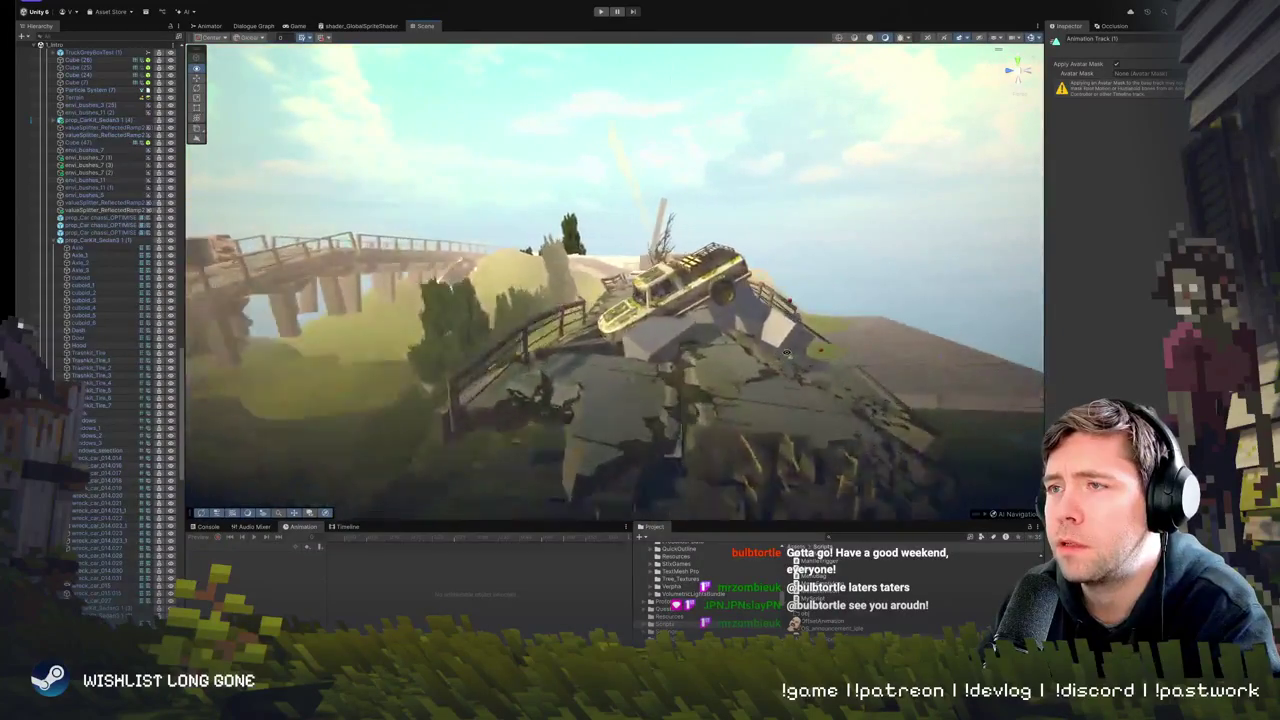
# - Tilt the Cube (88) slab under the truck further left, then restart play mode
pyautogui.click(634, 332)
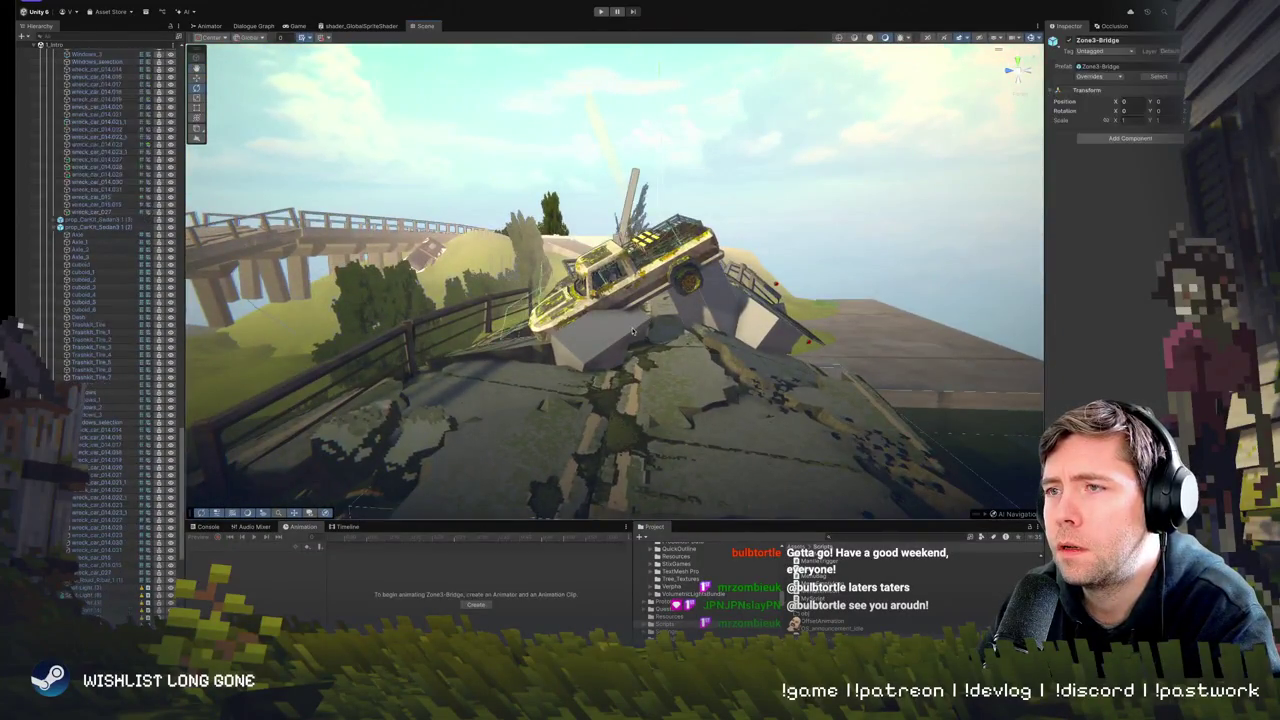
pyautogui.moveTo(665, 275); pyautogui.dragTo(649, 343)
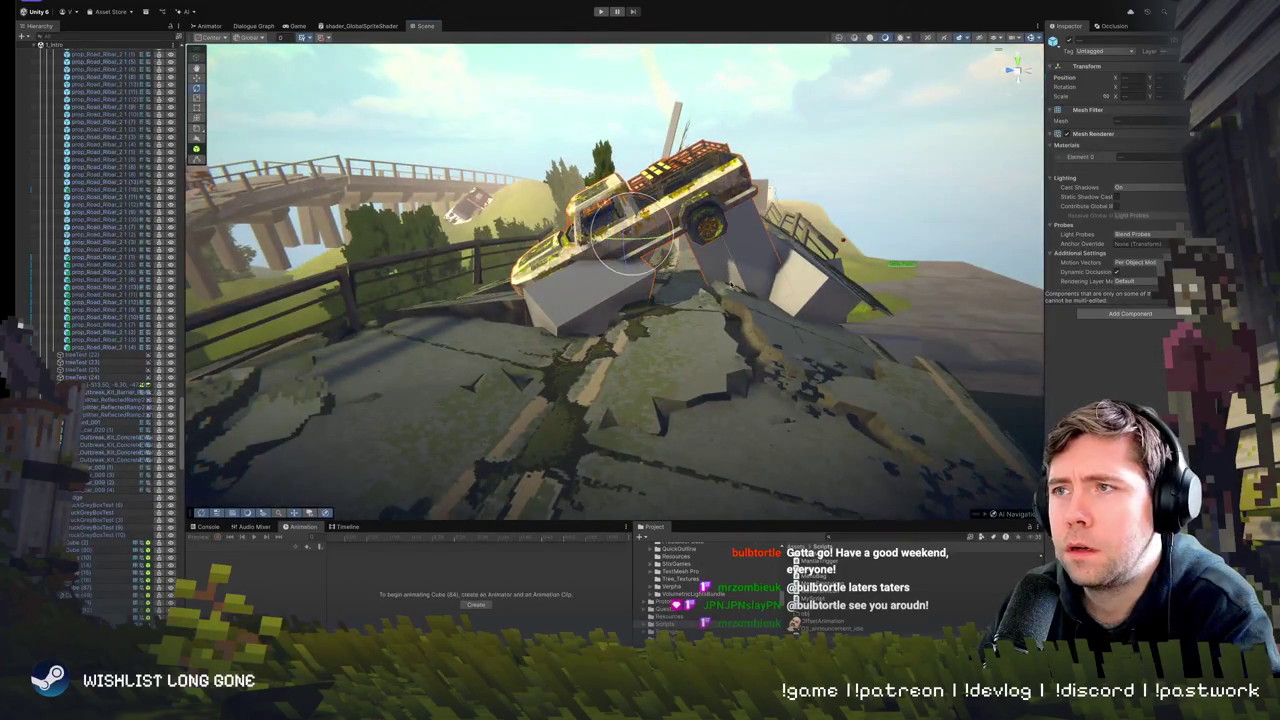
pyautogui.moveTo(620, 250)
pyautogui.mouseDown()
pyautogui.moveTo(601, 265)
pyautogui.moveTo(578, 234)
pyautogui.moveTo(614, 212)
pyautogui.moveTo(598, 224)
pyautogui.mouseUp()
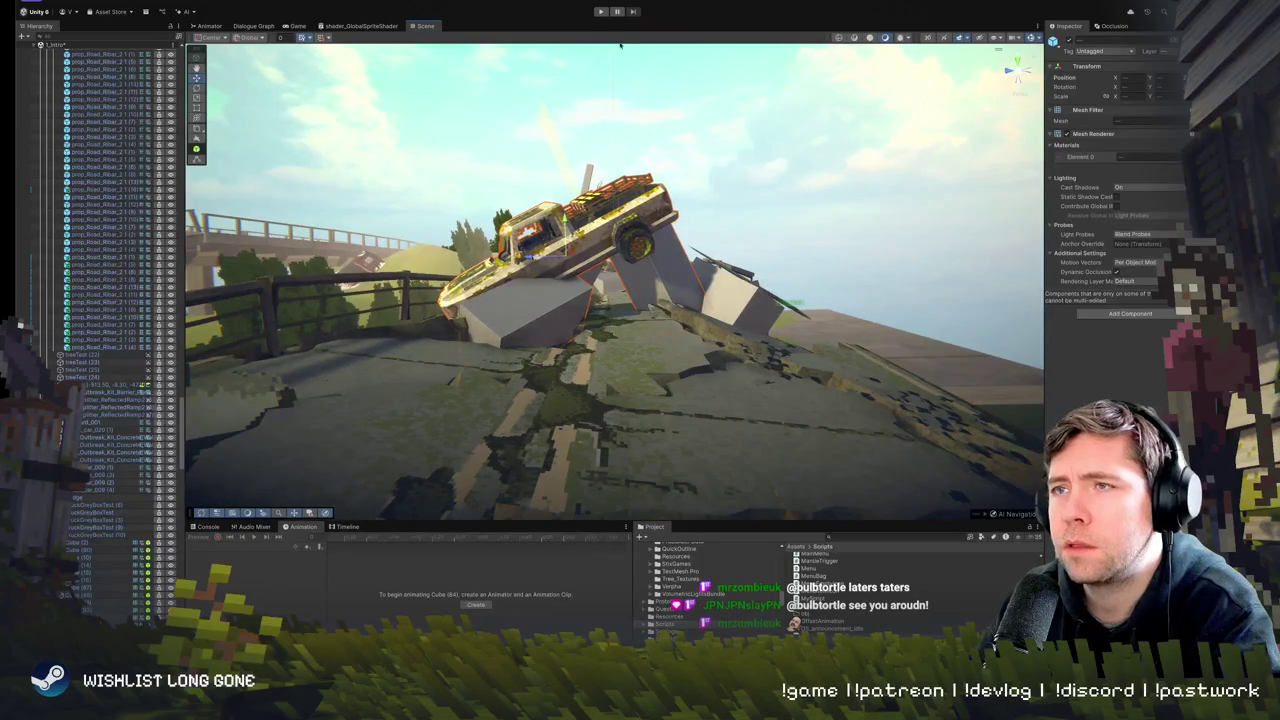
pyautogui.click(601, 11)
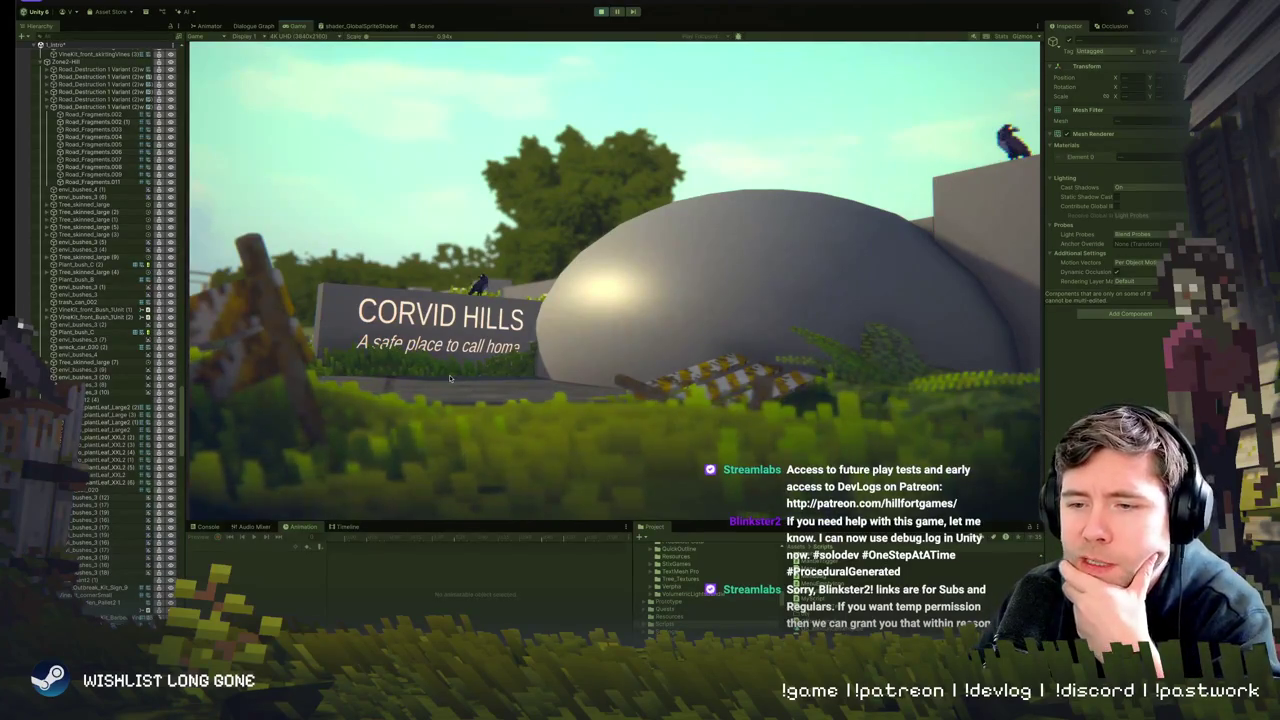
pyautogui.click(599, 12)
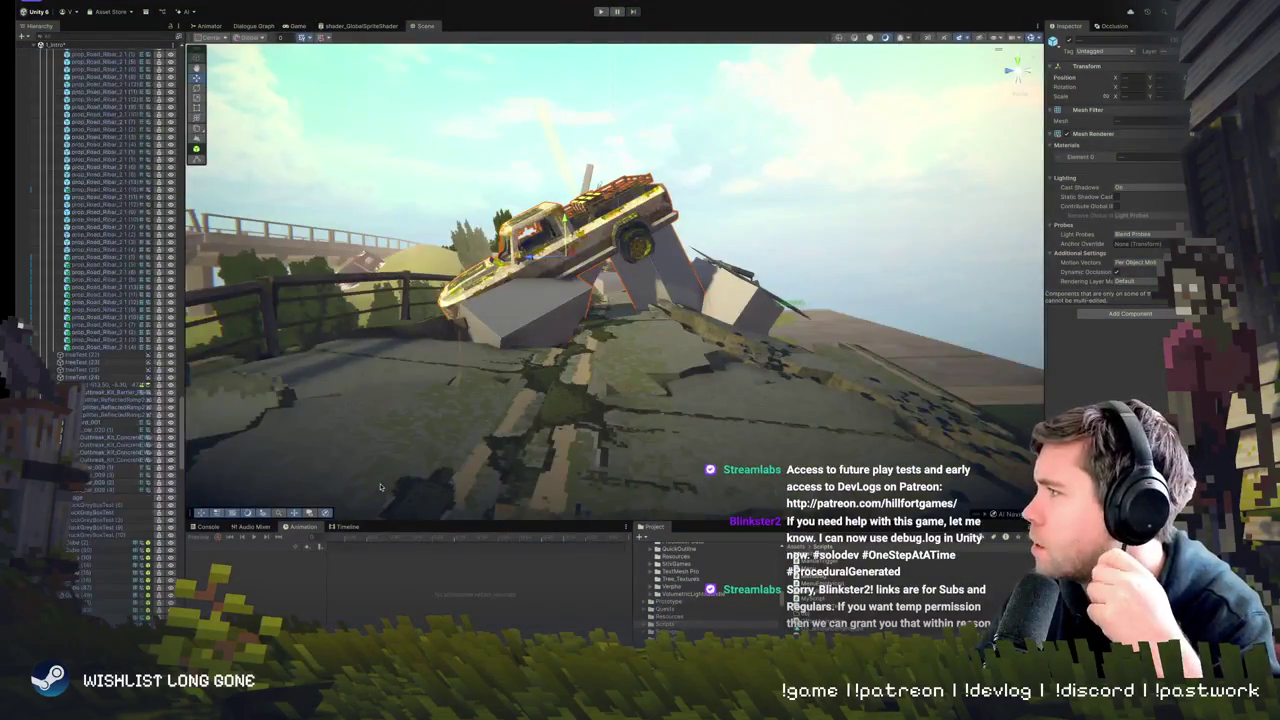
pyautogui.press('w')
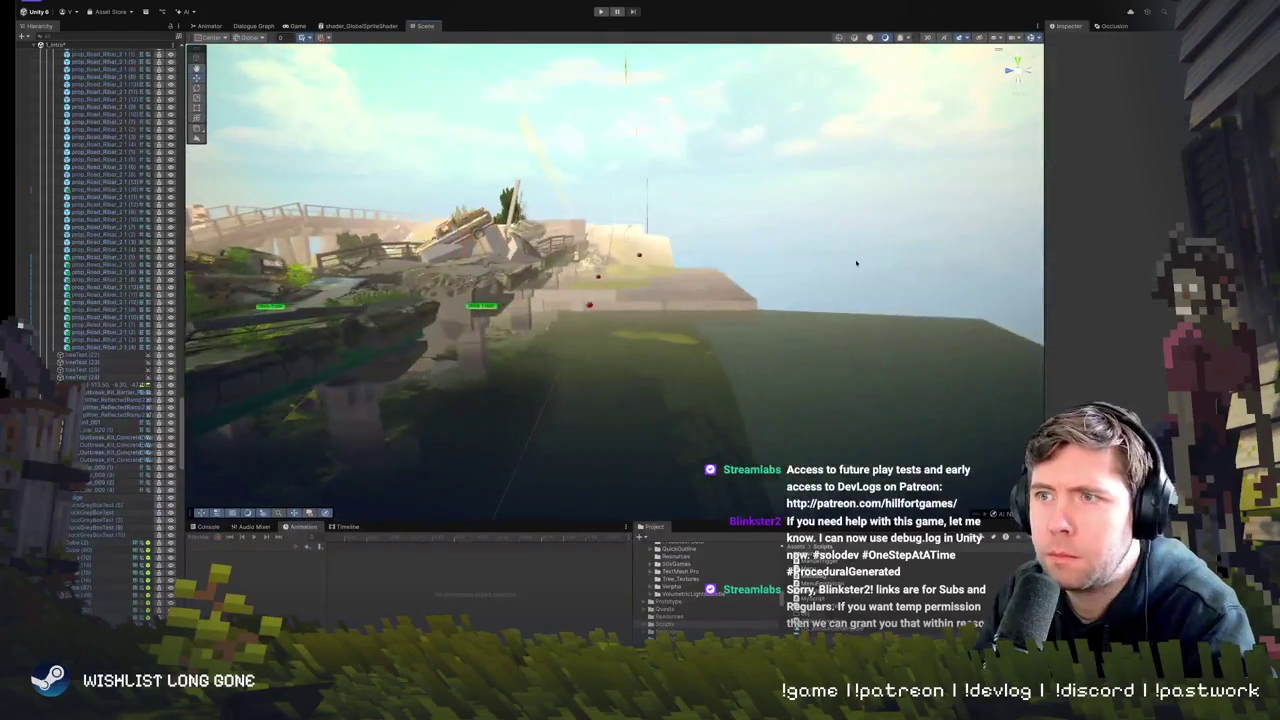
pyautogui.press('w')
pyautogui.press('w')
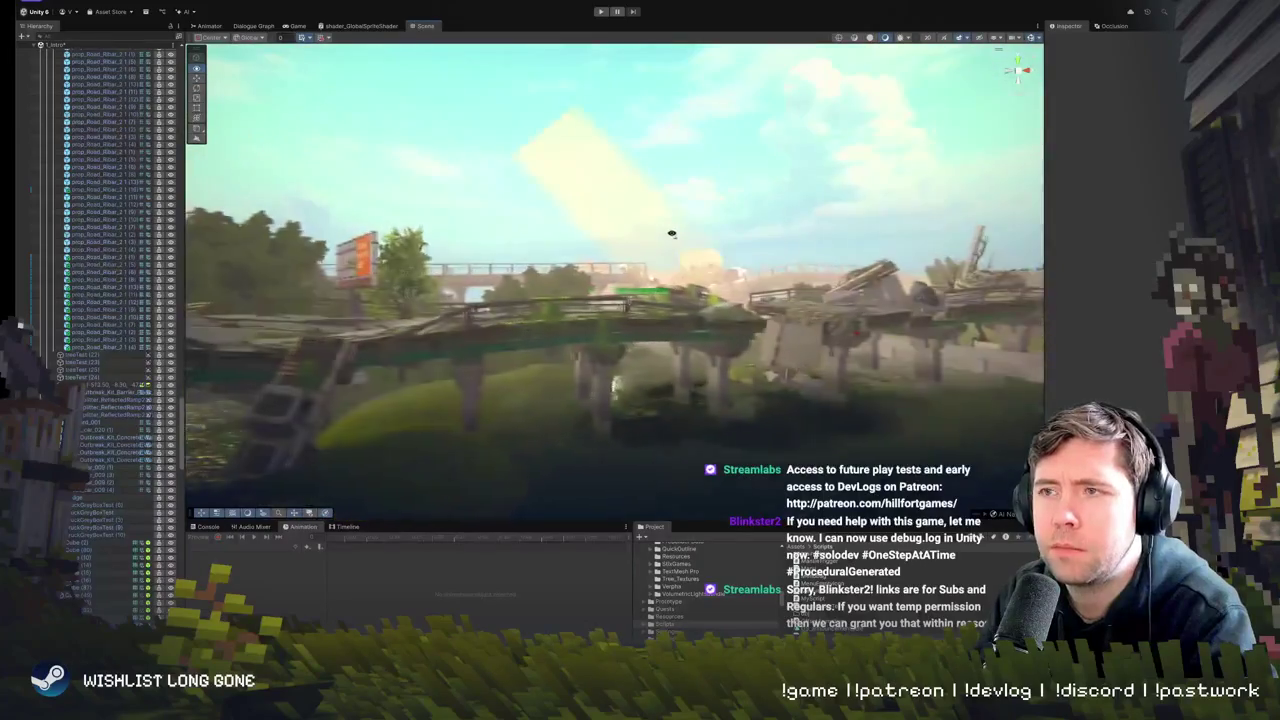
pyautogui.press('w')
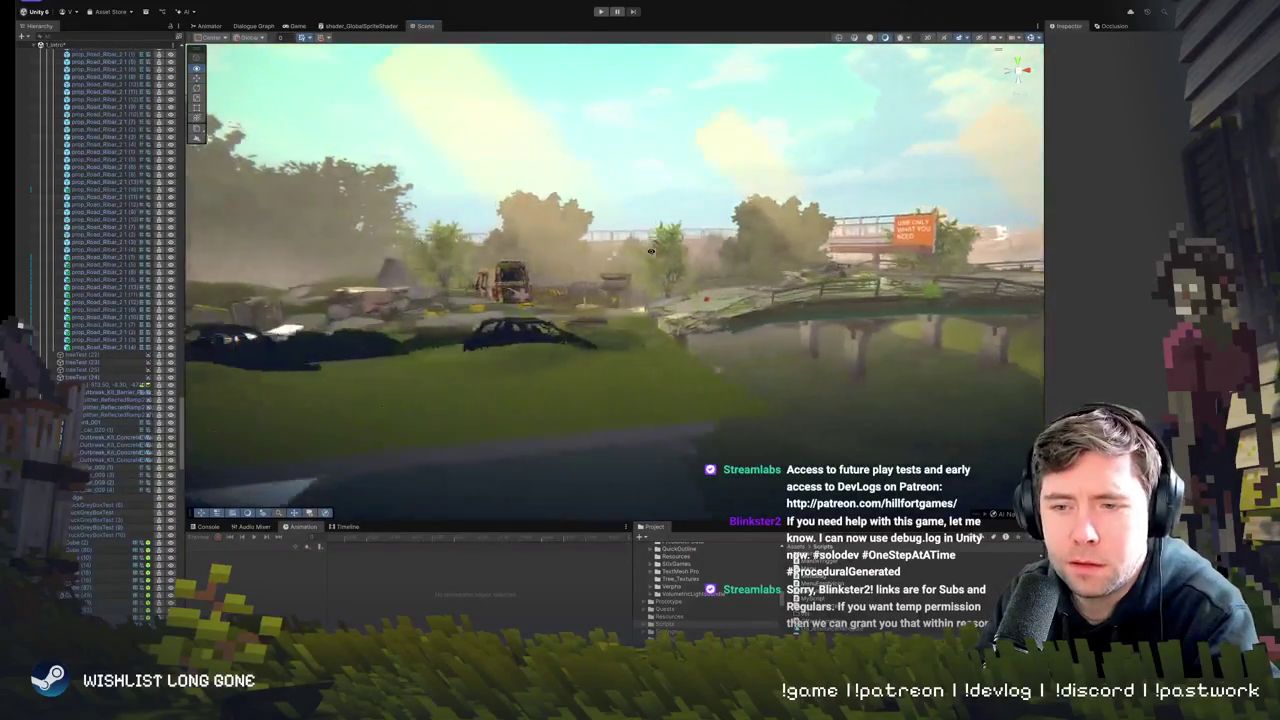
pyautogui.press('w')
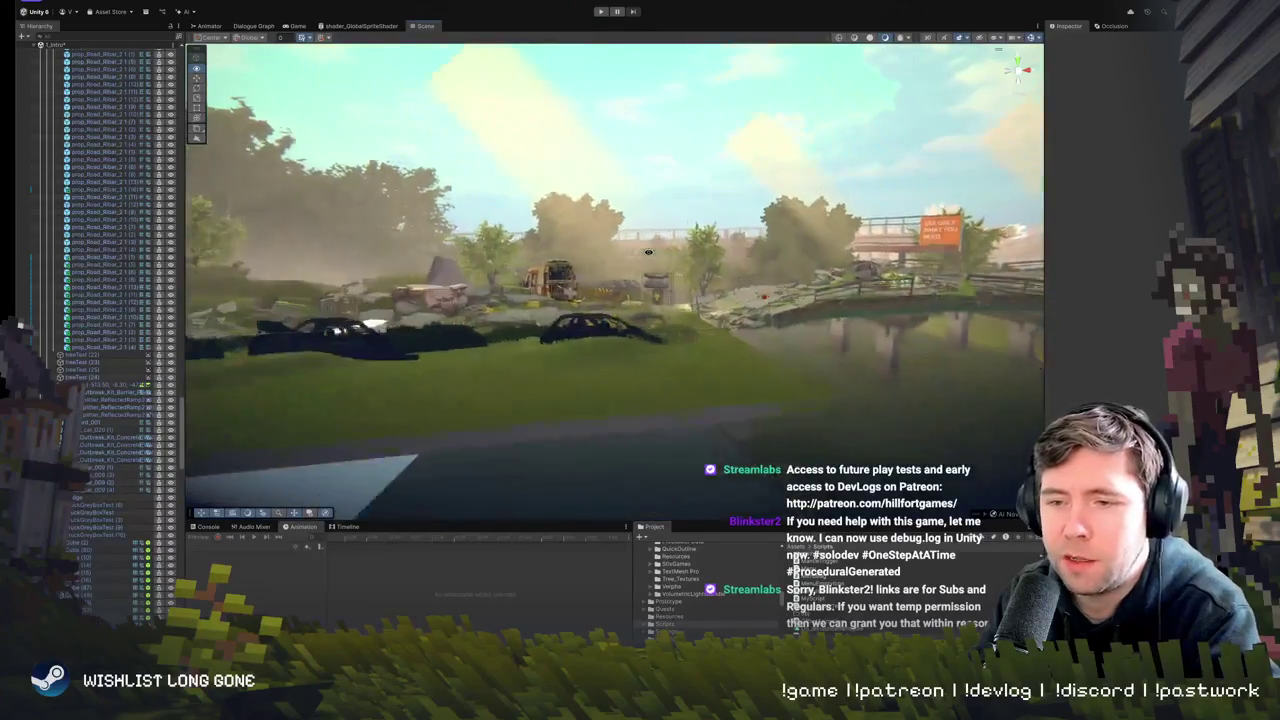
pyautogui.press('w')
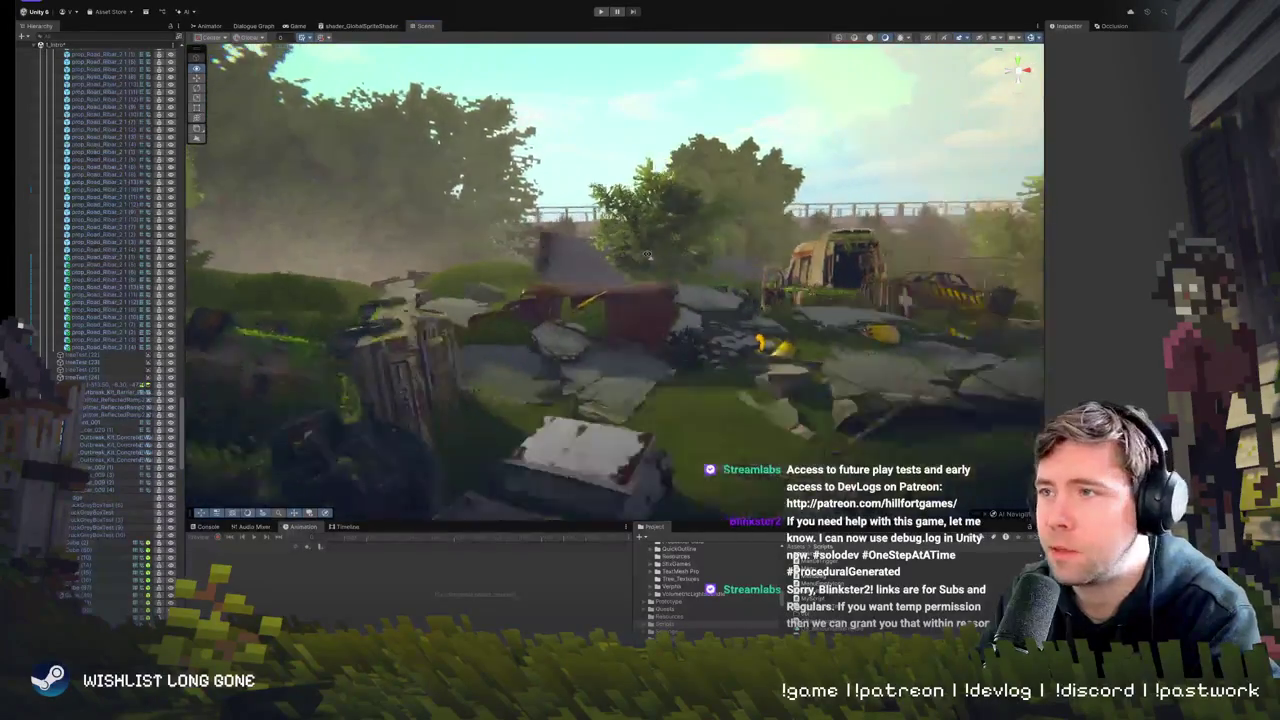
pyautogui.press('w')
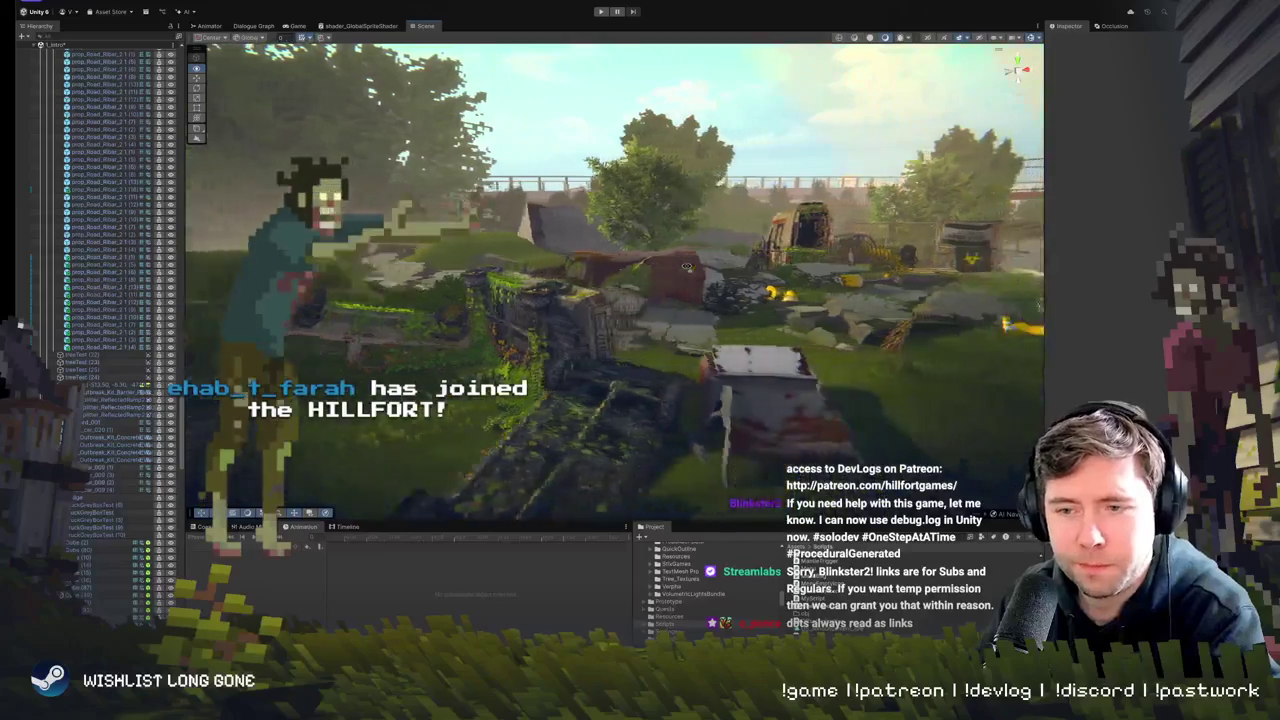
pyautogui.press('w')
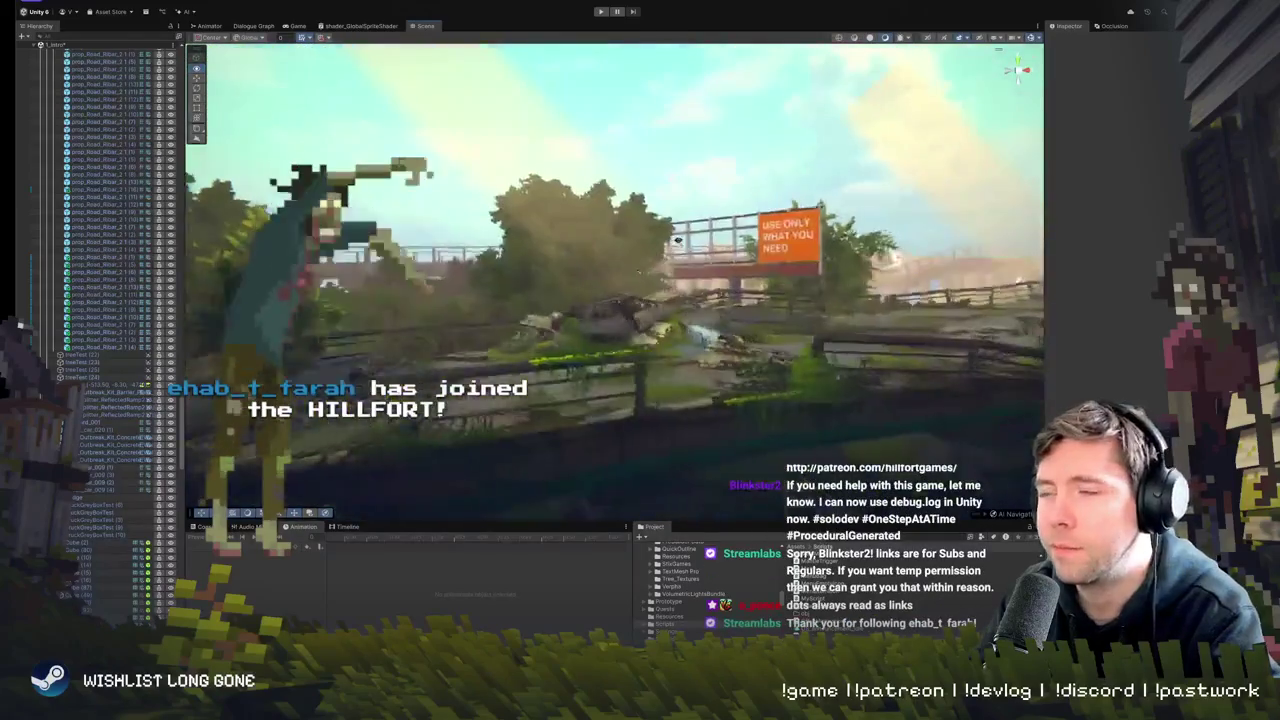
pyautogui.press('w')
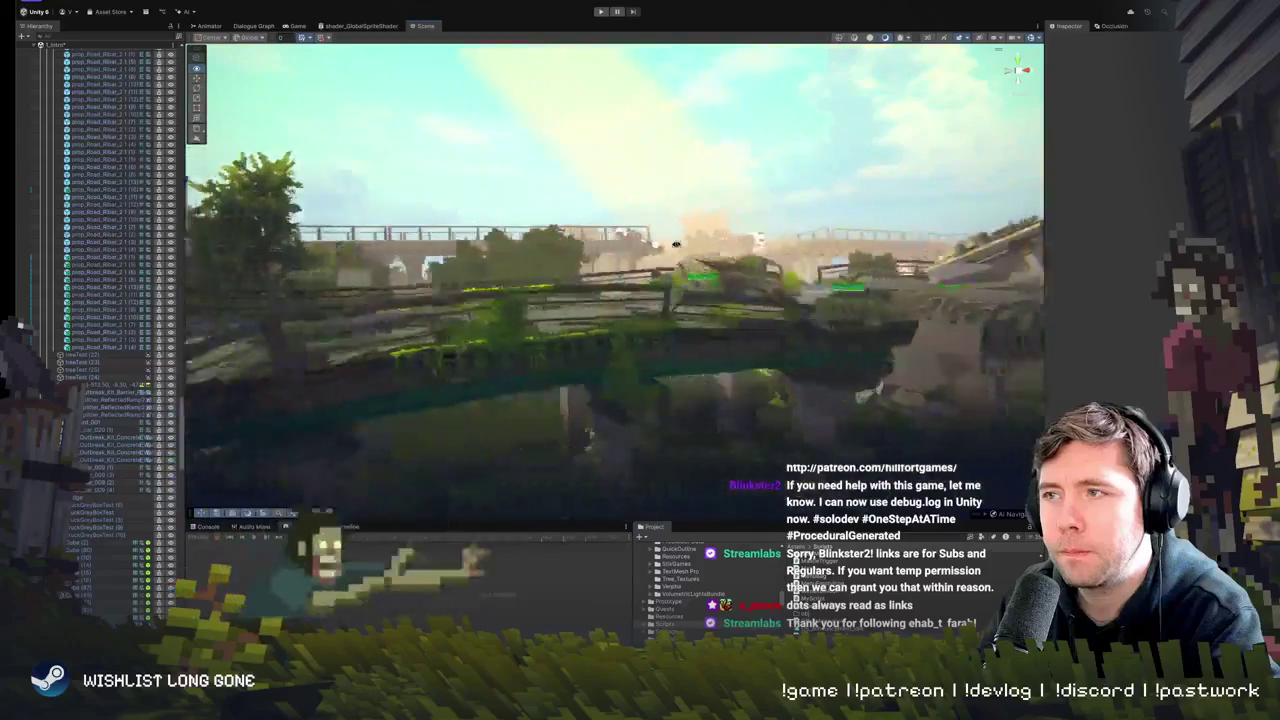
pyautogui.press('w')
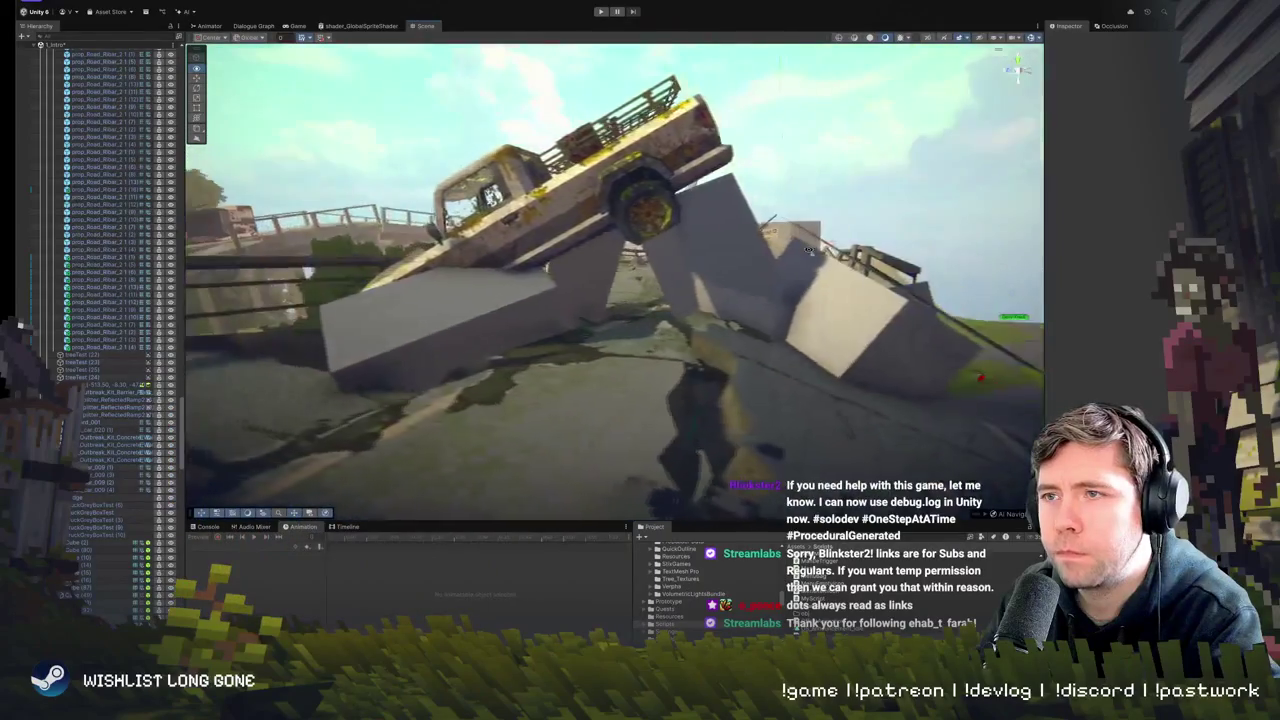
pyautogui.press('w')
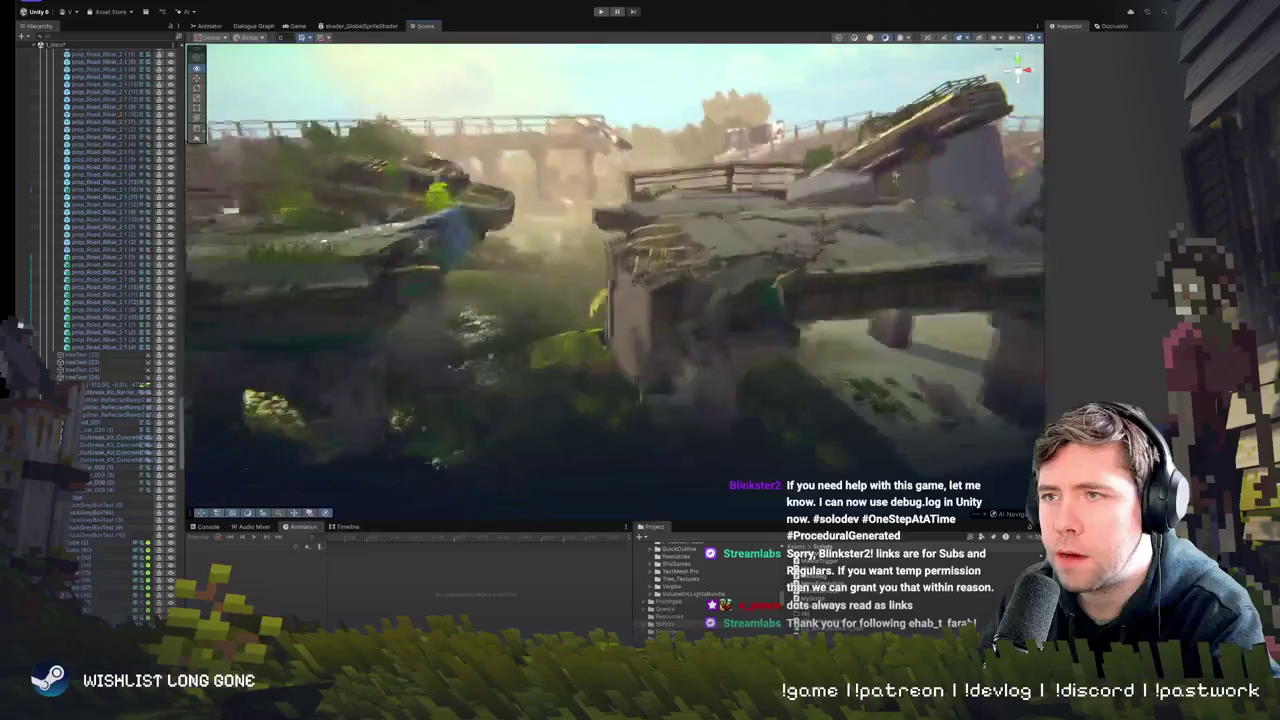
pyautogui.press('w')
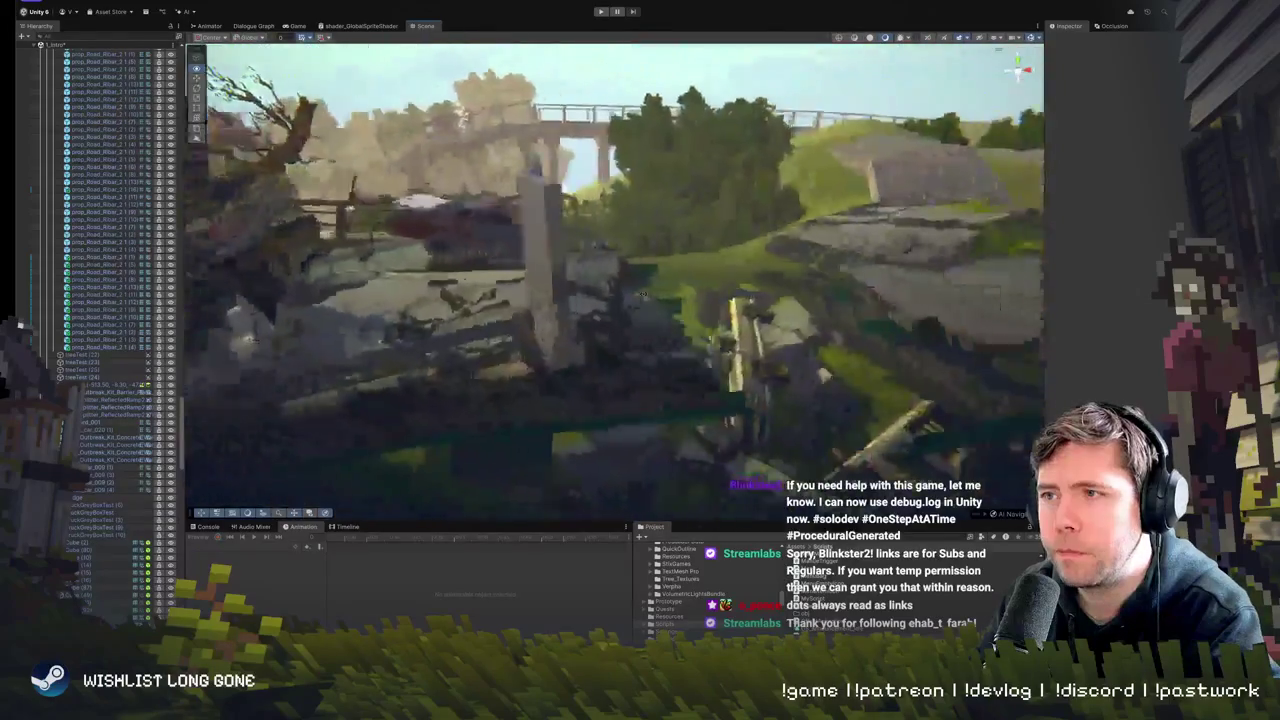
pyautogui.click(640, 340)
pyautogui.press('w')
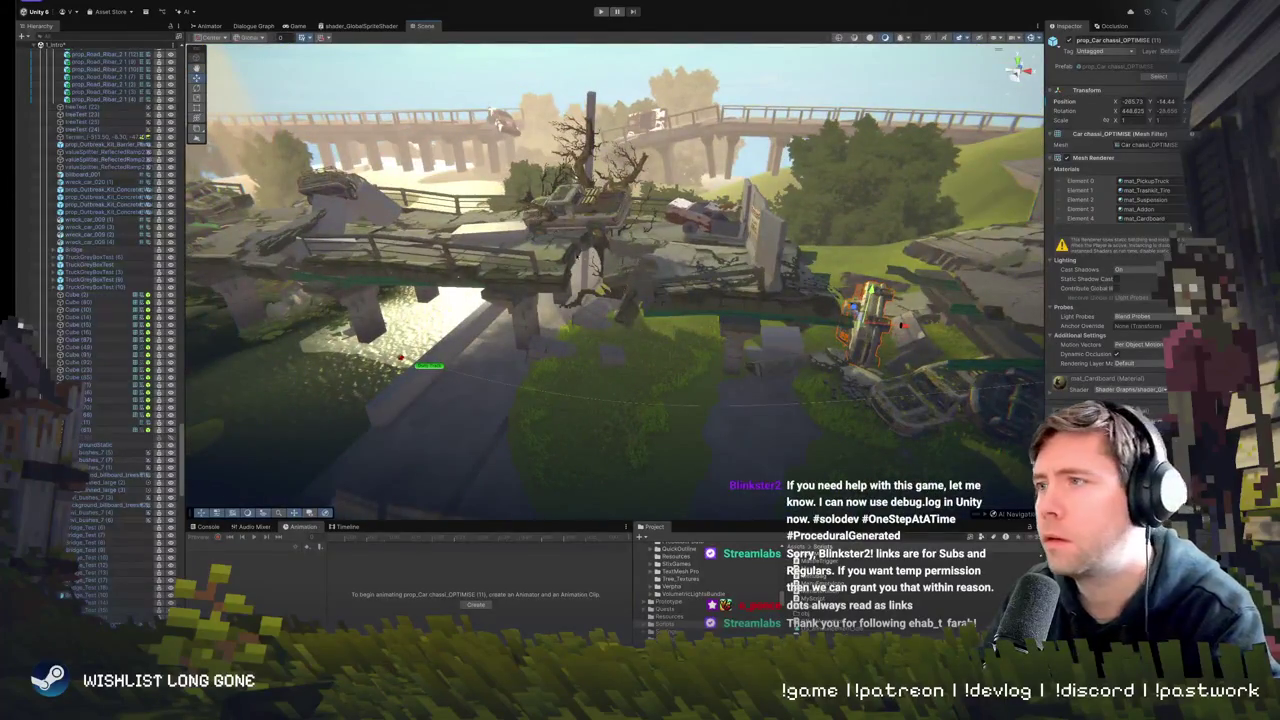
# - Fly the camera low past the rocks and trees to the wrecked cars
pyautogui.press('w')
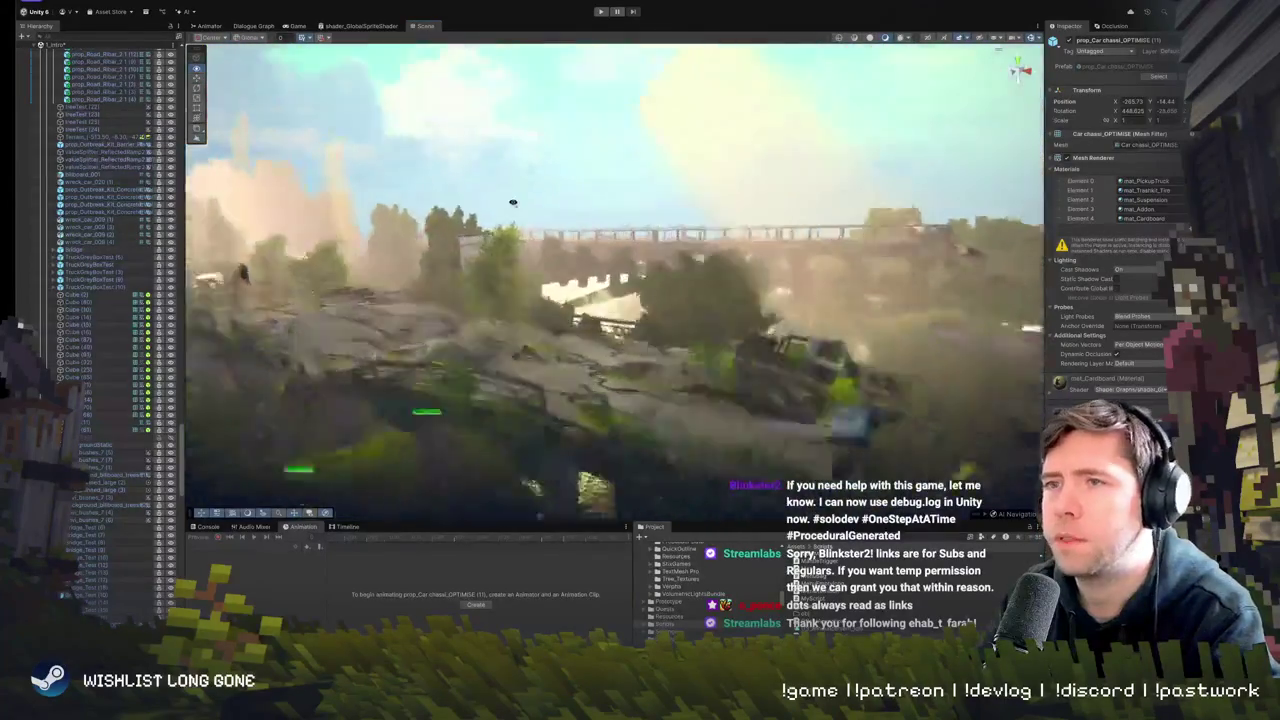
pyautogui.press('w')
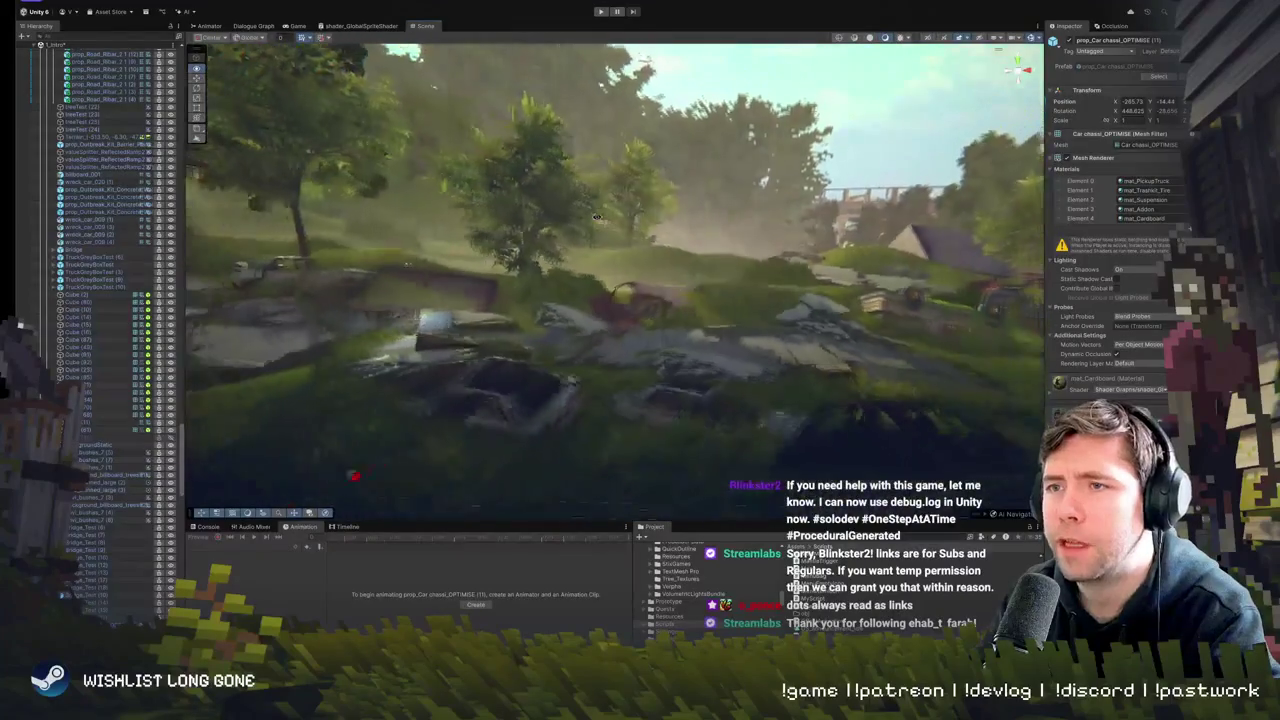
pyautogui.press('w')
pyautogui.press('w')
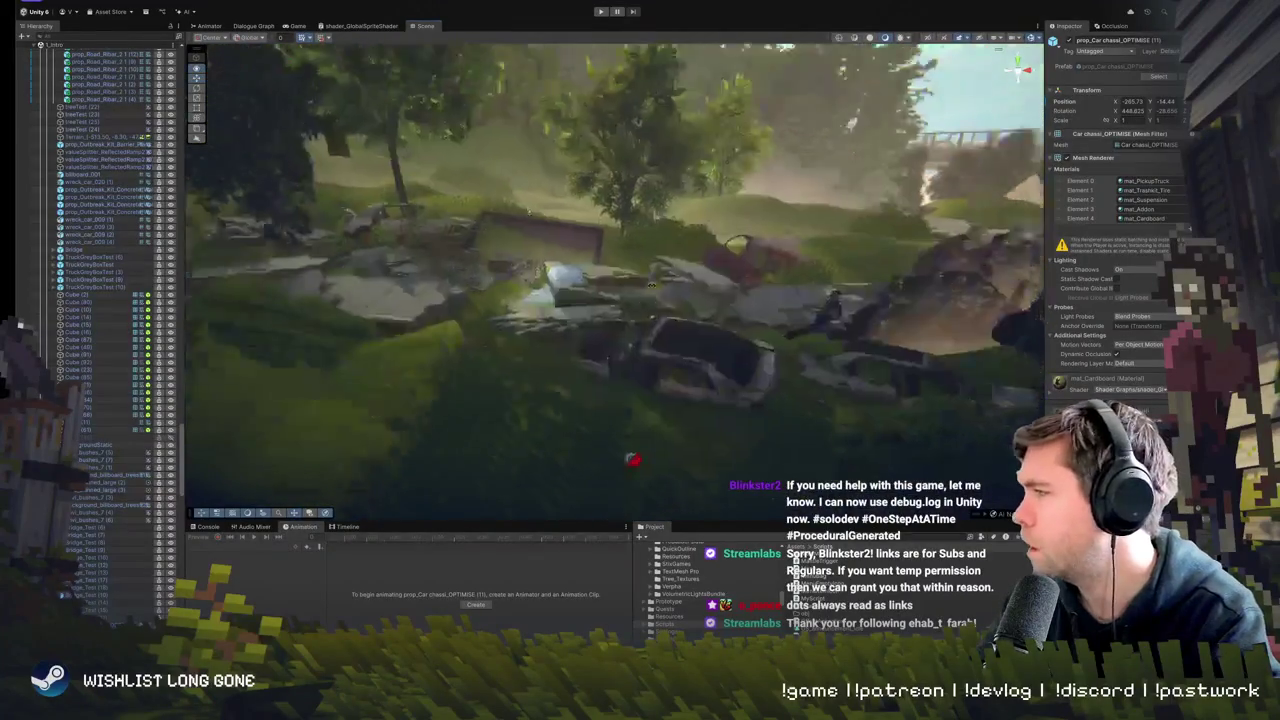
pyautogui.press('w')
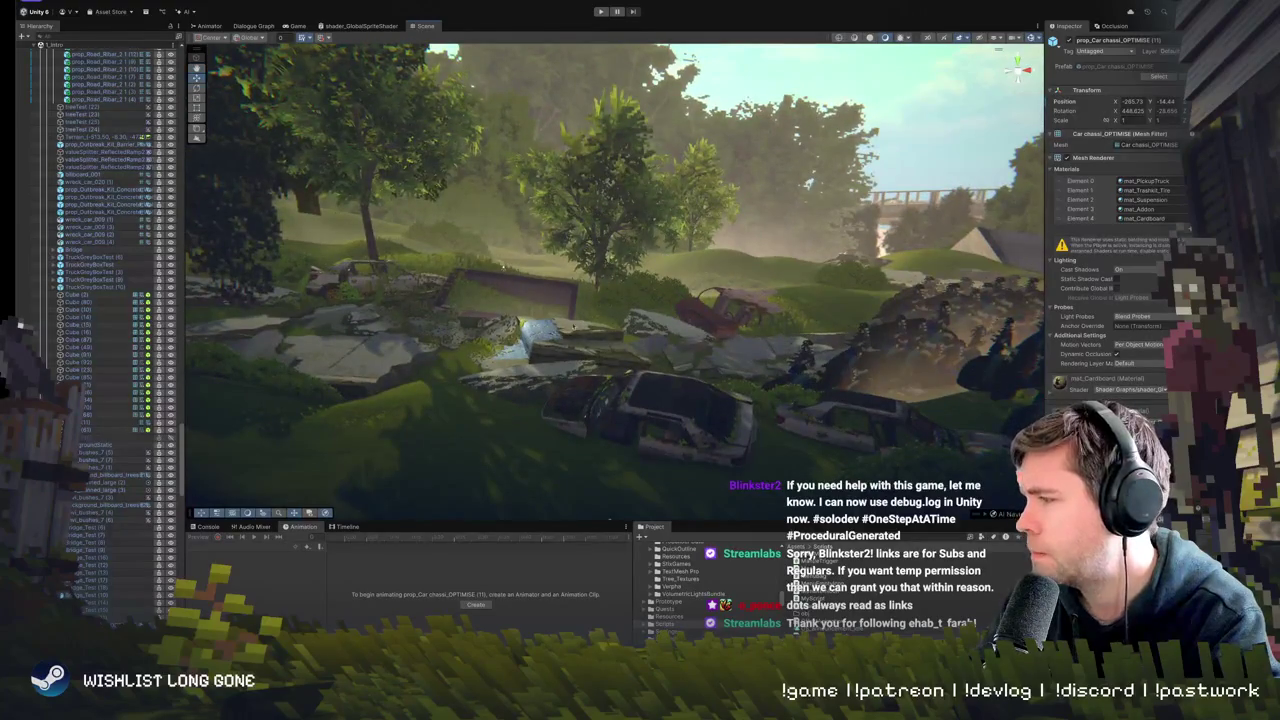
pyautogui.press('w')
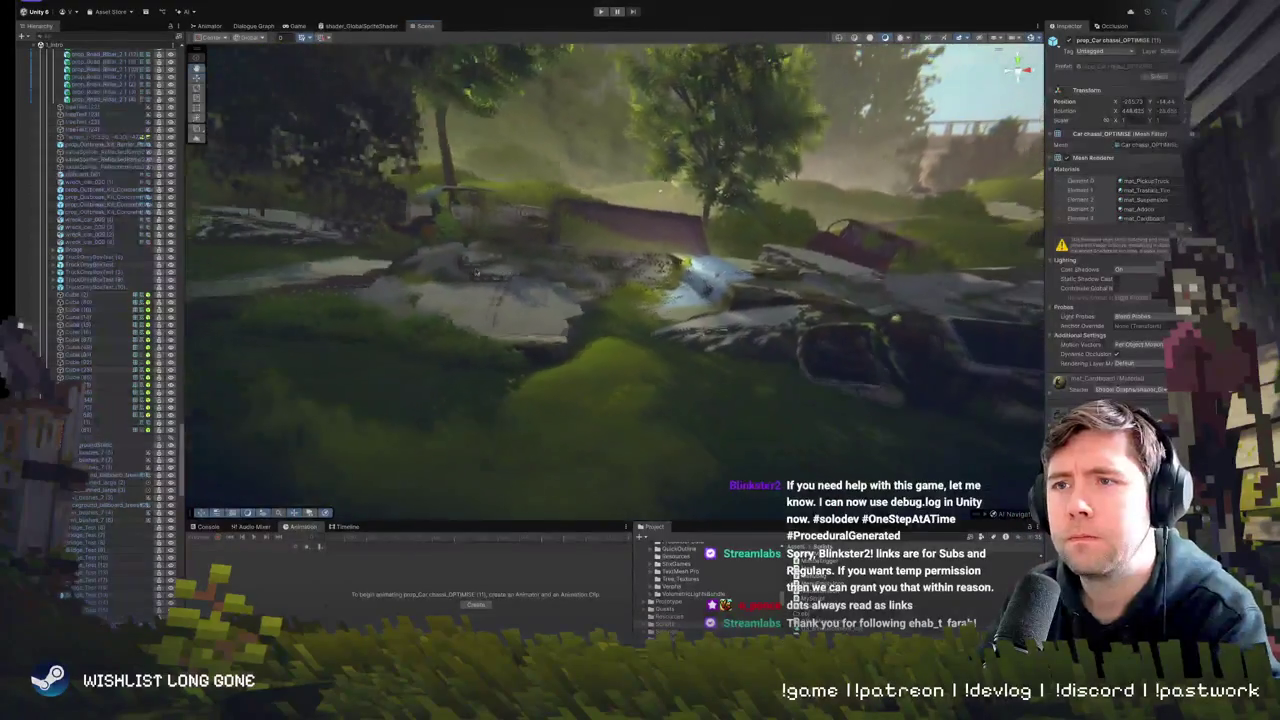
# - Tilt the Road_Fragments.006 slab slightly with the Rotate tool, then orbit around Zone2-Hill
pyautogui.click(500, 325)
pyautogui.press('e')
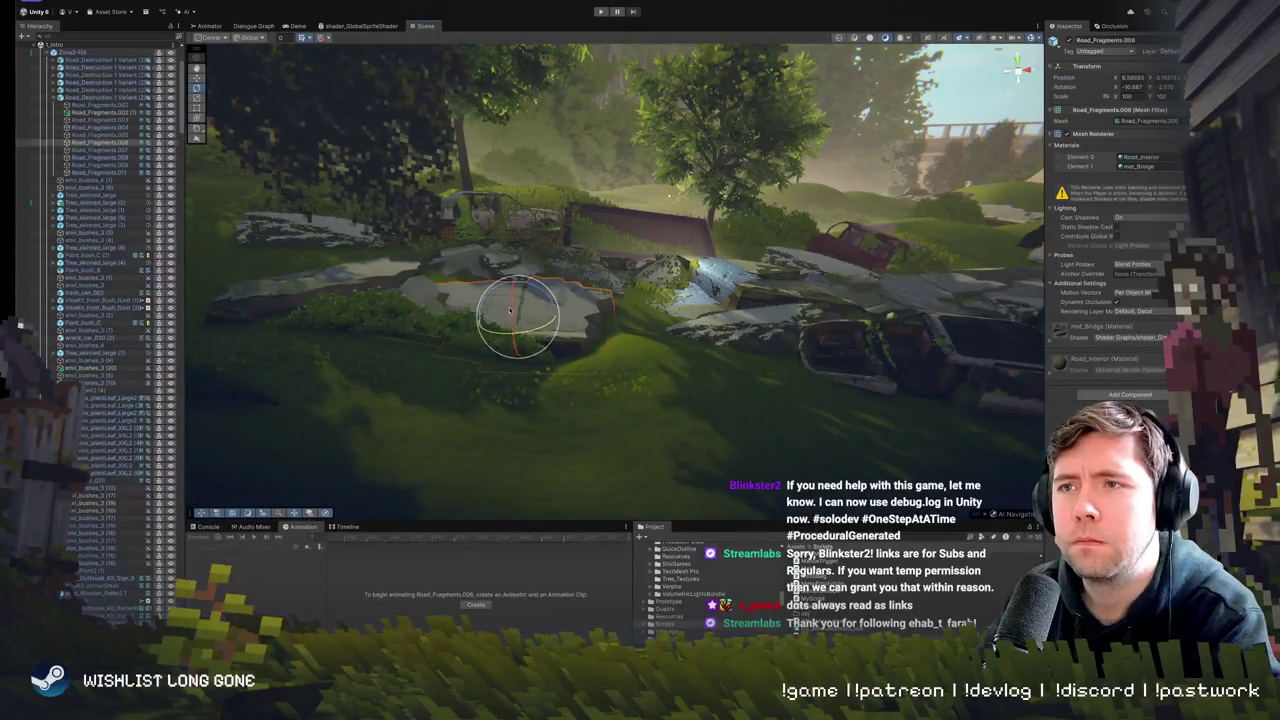
pyautogui.moveTo(513, 322); pyautogui.dragTo(516, 312)
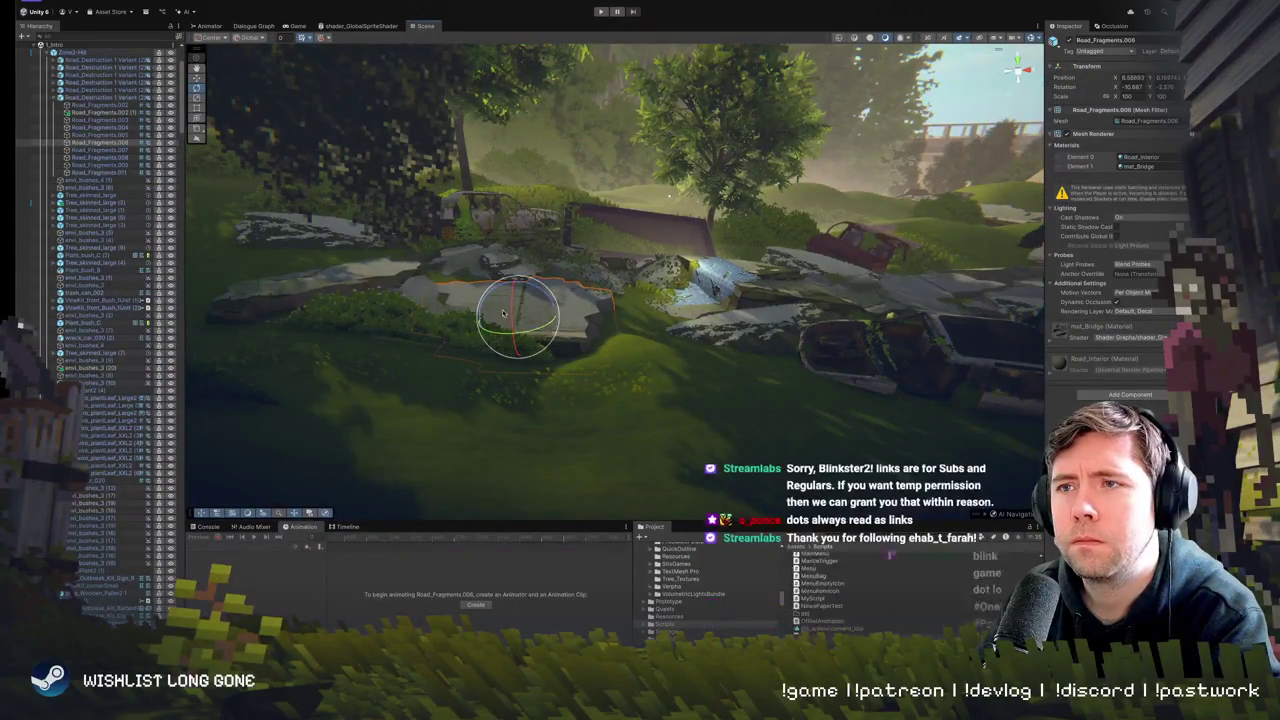
pyautogui.click(614, 311)
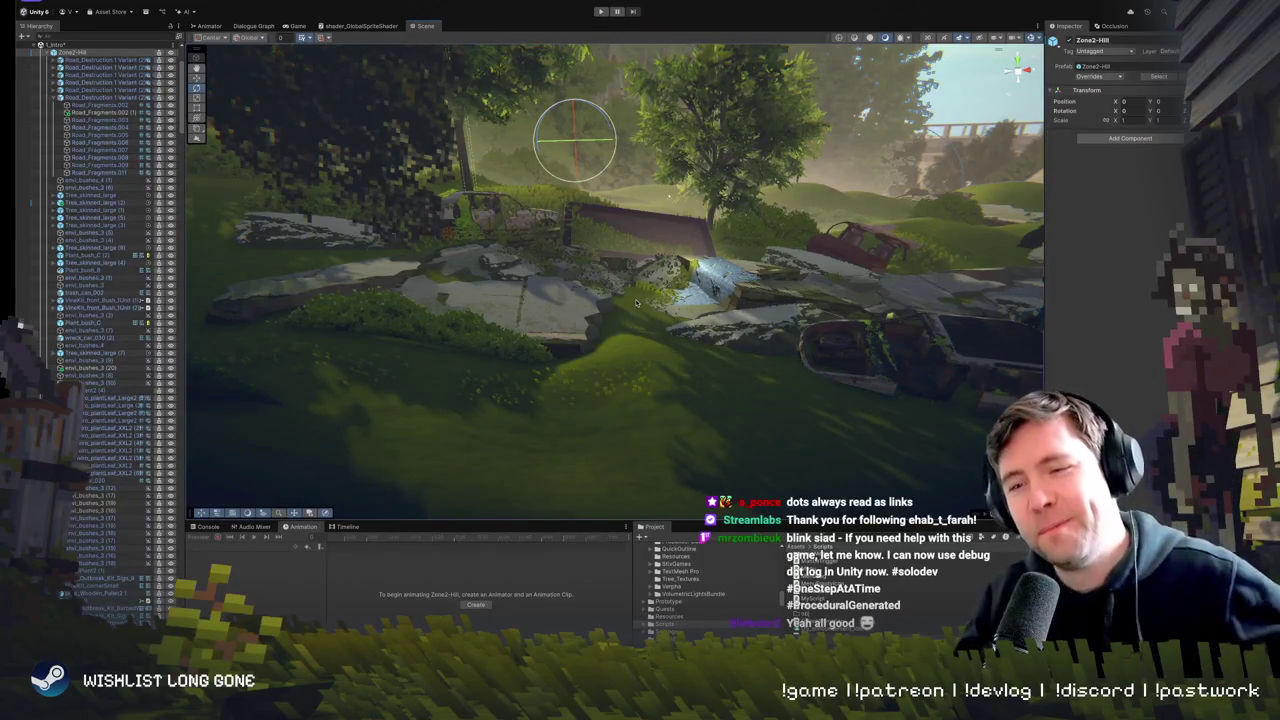
pyautogui.moveTo(678, 171)
pyautogui.mouseDown()
pyautogui.moveTo(728, 253)
pyautogui.moveTo(719, 205)
pyautogui.mouseUp()
# - Open the Timeline and scrub the playhead to preview the debris animation
pyautogui.click(345, 526)
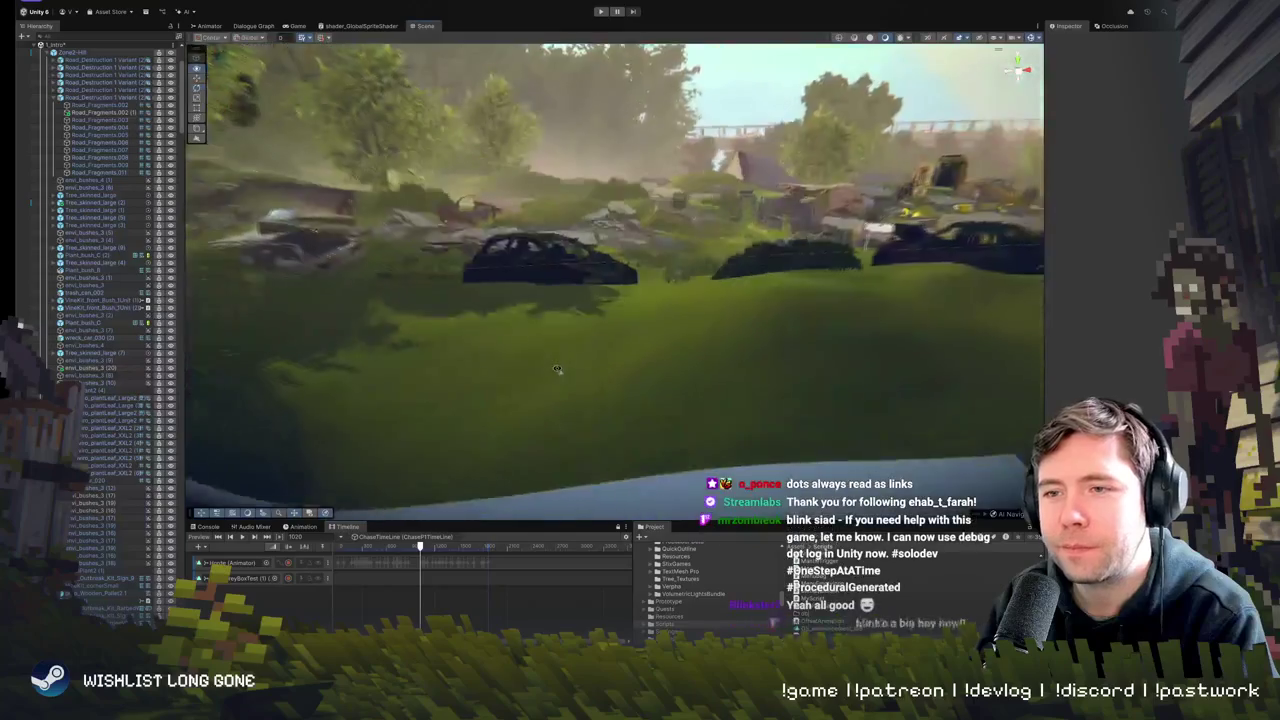
pyautogui.click(418, 546)
pyautogui.moveTo(418, 546)
pyautogui.mouseDown()
pyautogui.moveTo(398, 546)
pyautogui.moveTo(440, 546)
pyautogui.moveTo(362, 546)
pyautogui.moveTo(443, 546)
pyautogui.moveTo(338, 546)
pyautogui.mouseUp()
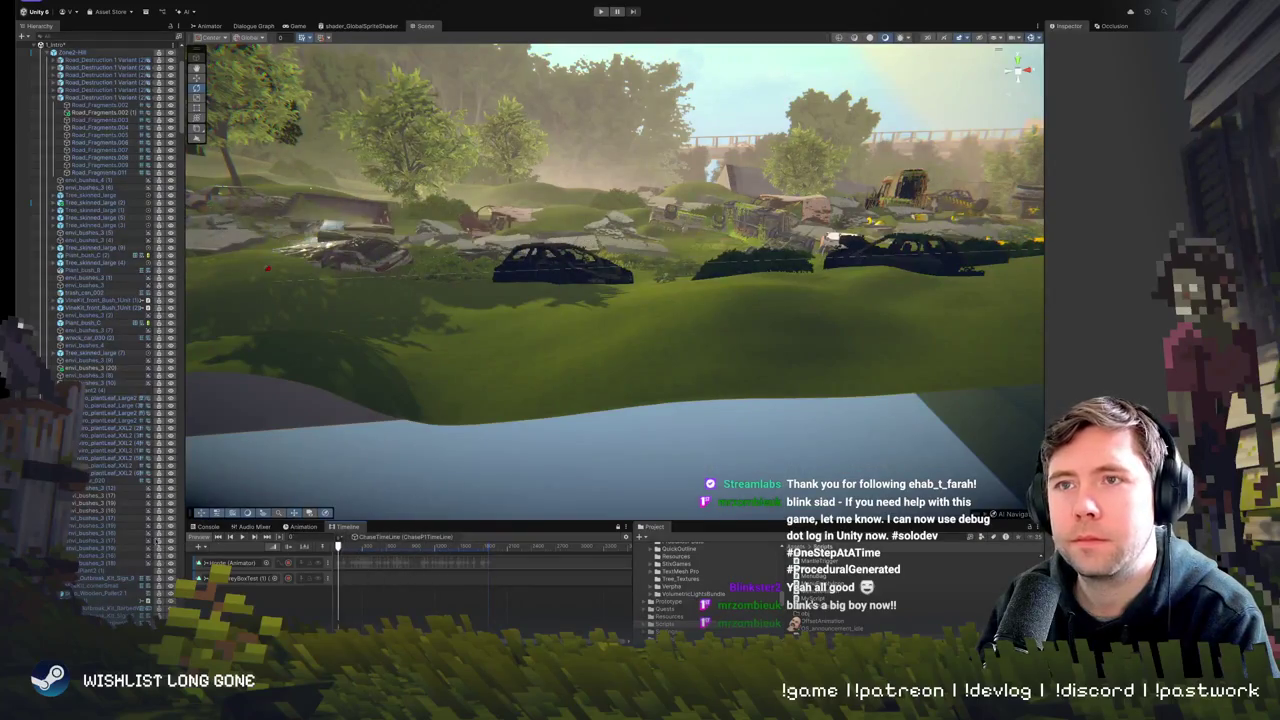
pyautogui.moveTo(430, 330)
pyautogui.mouseDown()
pyautogui.moveTo(406, 323)
pyautogui.moveTo(605, 512)
pyautogui.mouseUp()
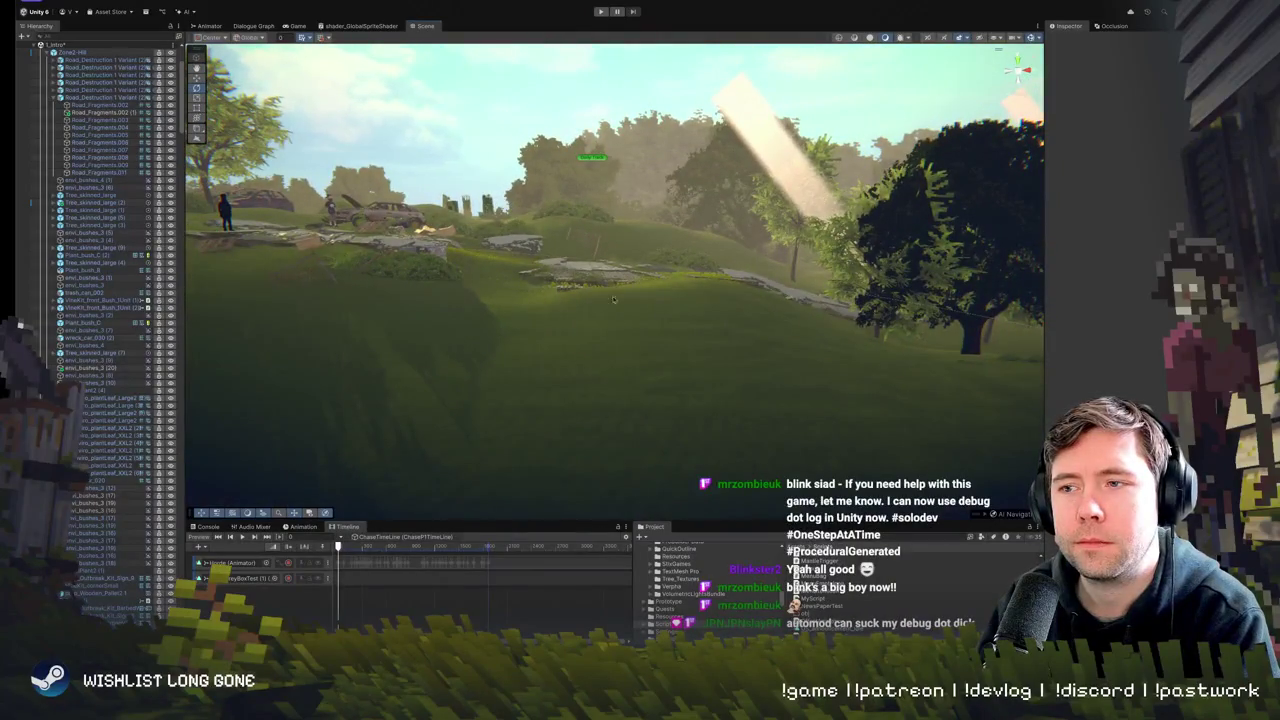
# - Look around the hill, framing the ramp sprite and selecting the wreck_car_015 car
pyautogui.moveTo(613, 298); pyautogui.dragTo(598, 342)
pyautogui.click(595, 355)
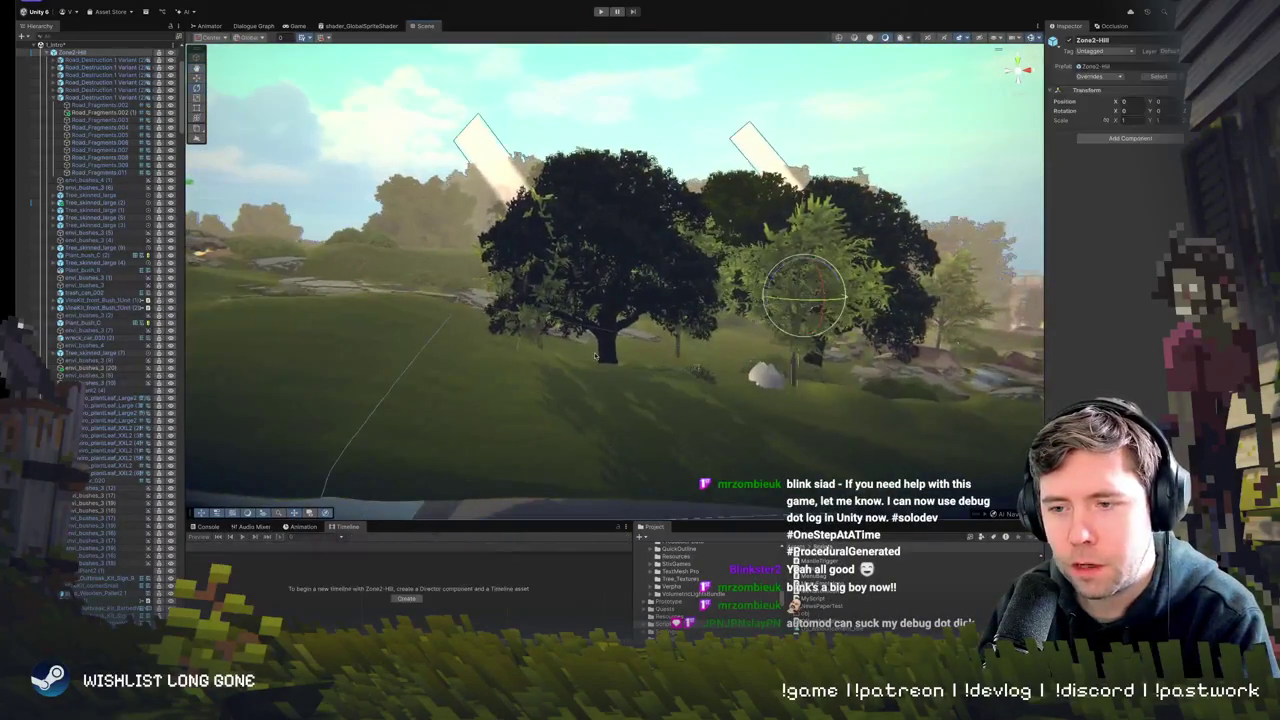
pyautogui.scroll(10, 595, 355)
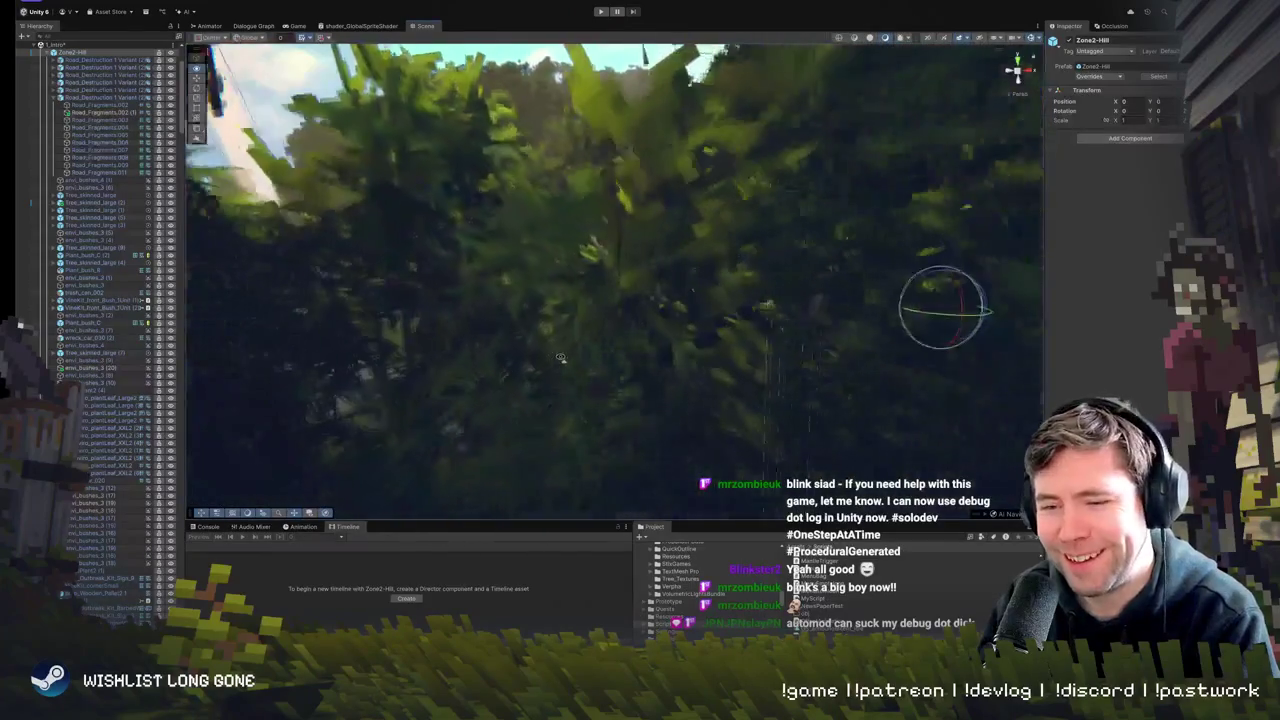
pyautogui.moveTo(560, 357); pyautogui.dragTo(519, 405)
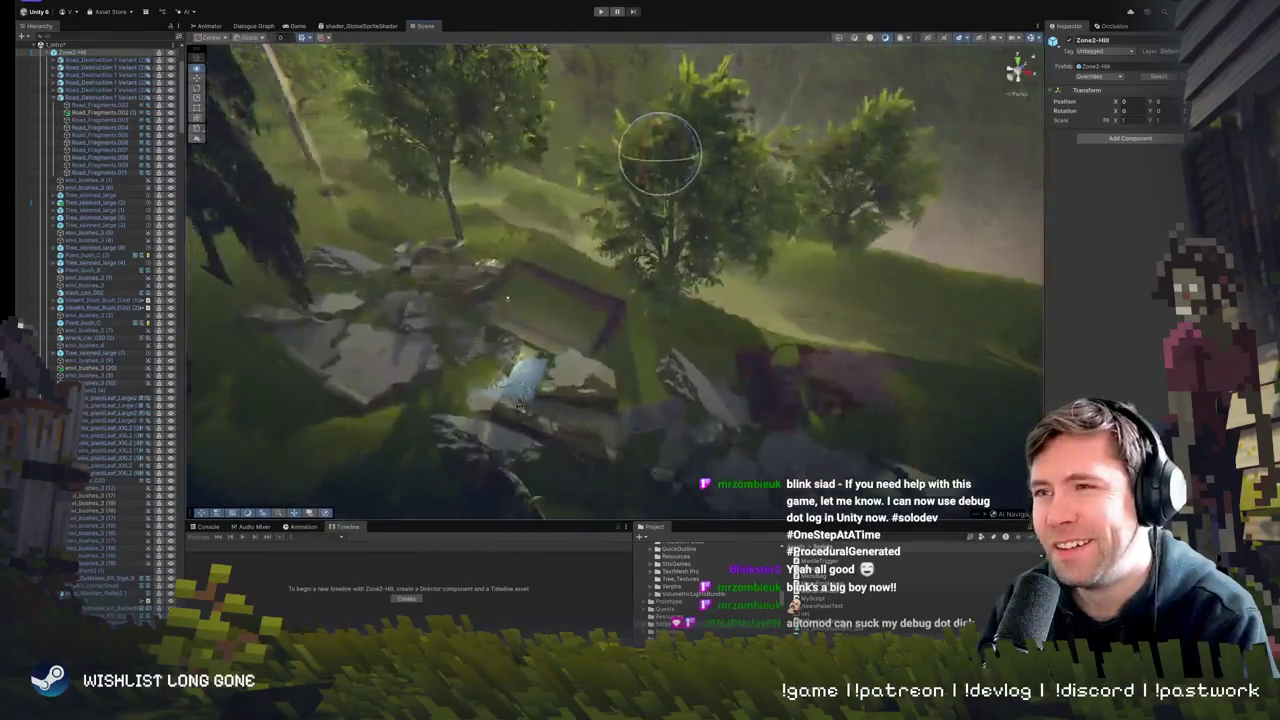
pyautogui.click(519, 405)
pyautogui.press('f')
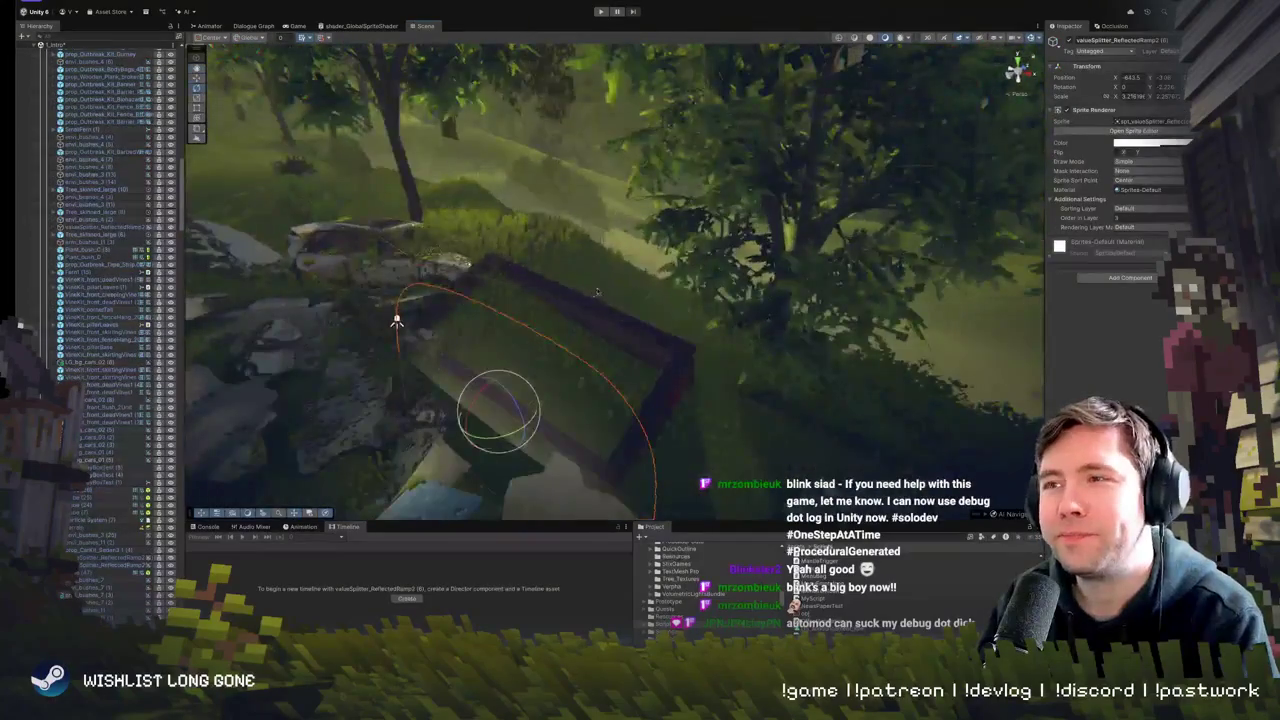
pyautogui.click(604, 320)
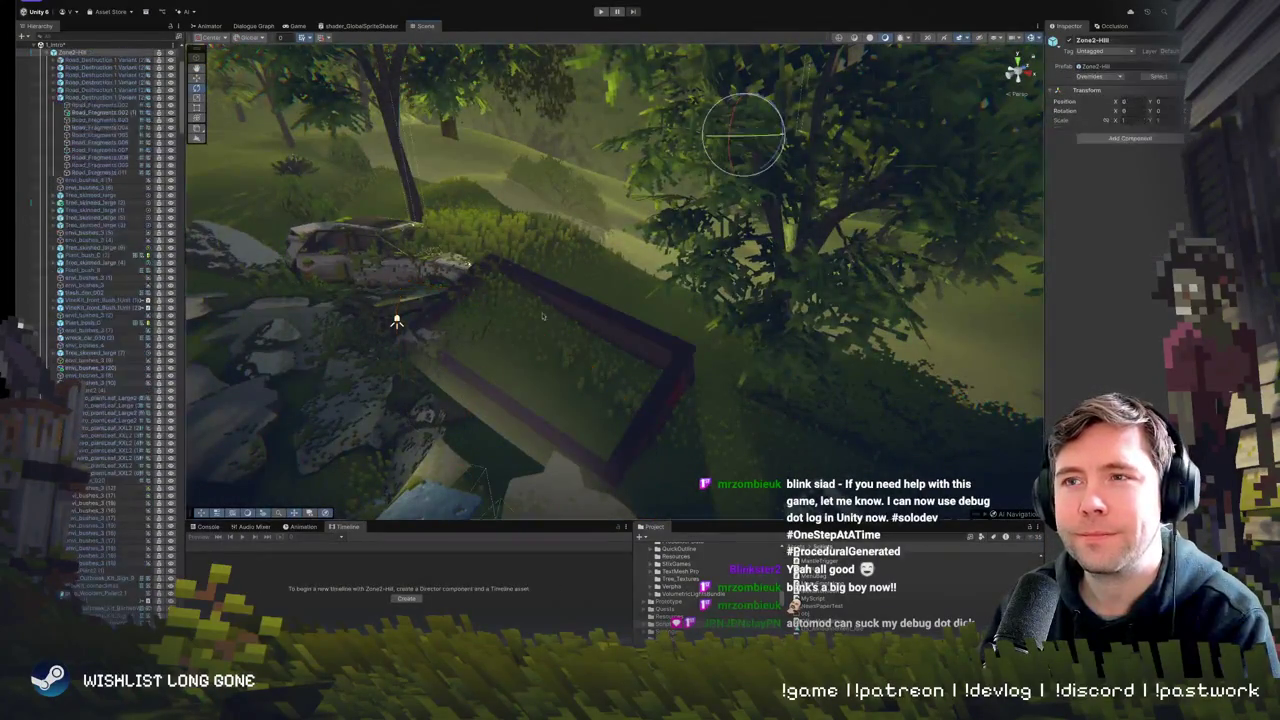
pyautogui.moveTo(604, 320)
pyautogui.mouseDown()
pyautogui.moveTo(585, 192)
pyautogui.moveTo(449, 333)
pyautogui.mouseUp()
pyautogui.click(449, 333)
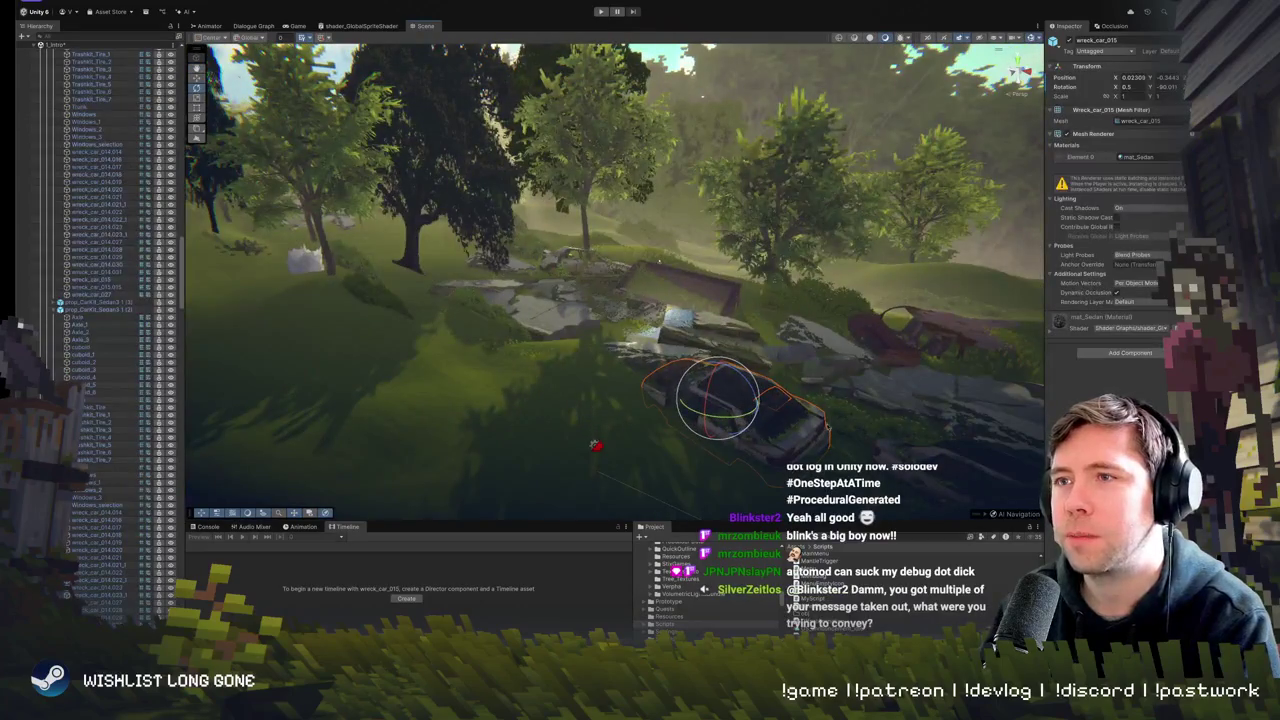
# - Center the wrecked car and select its parts, ending on the whole prop_CarKit_Sedan3 (2)
pyautogui.moveTo(896, 432); pyautogui.dragTo(1132, 217)
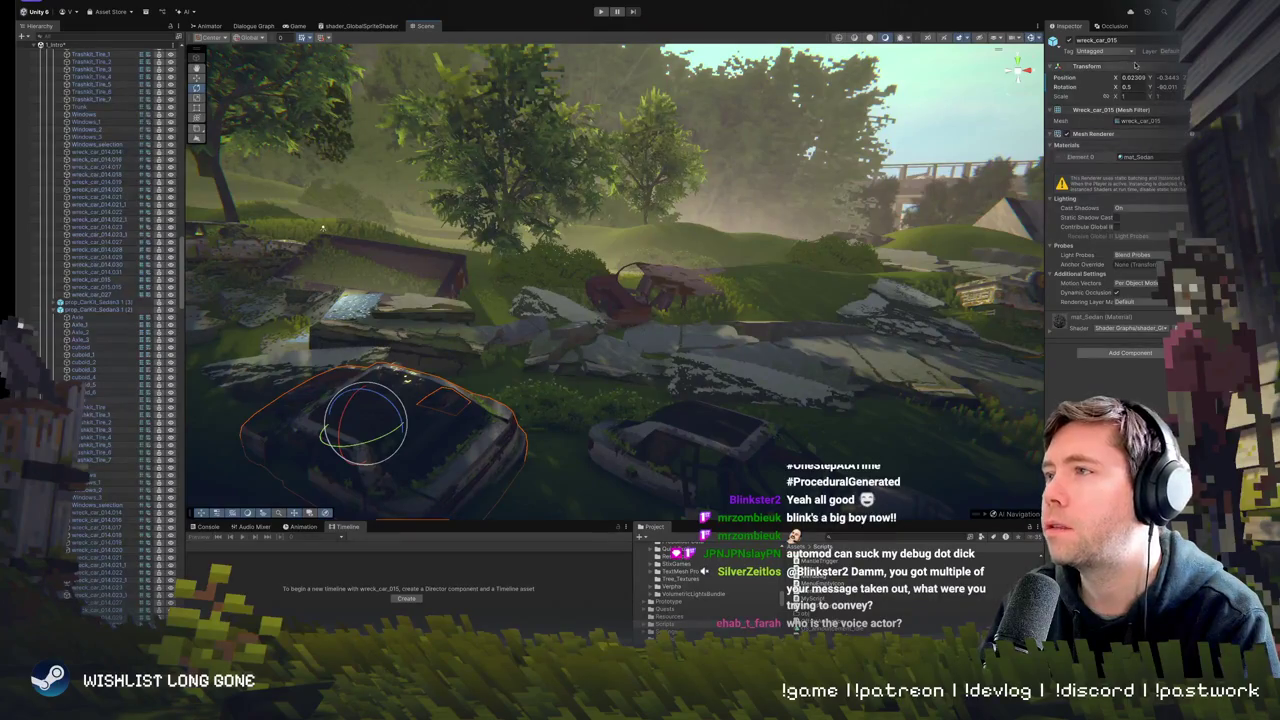
pyautogui.moveTo(540, 236); pyautogui.dragTo(530, 265)
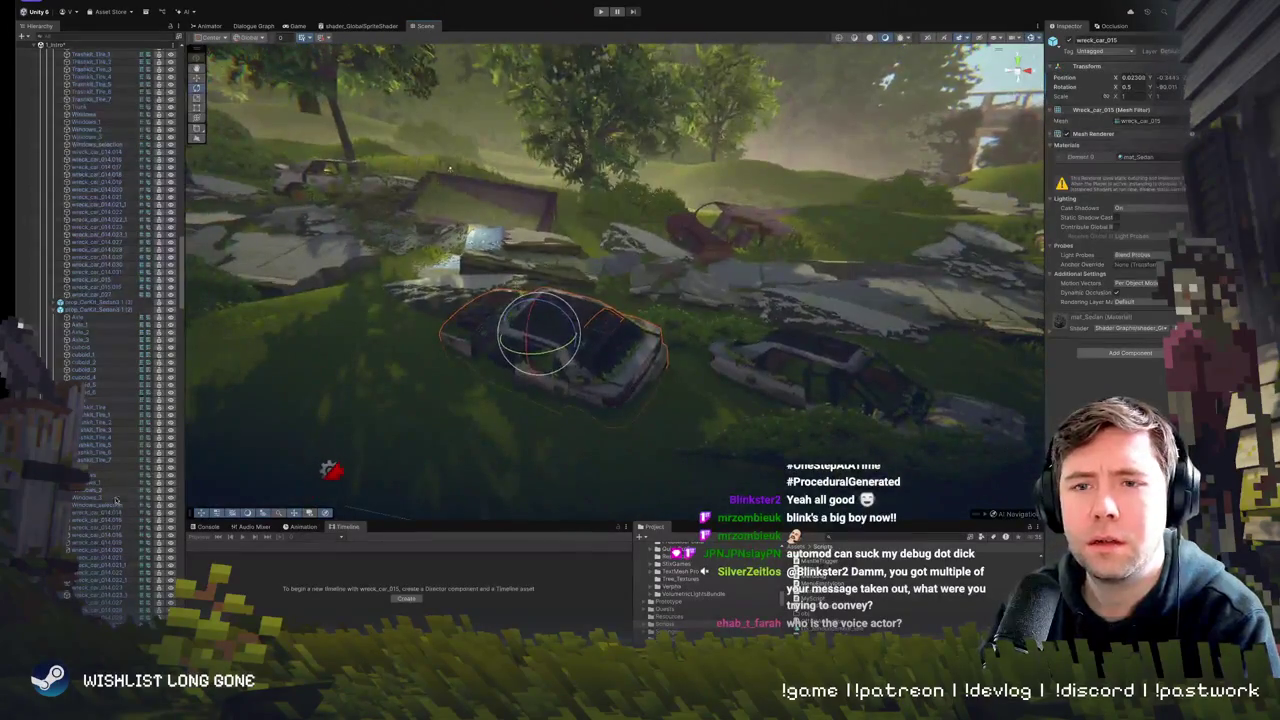
pyautogui.click(100, 566)
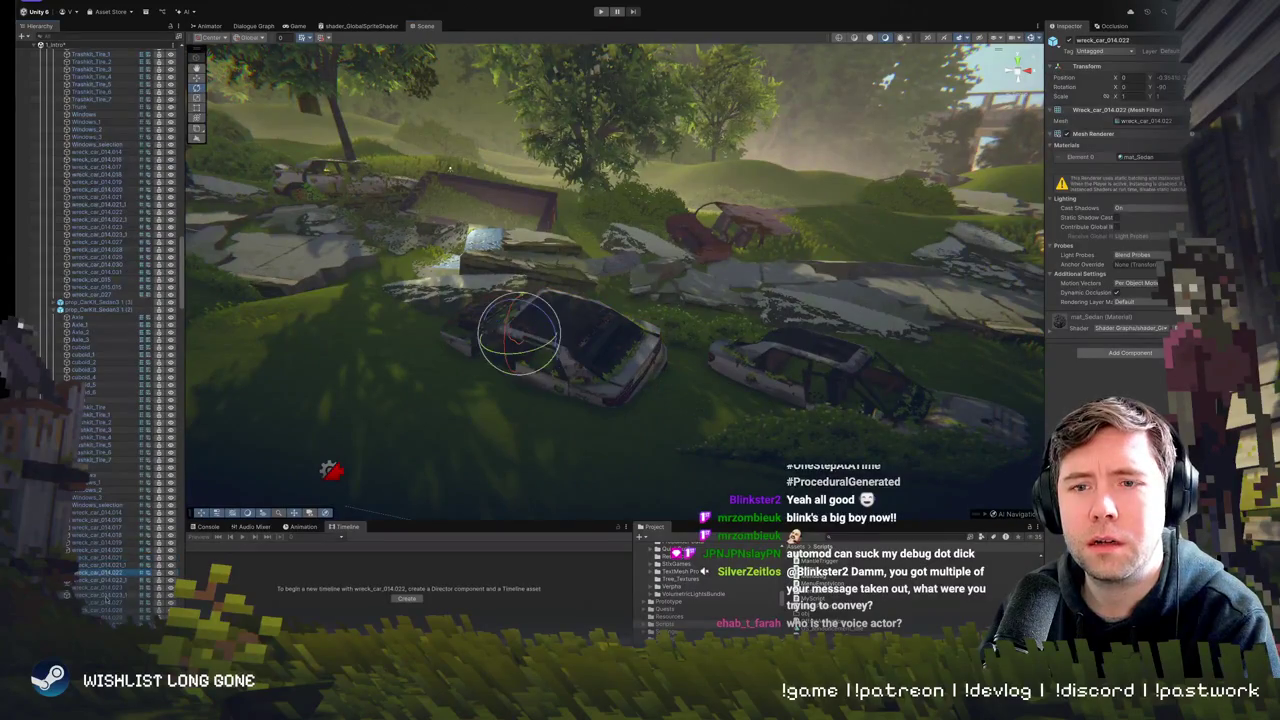
pyautogui.click(110, 520)
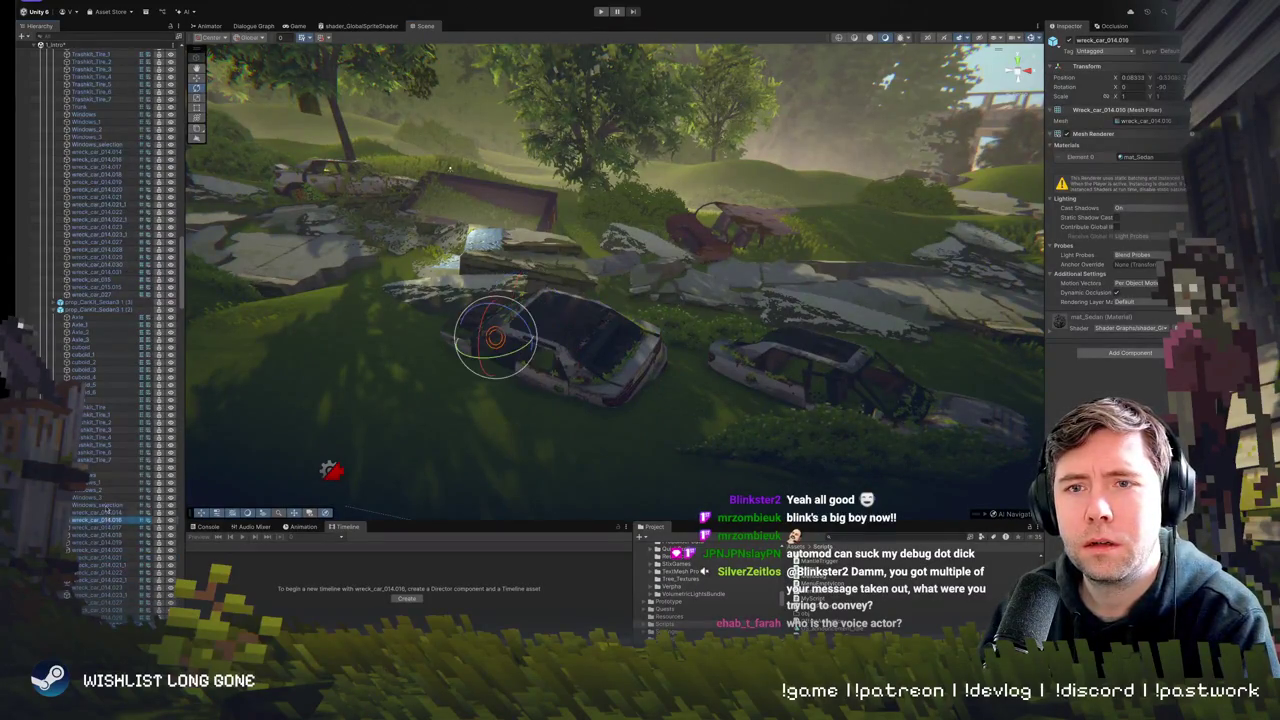
pyautogui.click(106, 497)
pyautogui.click(95, 445)
pyautogui.click(95, 452)
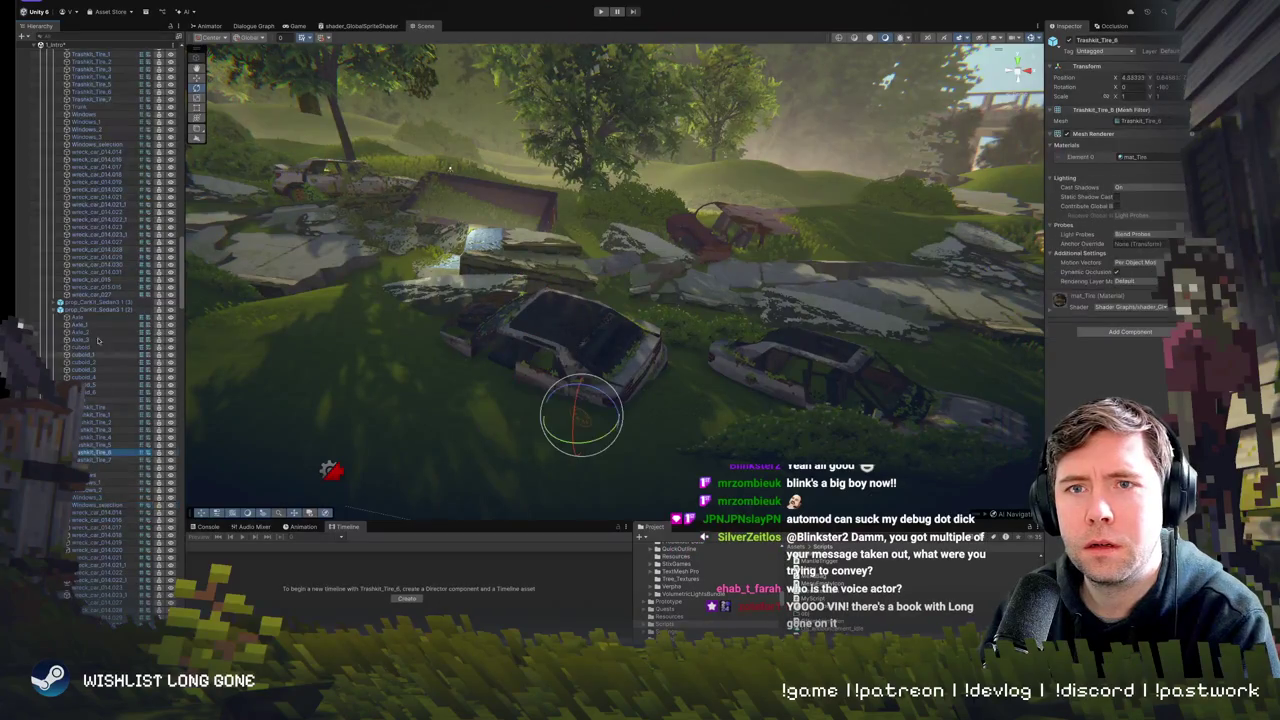
pyautogui.click(100, 310)
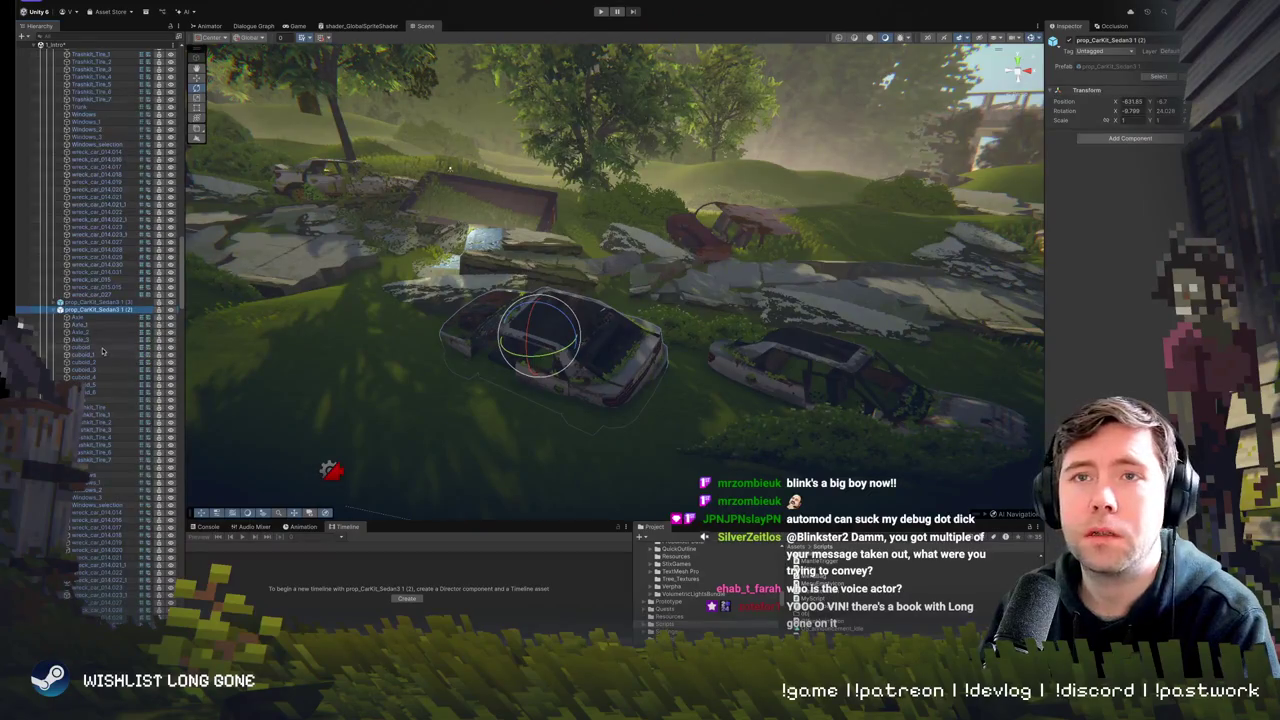
# - Review Zone2-Hill's overrides, then open the Zone2-Hill prefab in Prefab Mode
pyautogui.scroll(5, 101, 351)
pyautogui.scroll(10, 110, 204)
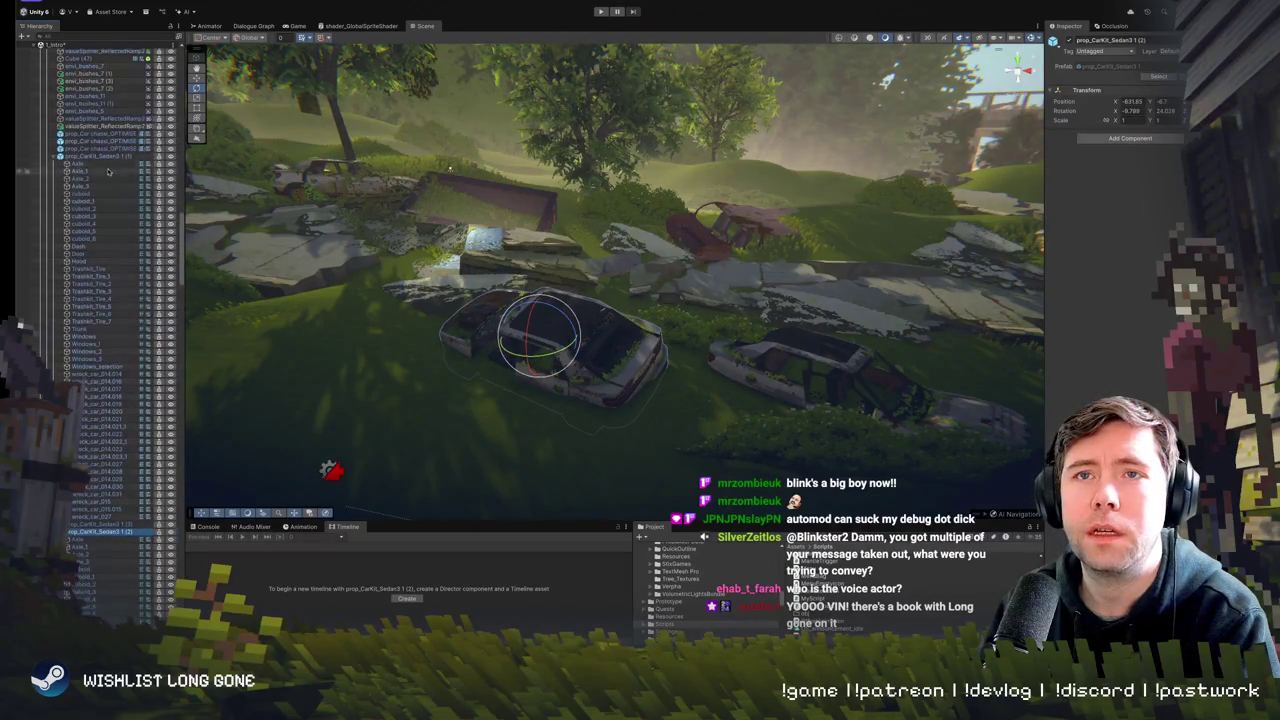
pyautogui.scroll(10, 110, 204)
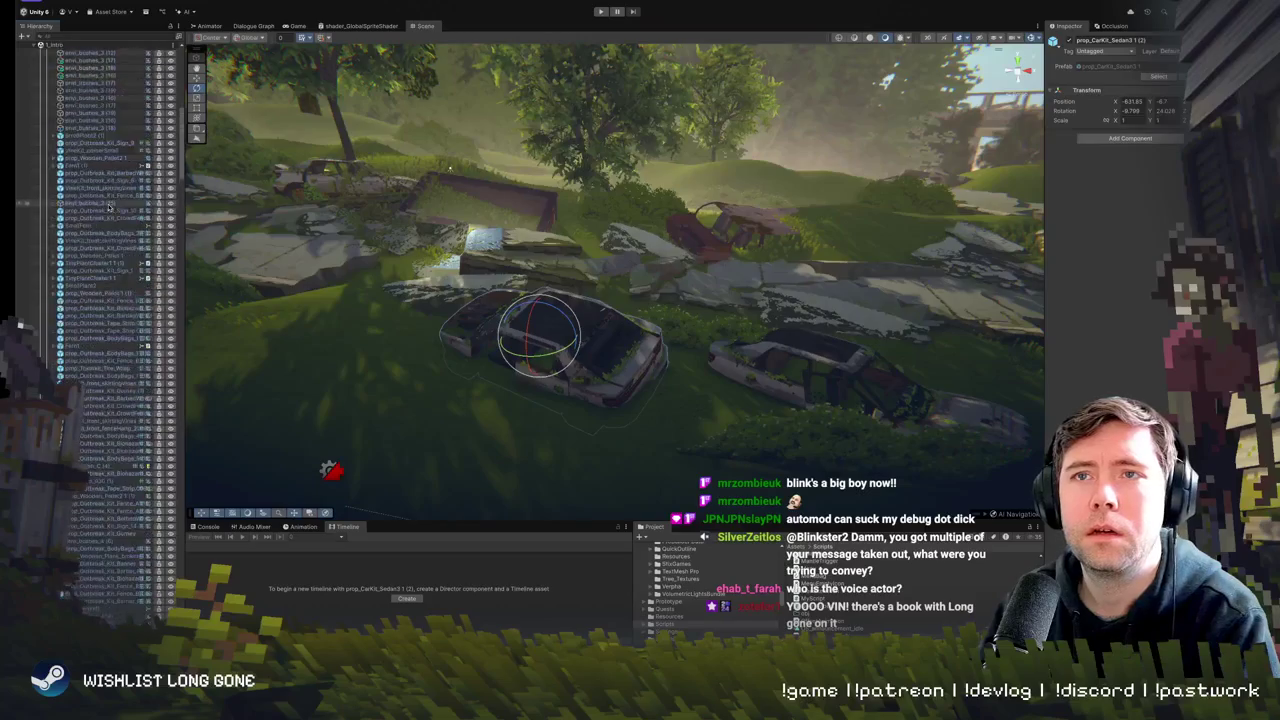
pyautogui.click(84, 166)
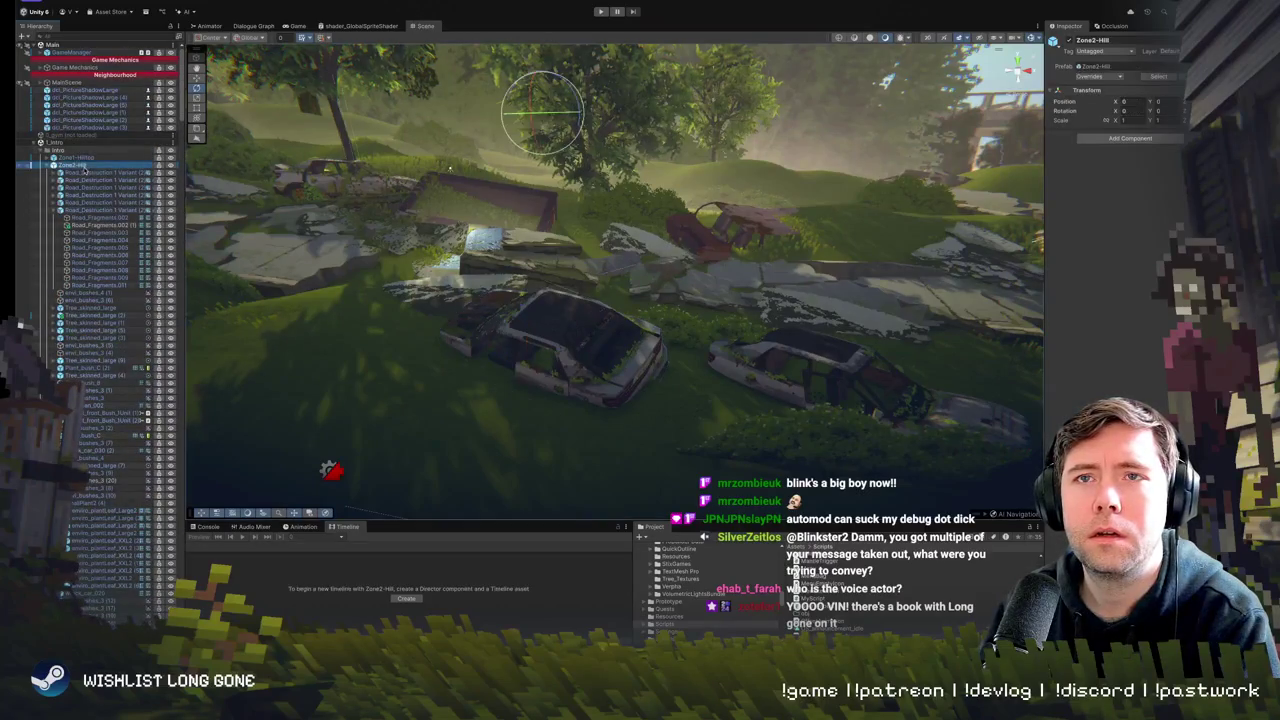
pyautogui.click(1086, 77)
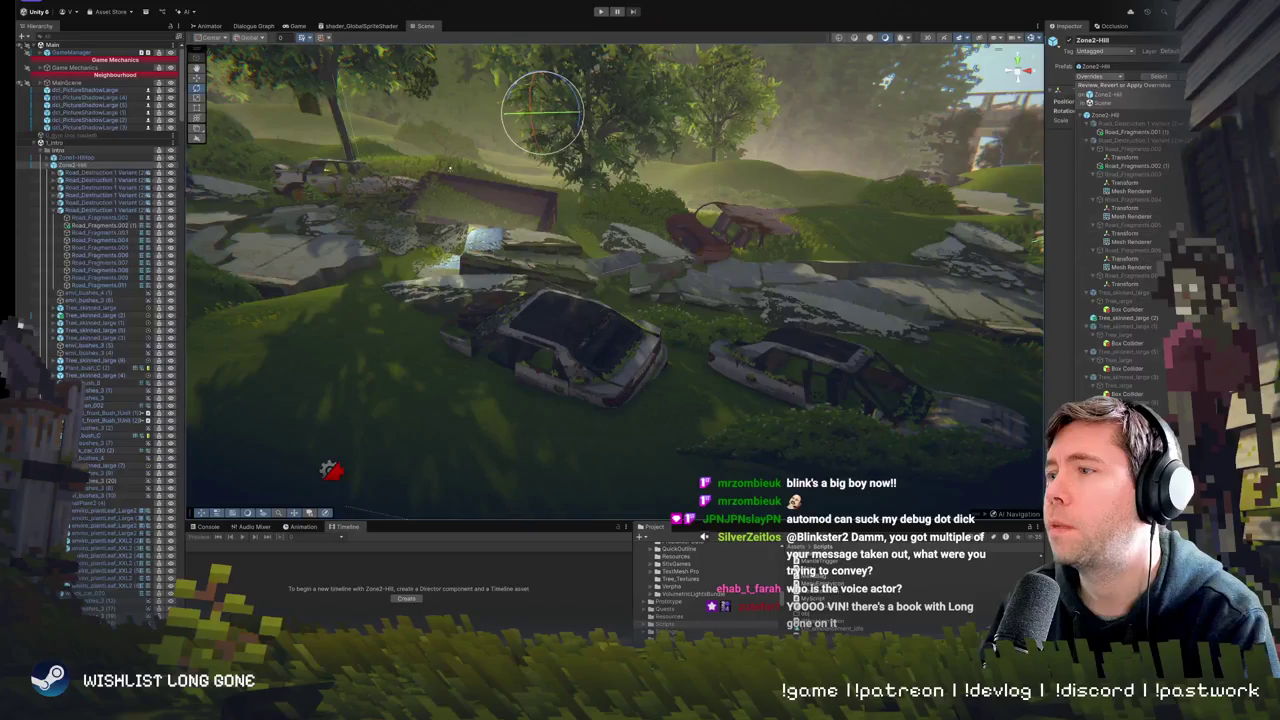
pyautogui.press('Escape')
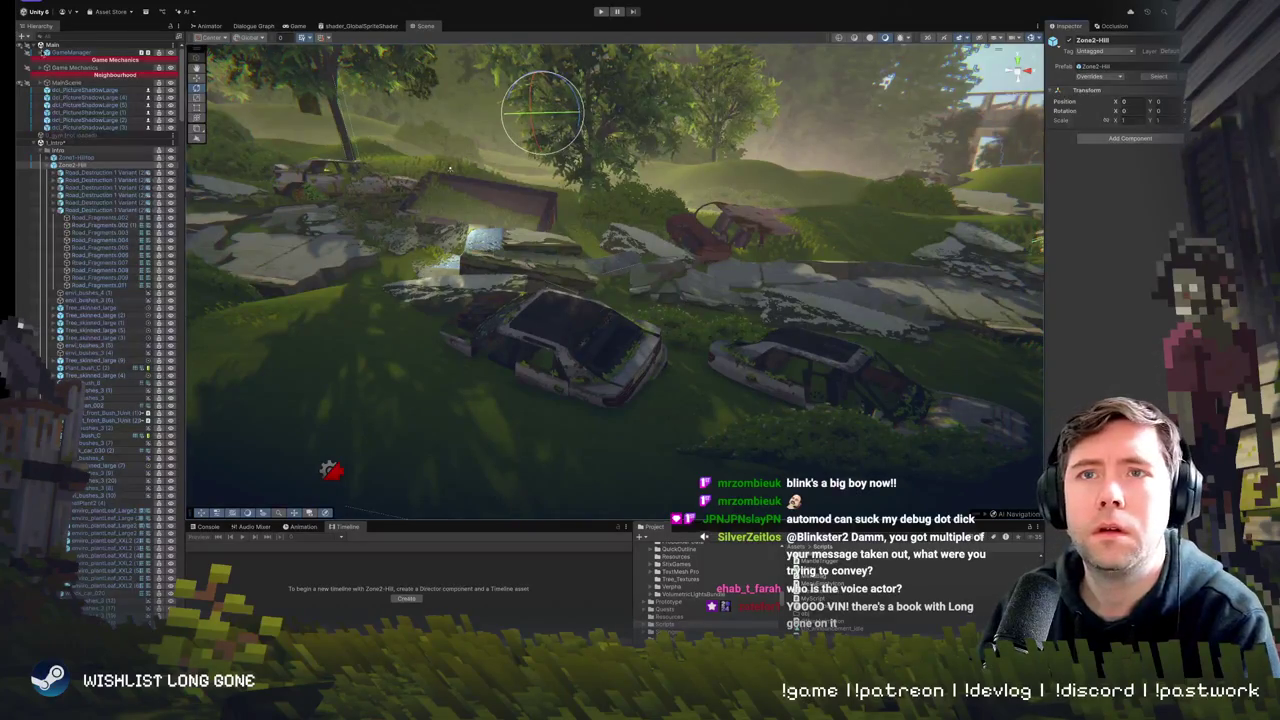
pyautogui.click(84, 158)
pyautogui.click(84, 166)
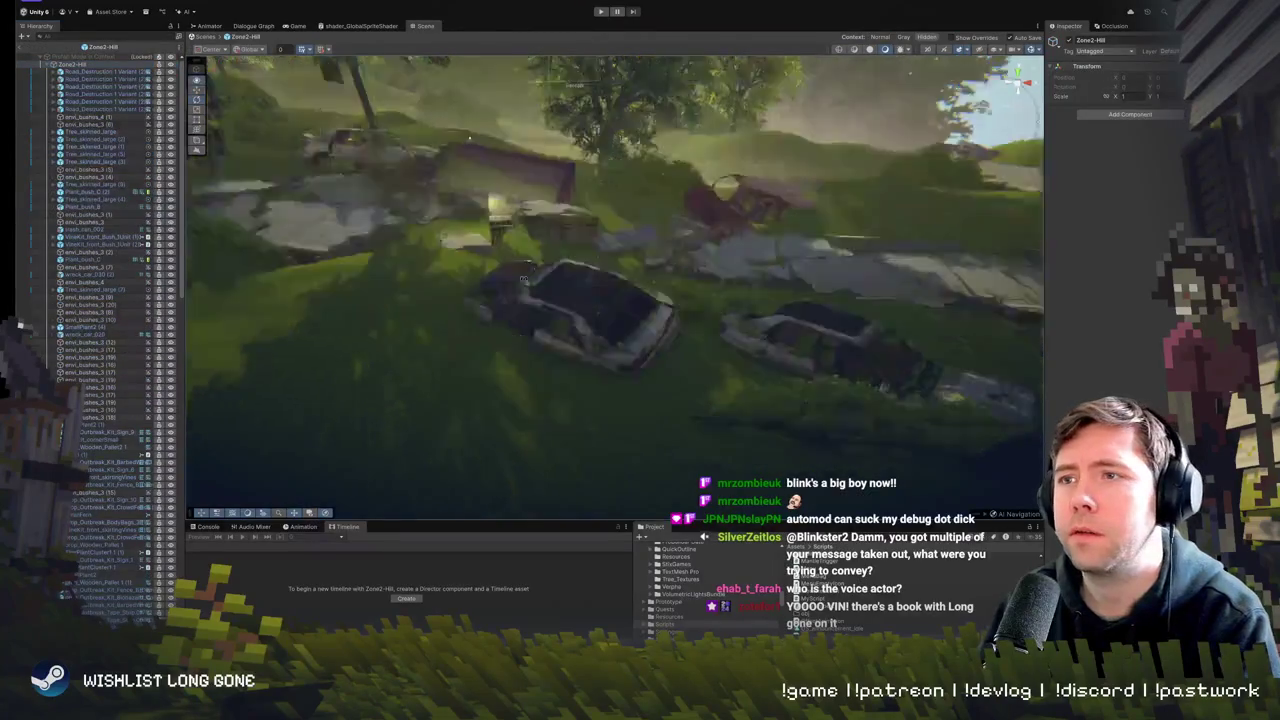
# - Swap the sedan wreck for the mossy prop_CarKit_Sedan3_Husk prefab
pyautogui.click(483, 255)
pyautogui.moveTo(434, 260); pyautogui.dragTo(344, 288)
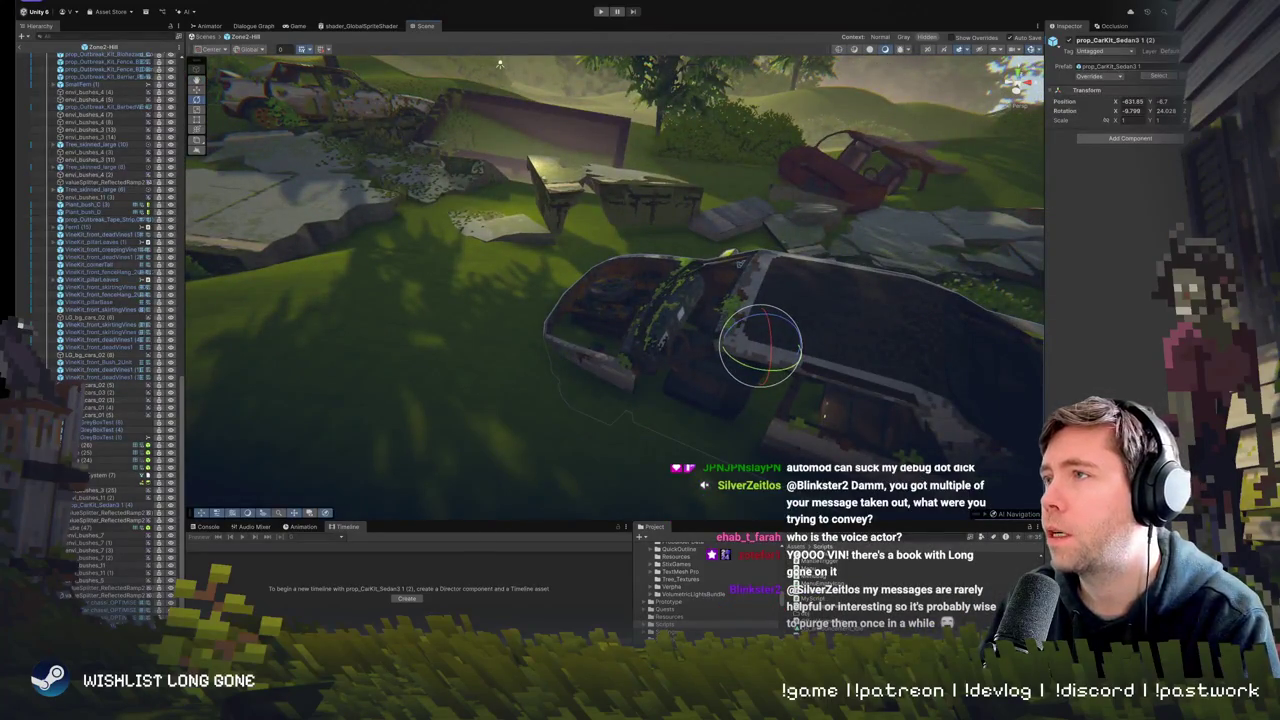
pyautogui.click(1173, 82)
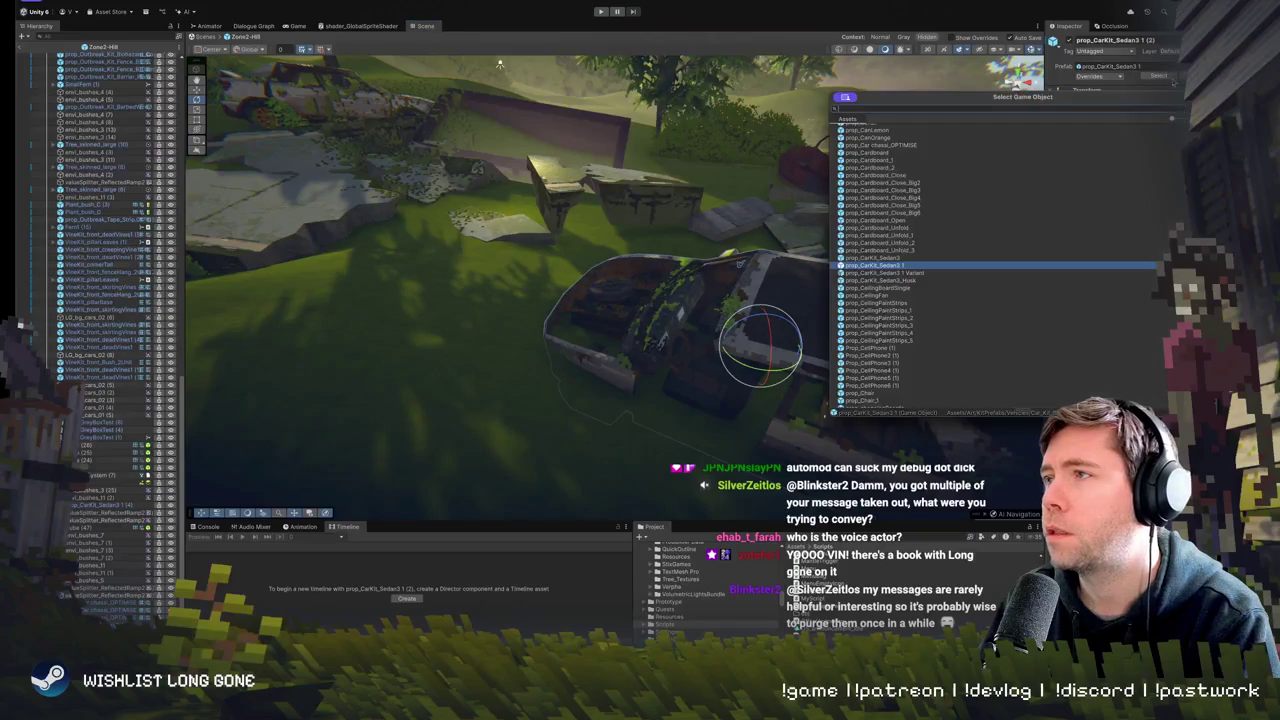
pyautogui.click(914, 273)
pyautogui.click(912, 281)
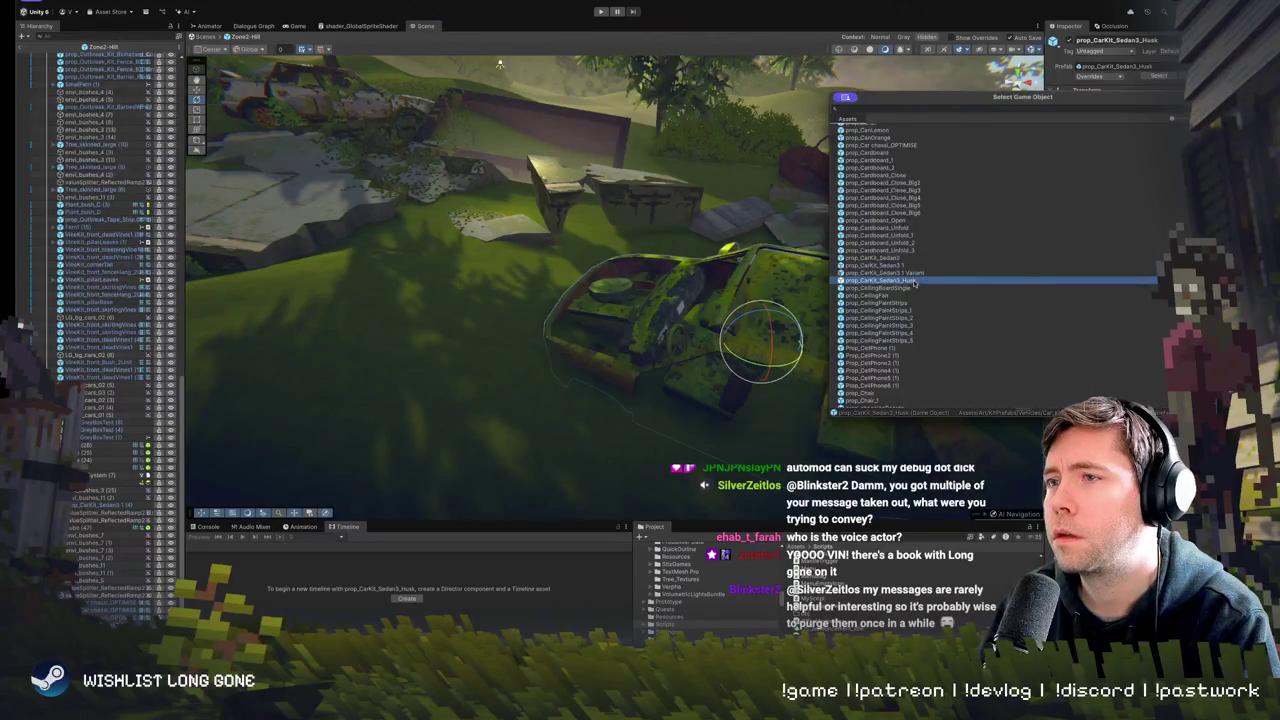
pyautogui.doubleClick(912, 281)
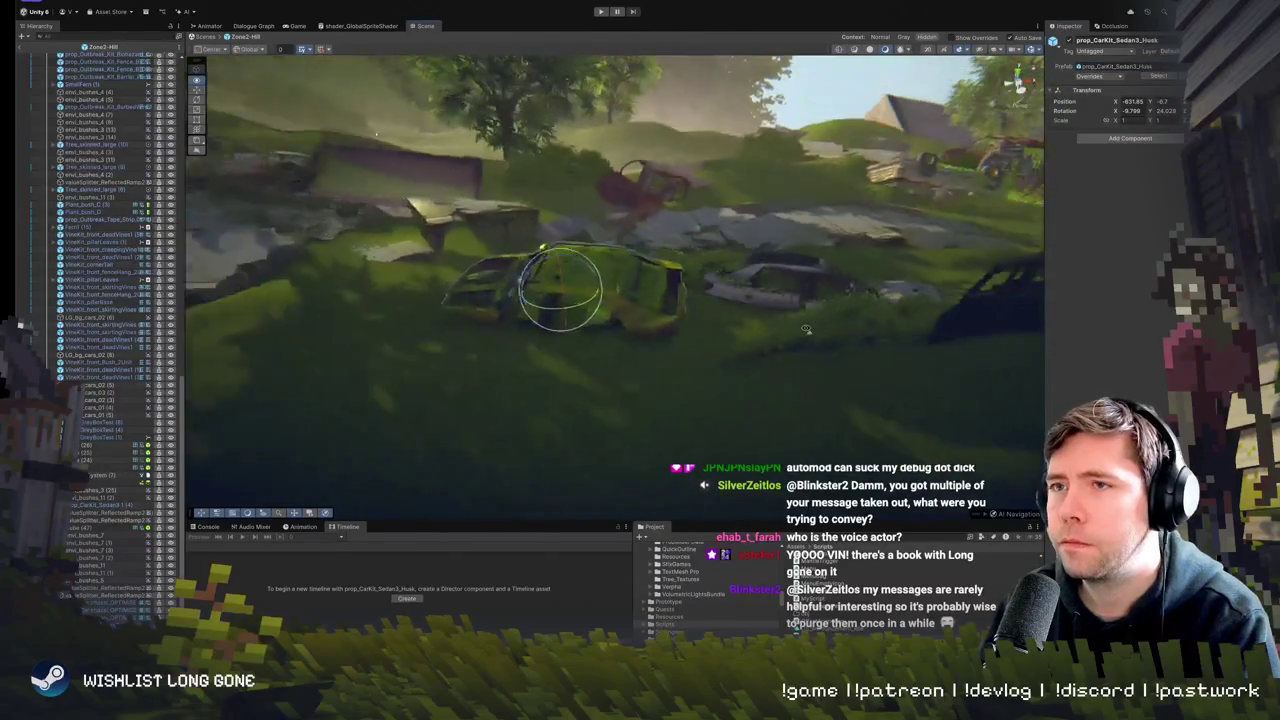
# - Orbit around the mossy husk, then exit Prefab Mode back to the main scene
pyautogui.moveTo(805, 329)
pyautogui.mouseDown()
pyautogui.moveTo(739, 261)
pyautogui.moveTo(700, 270)
pyautogui.moveTo(712, 234)
pyautogui.mouseUp()
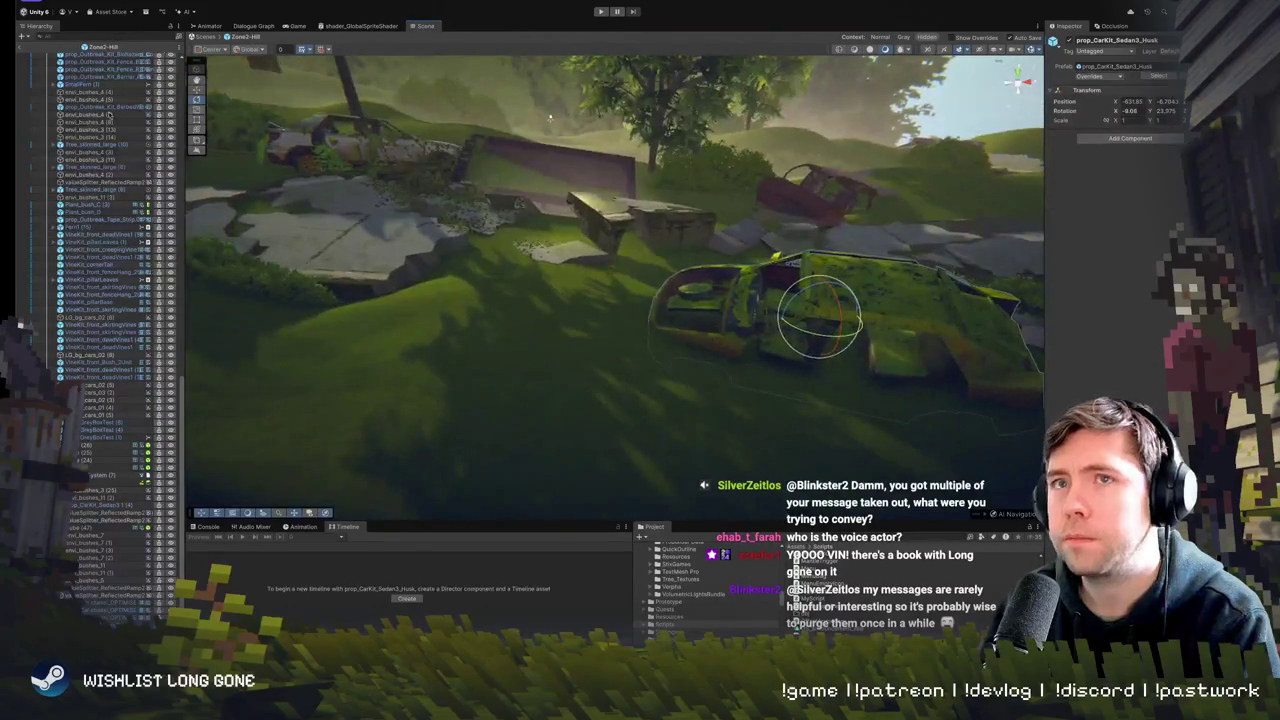
pyautogui.scroll(5, 100, 126)
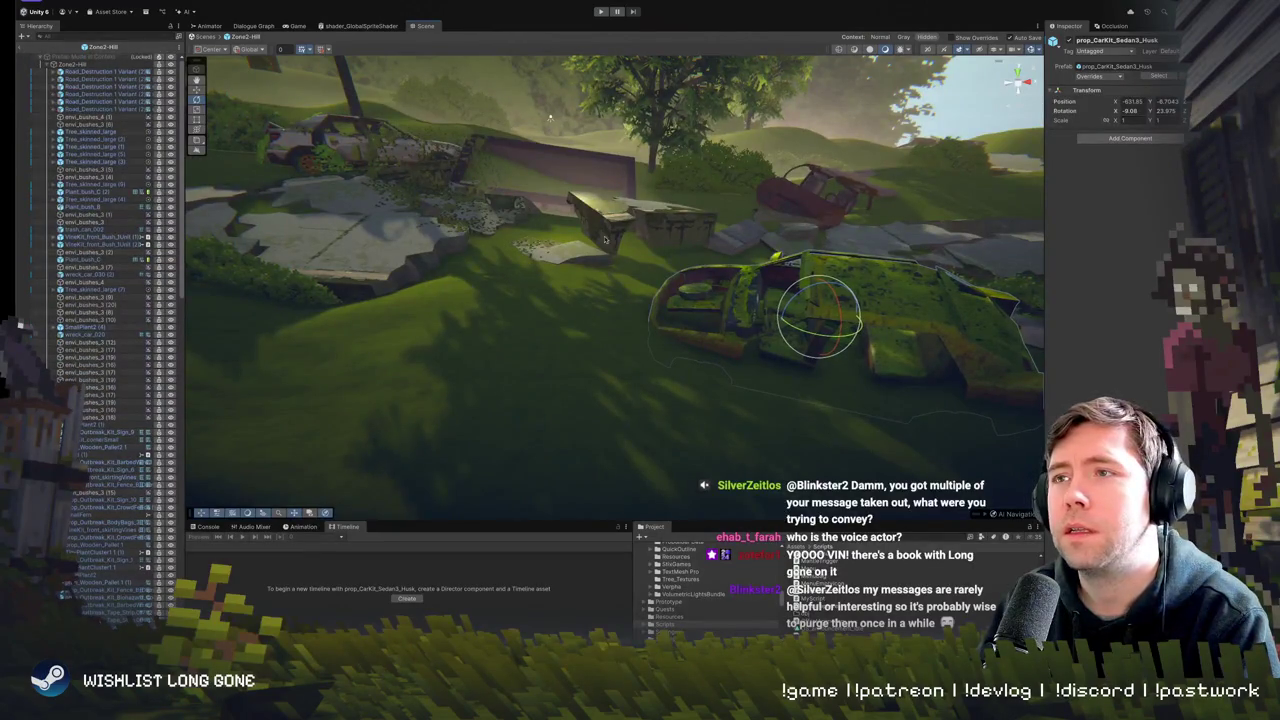
pyautogui.click(20, 48)
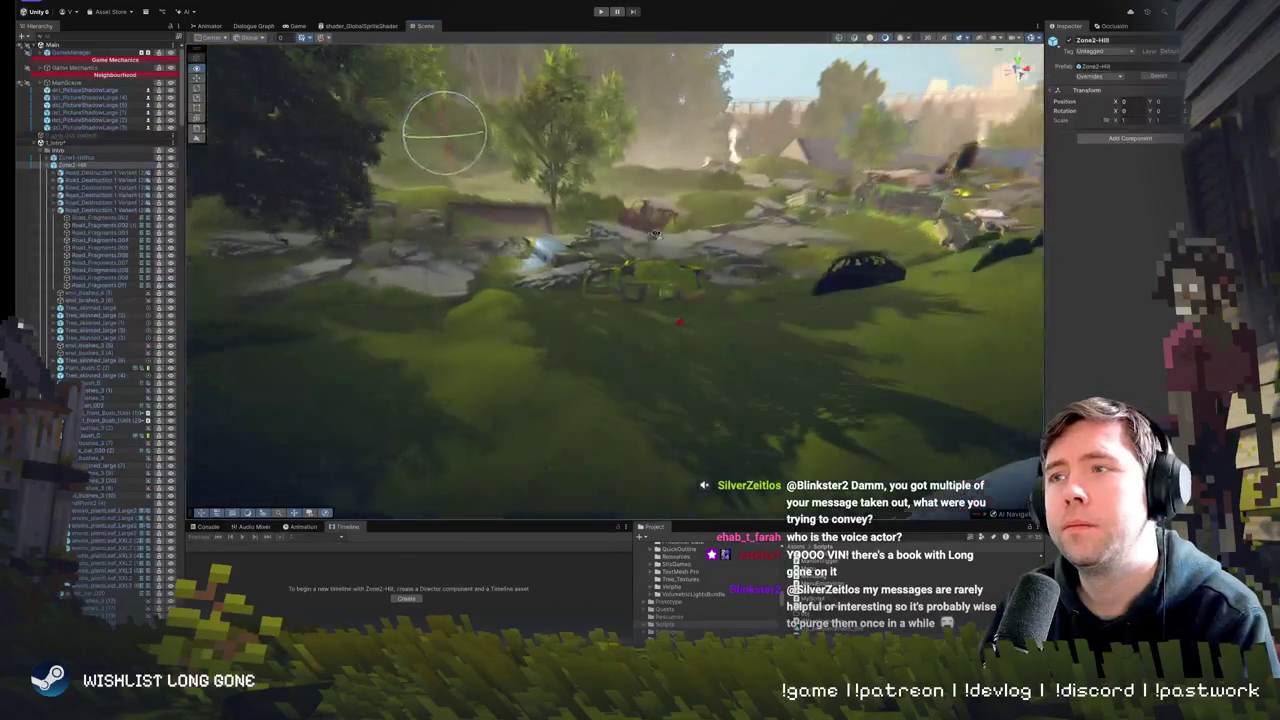
# - Orbit to frame the trees, rocks and mossy car, then drag the Discord image preview onscreen
pyautogui.click(698, 262)
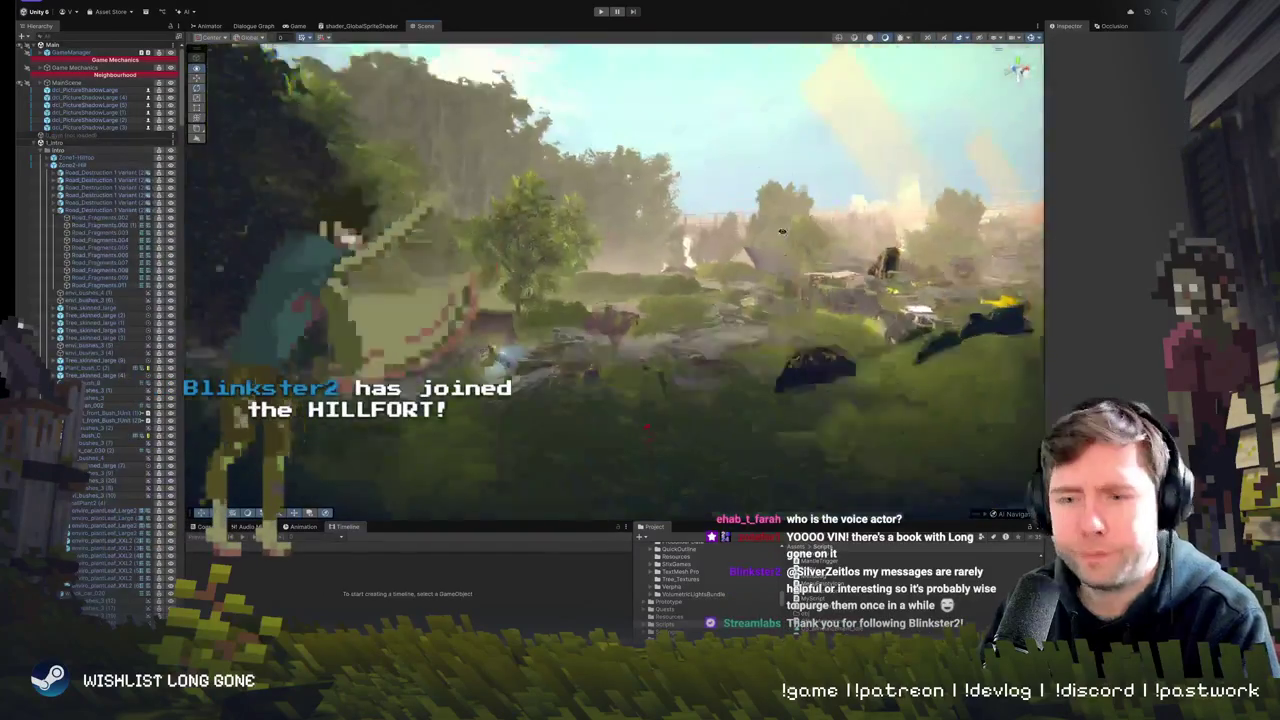
pyautogui.moveTo(712, 226)
pyautogui.mouseDown()
pyautogui.moveTo(674, 240)
pyautogui.moveTo(617, 304)
pyautogui.mouseUp()
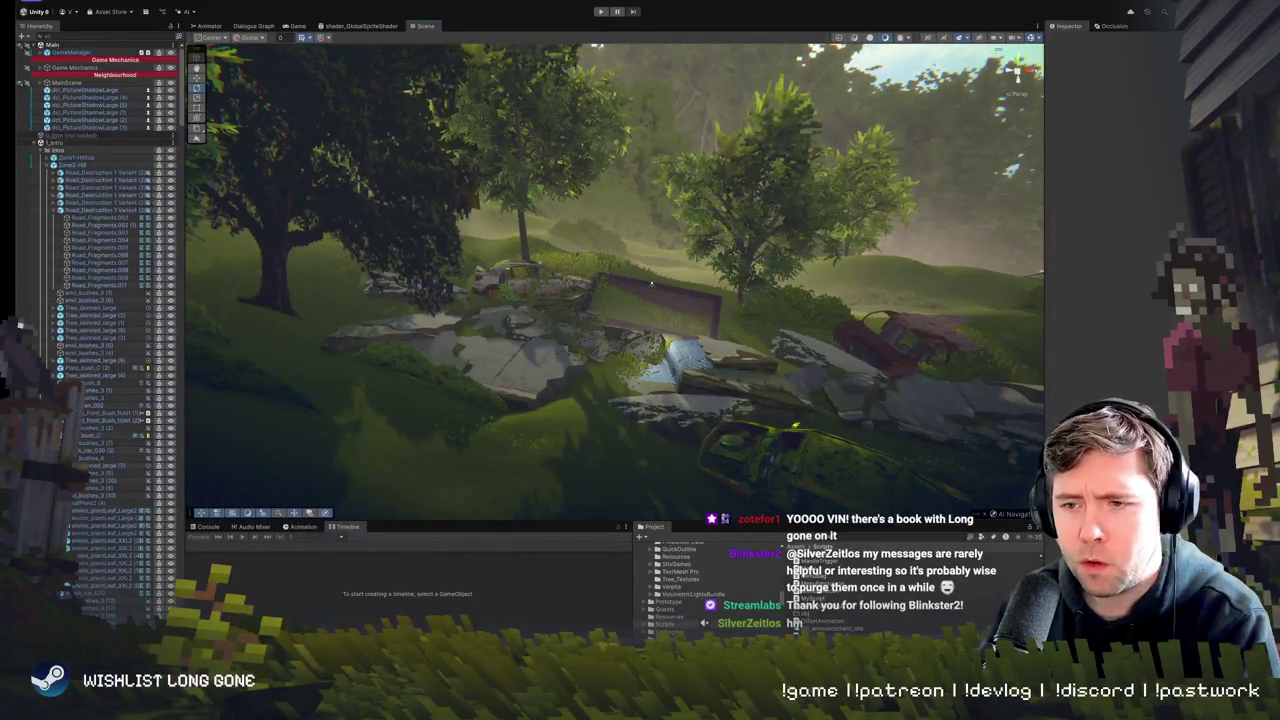
pyautogui.moveTo(379, 378)
pyautogui.mouseDown()
pyautogui.moveTo(363, 395)
pyautogui.moveTo(377, 358)
pyautogui.mouseUp()
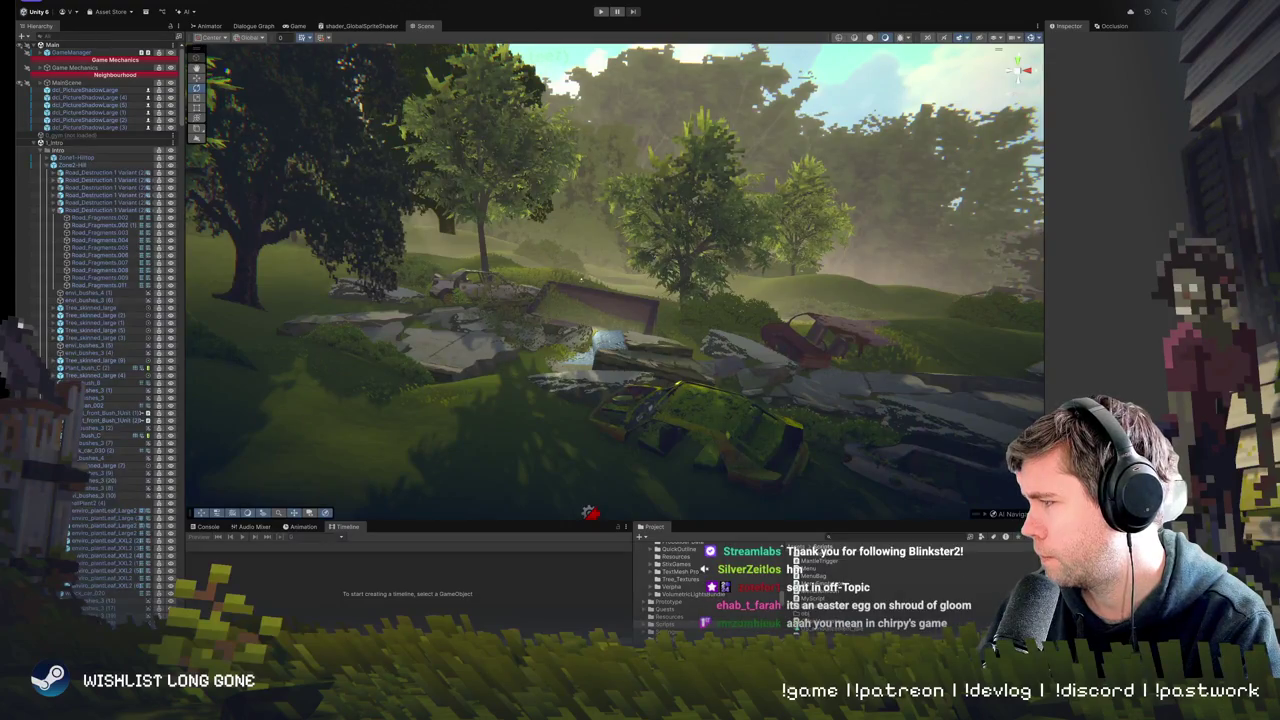
pyautogui.moveTo(1279, 400)
pyautogui.mouseDown()
pyautogui.moveTo(937, 398)
pyautogui.moveTo(420, 350)
pyautogui.moveTo(607, 353)
pyautogui.mouseUp()
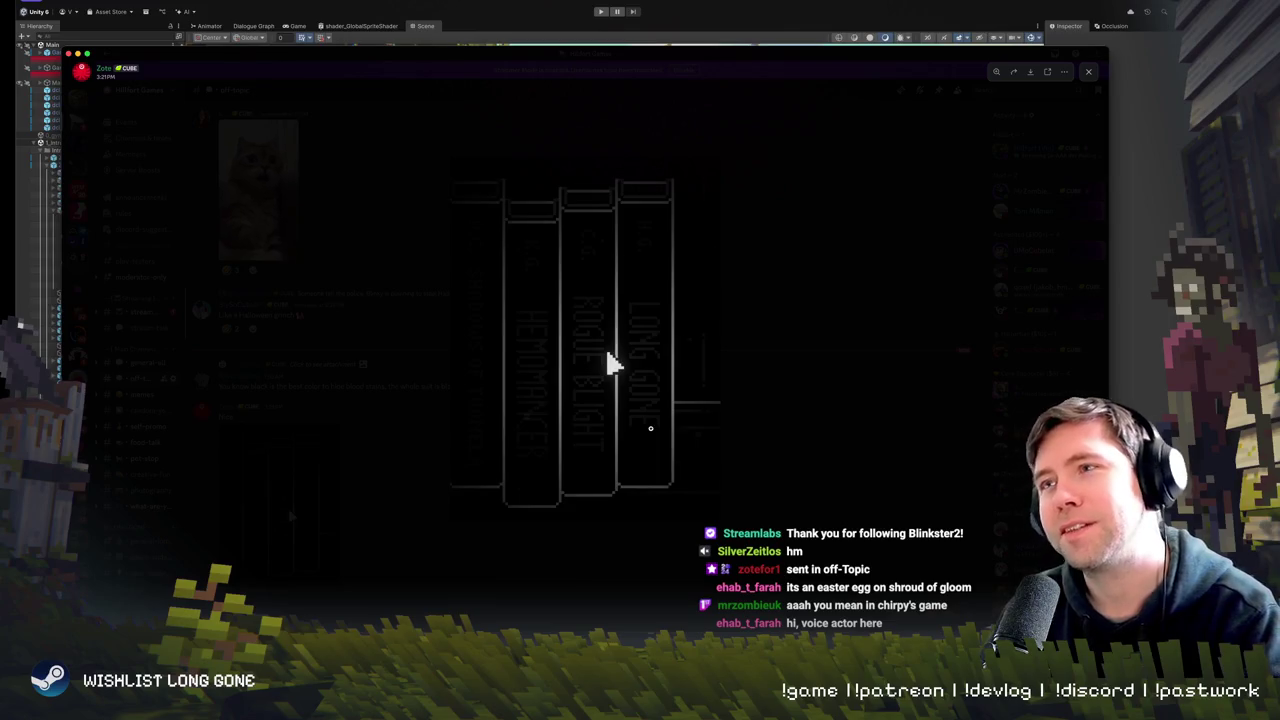
# - Close the image preview, switch to Discord and scroll through the current messages
pyautogui.click(514, 42)
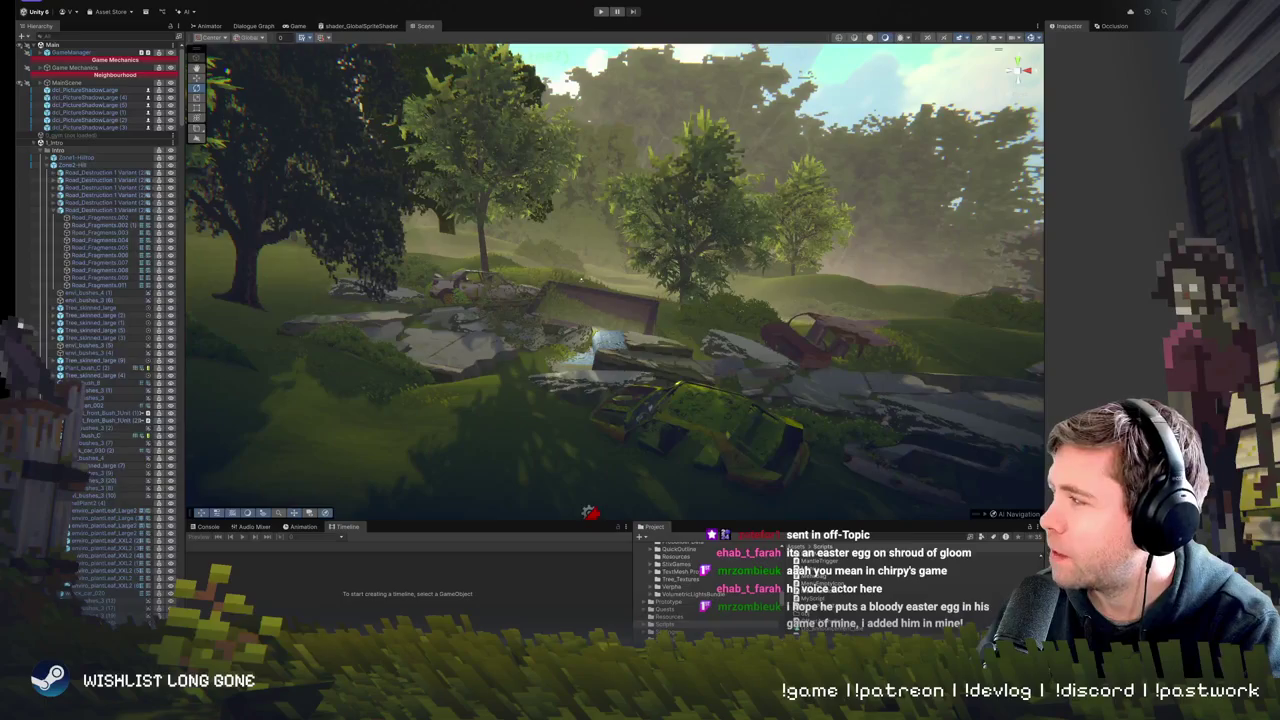
pyautogui.press('super+Tab')
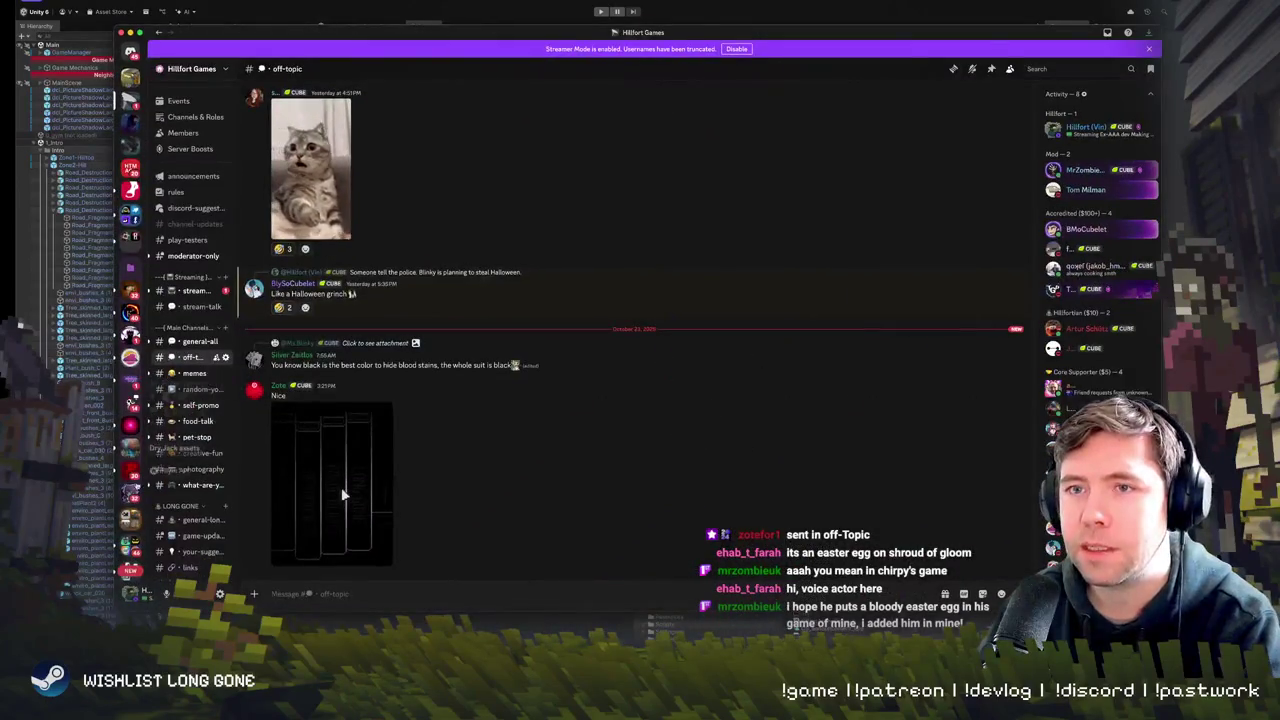
pyautogui.scroll(-5, 194, 326)
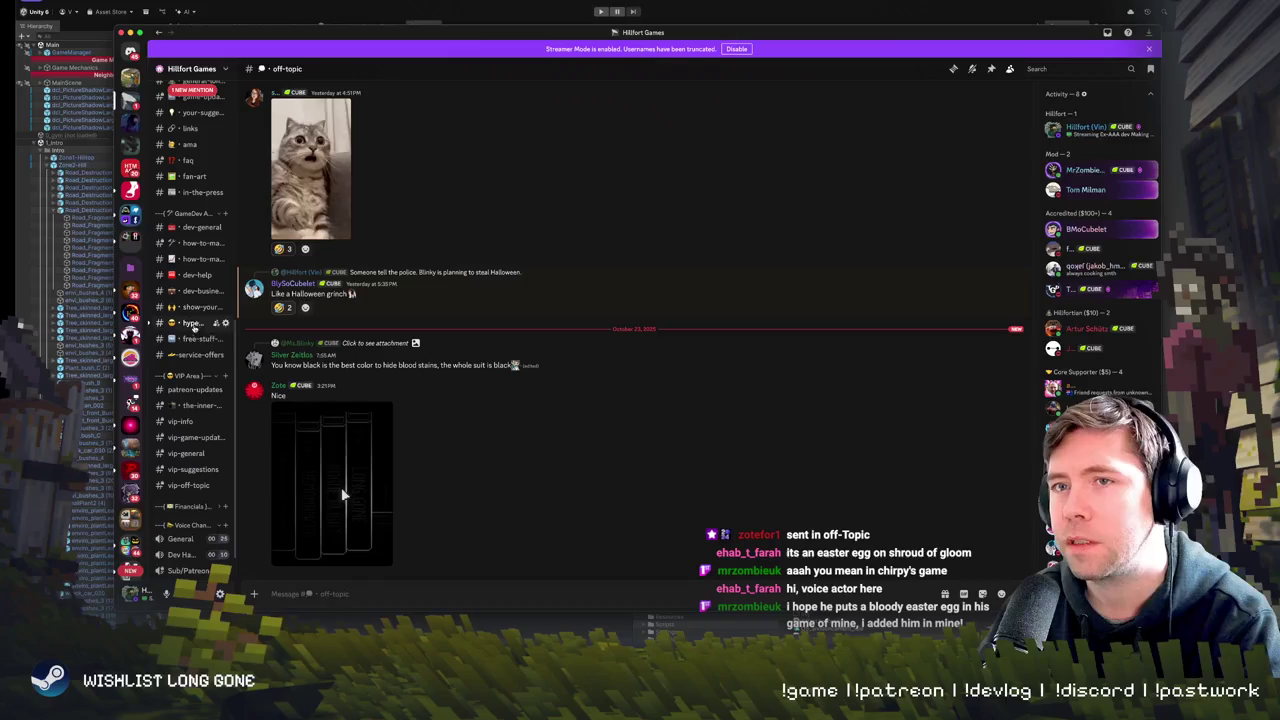
pyautogui.scroll(-1, 190, 315)
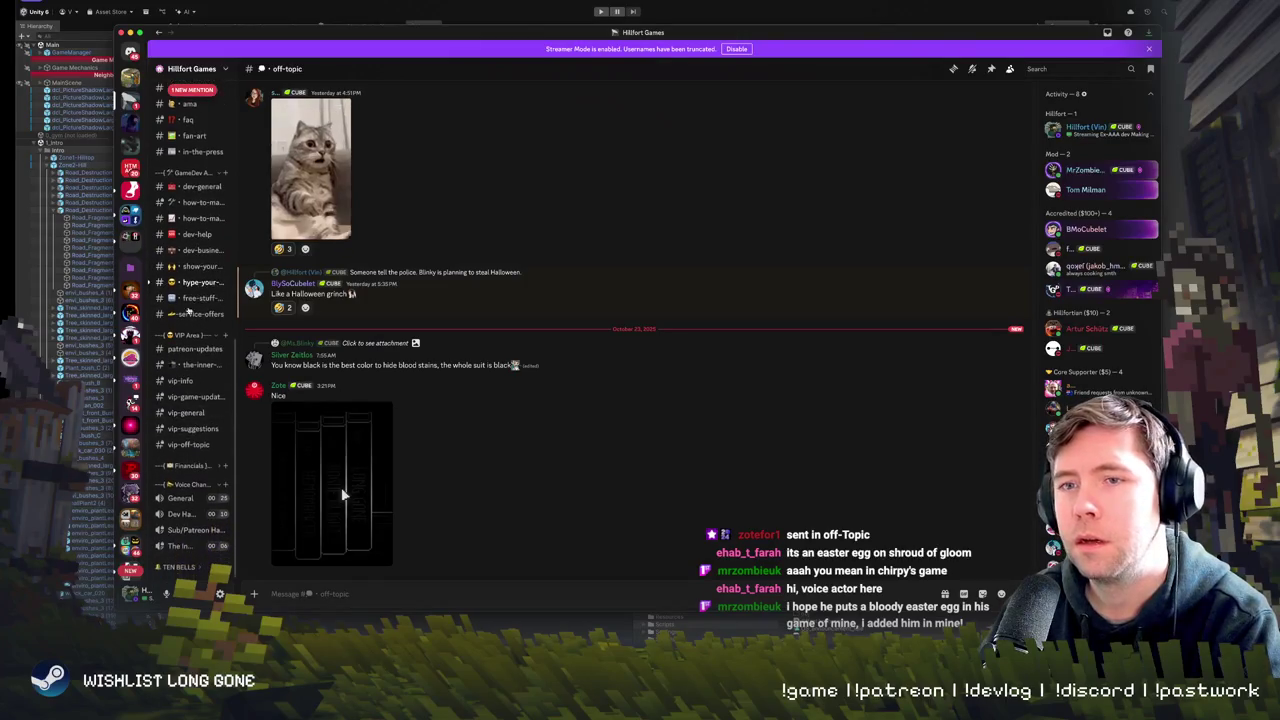
pyautogui.scroll(3, 167, 190)
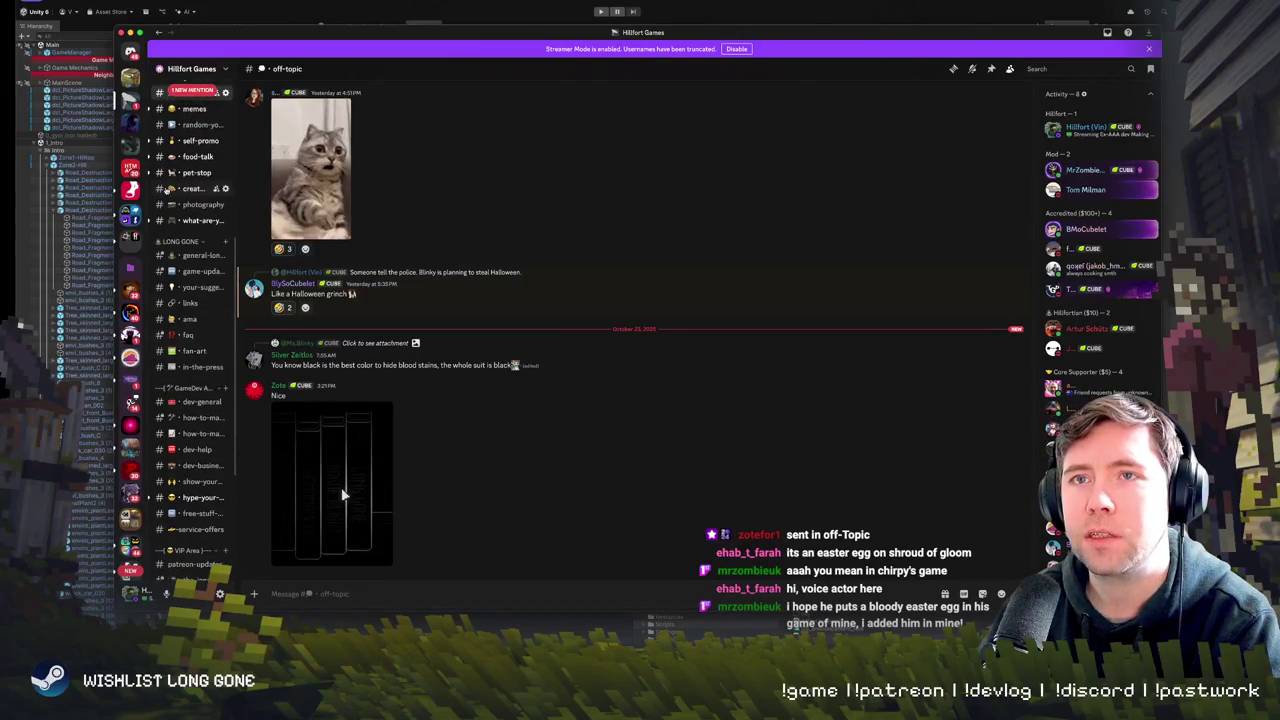
pyautogui.scroll(5, 180, 200)
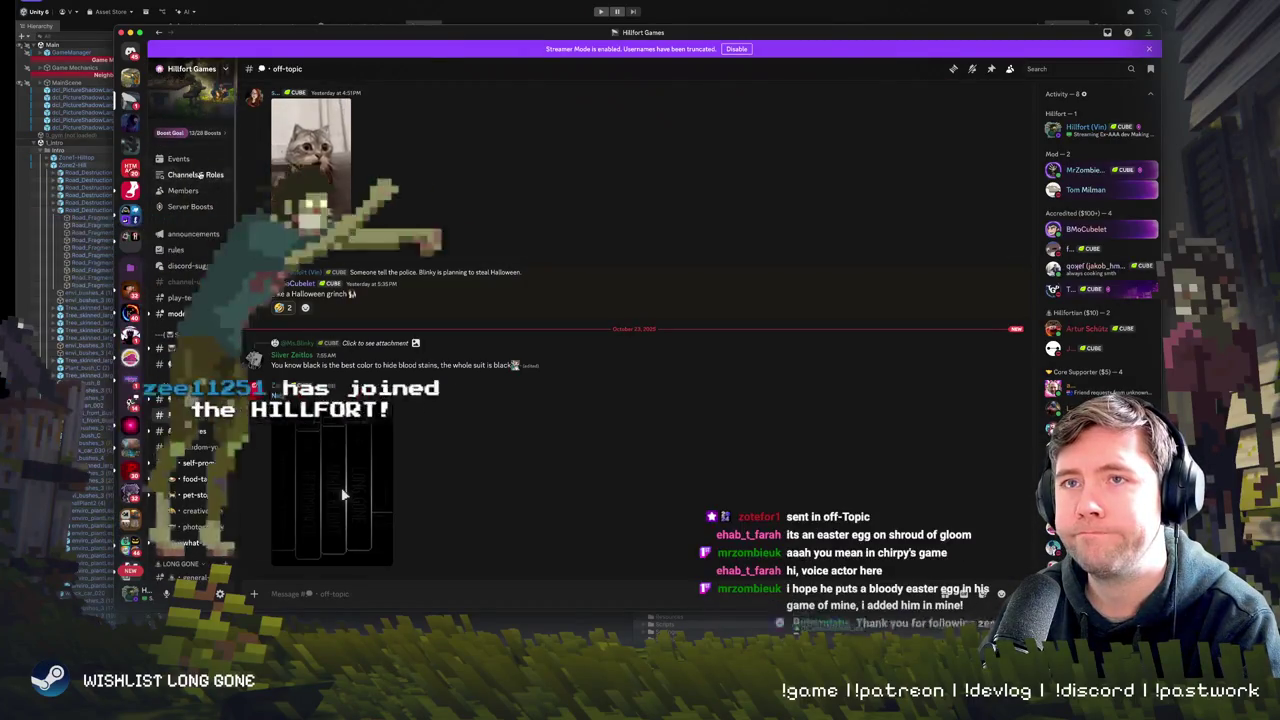
# - Open #service-offers from Channels & Roles, read the posted offers, and minimise Discord
pyautogui.click(195, 174)
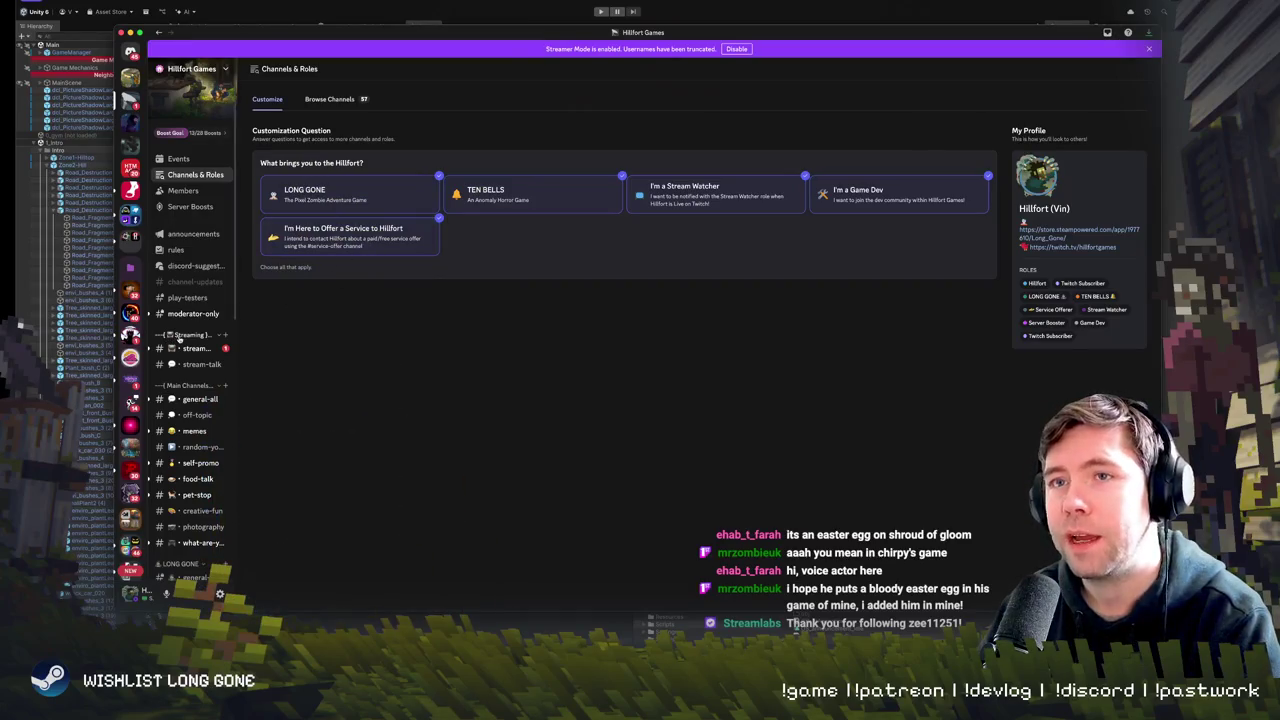
pyautogui.scroll(-5, 180, 339)
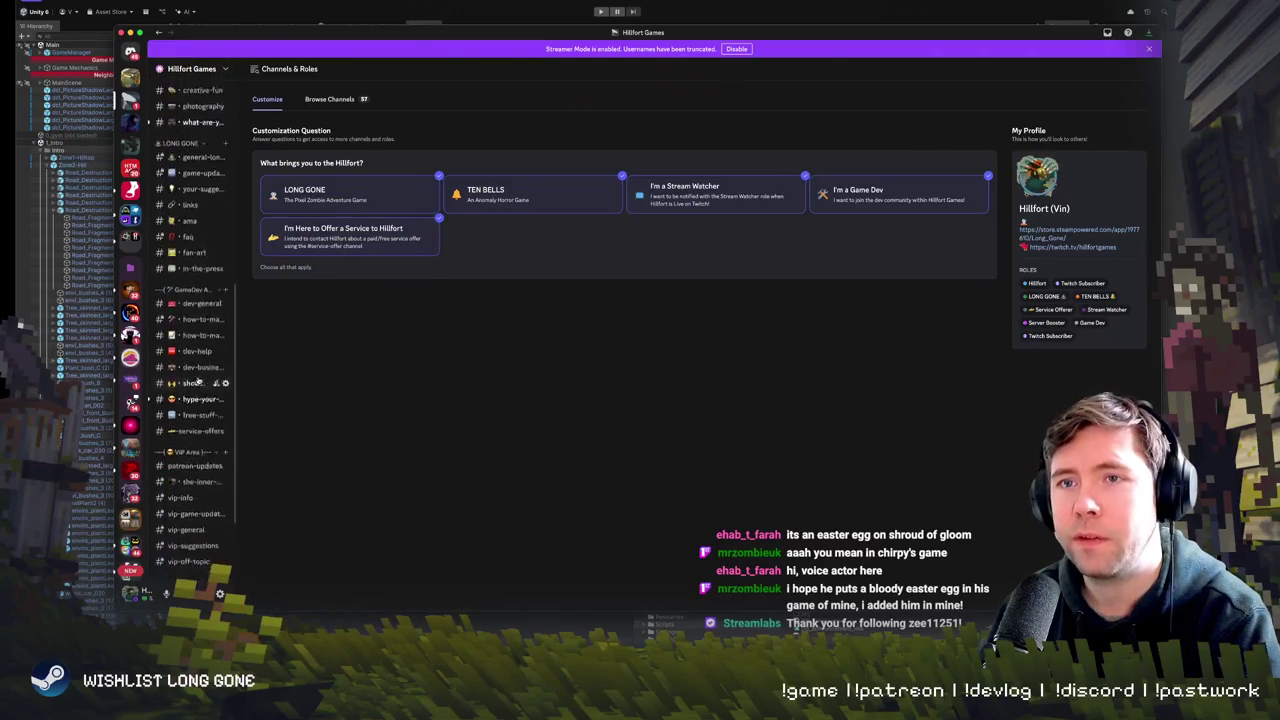
pyautogui.scroll(-2, 198, 383)
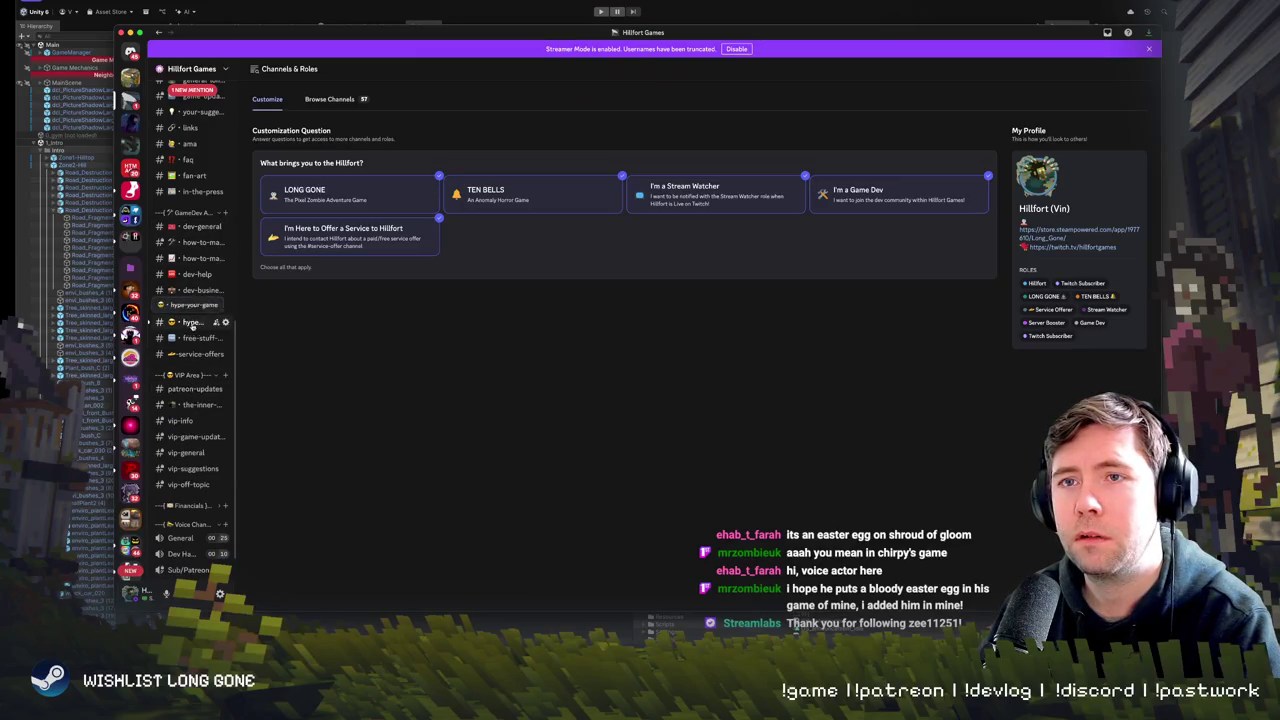
pyautogui.click(192, 322)
pyautogui.click(190, 354)
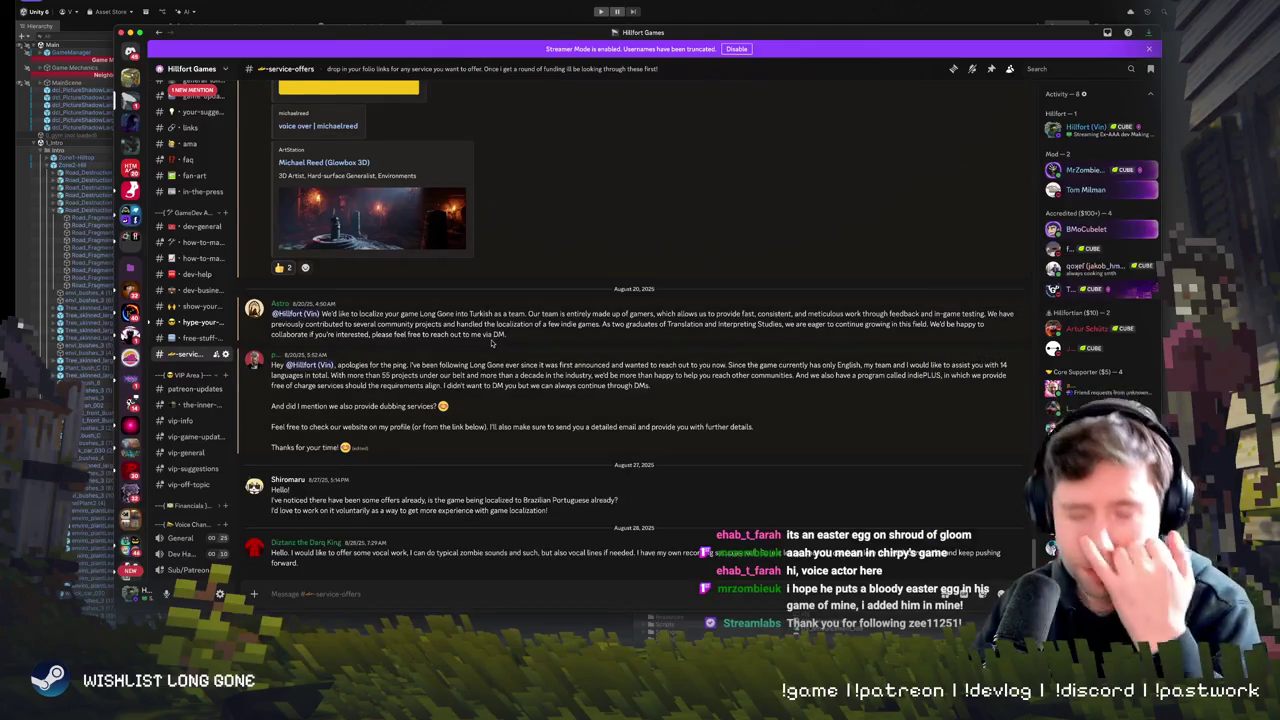
pyautogui.scroll(15, 420, 400)
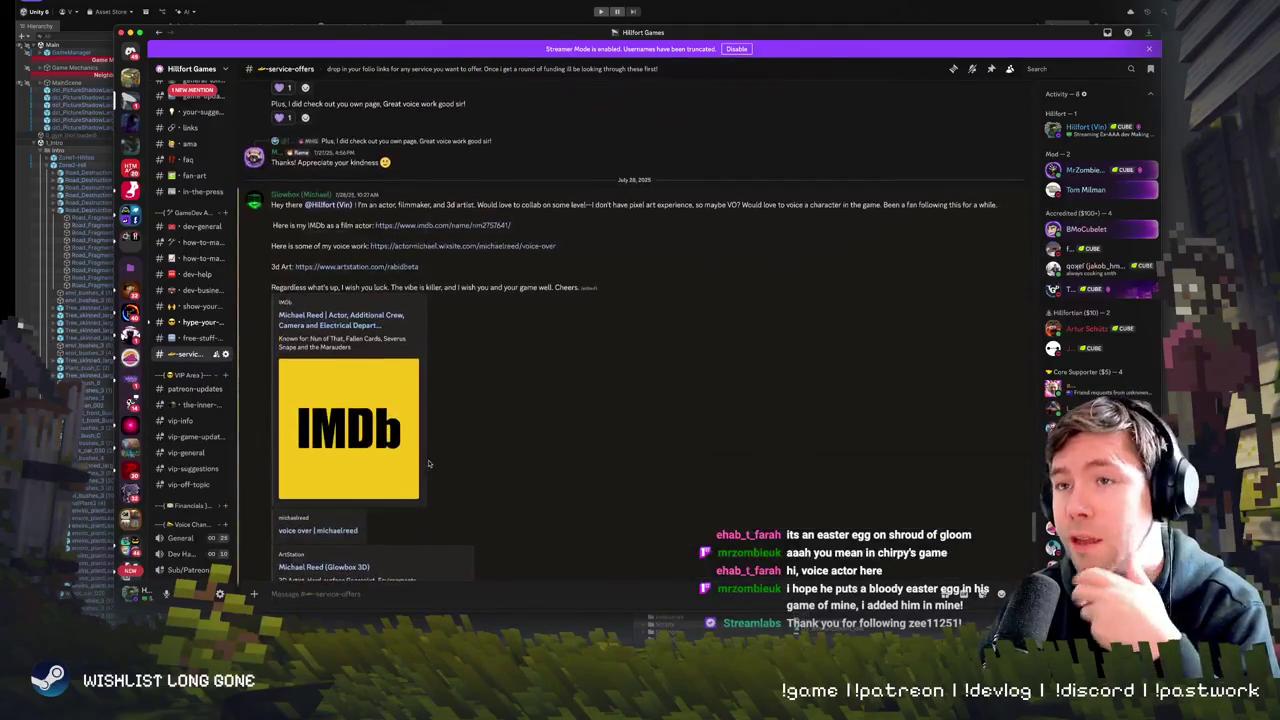
pyautogui.scroll(-10, 430, 460)
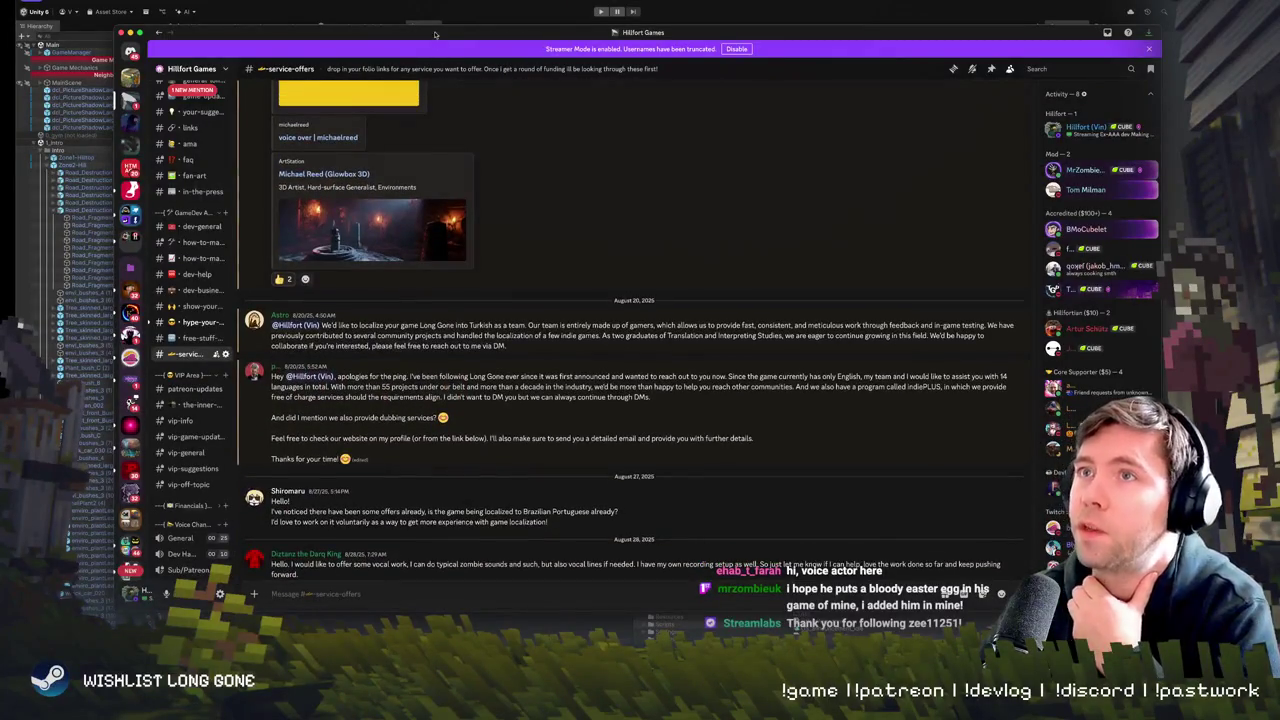
pyautogui.click(129, 32)
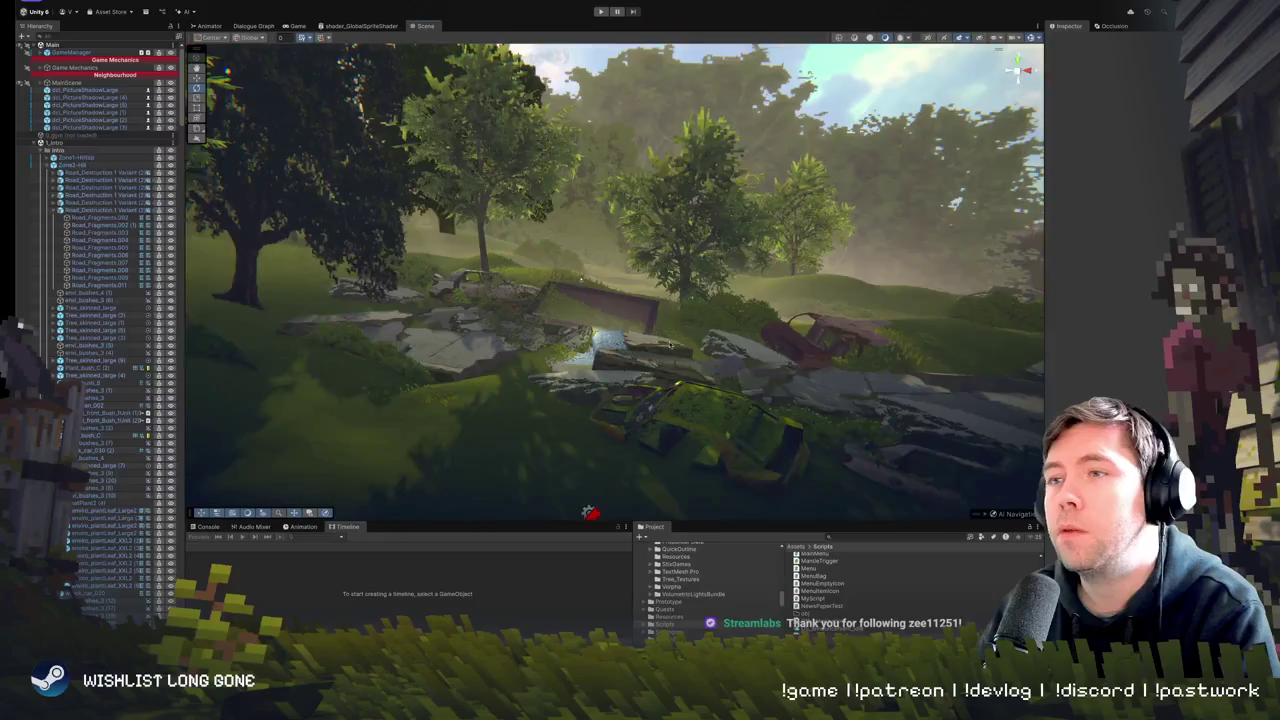
pyautogui.moveTo(660, 345); pyautogui.dragTo(640, 365)
pyautogui.click(640, 365)
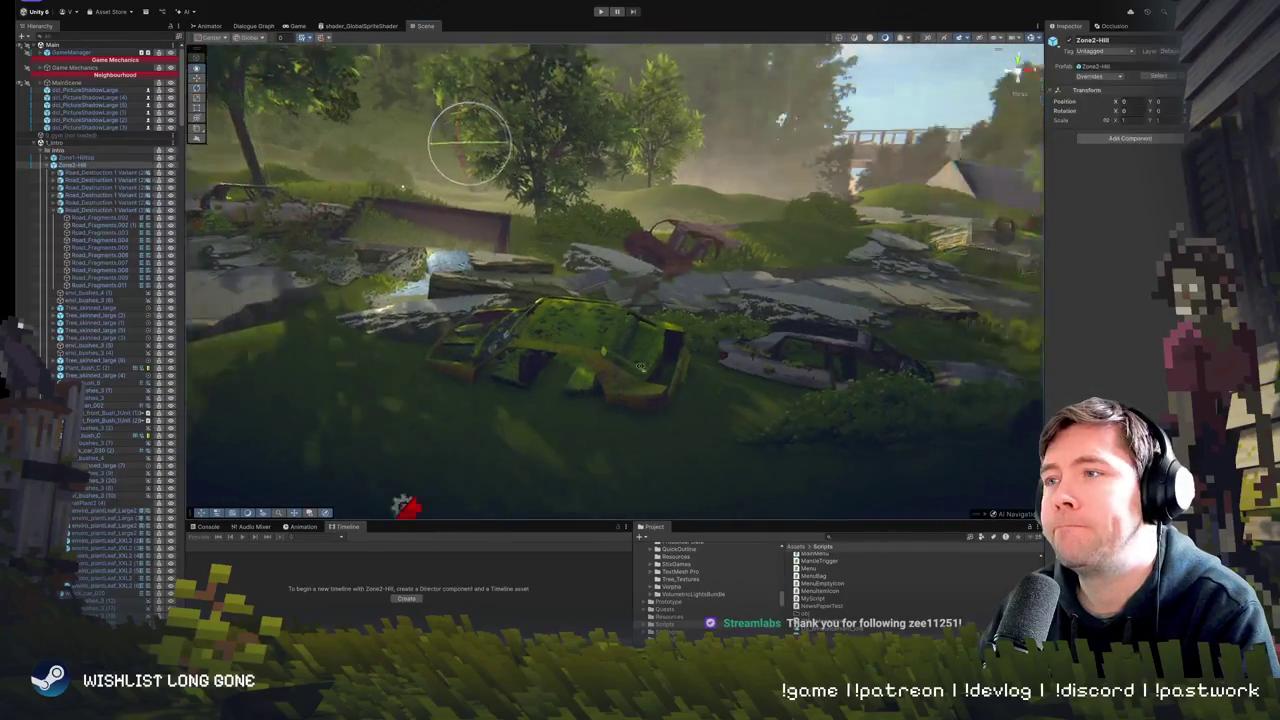
pyautogui.press('f')
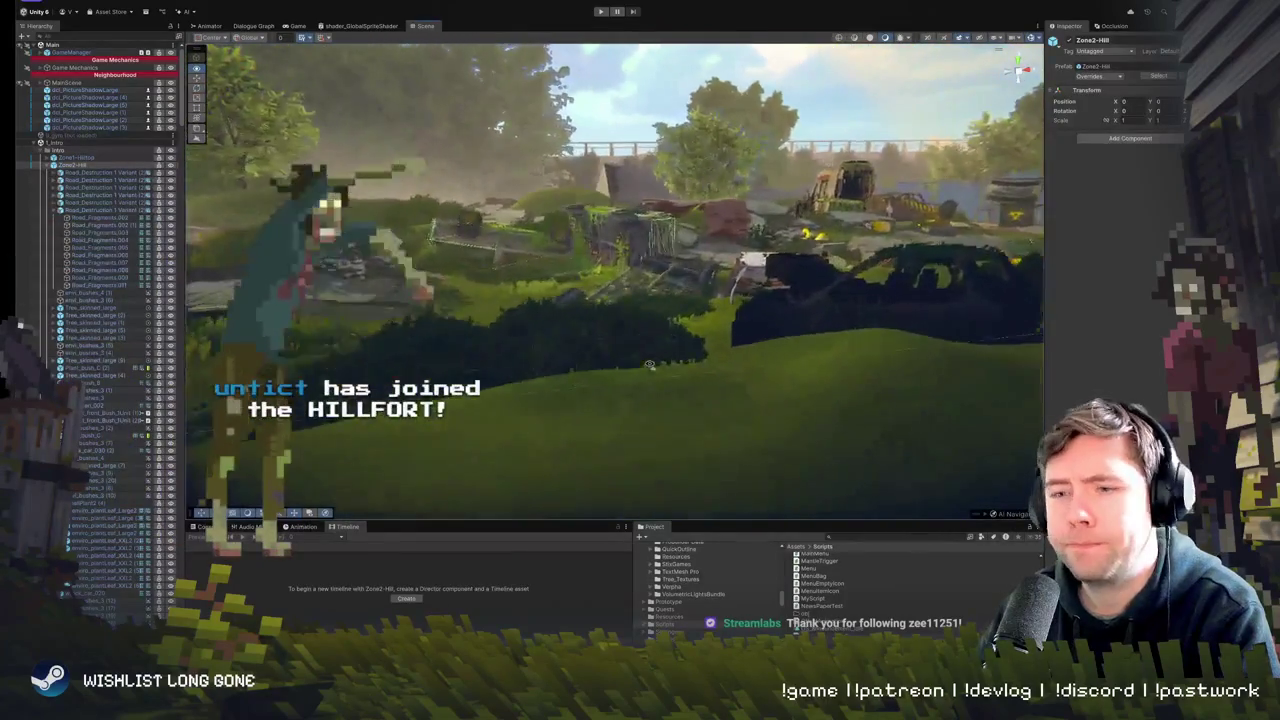
pyautogui.moveTo(650, 365)
pyautogui.mouseDown()
pyautogui.moveTo(519, 211)
pyautogui.moveTo(527, 241)
pyautogui.mouseUp()
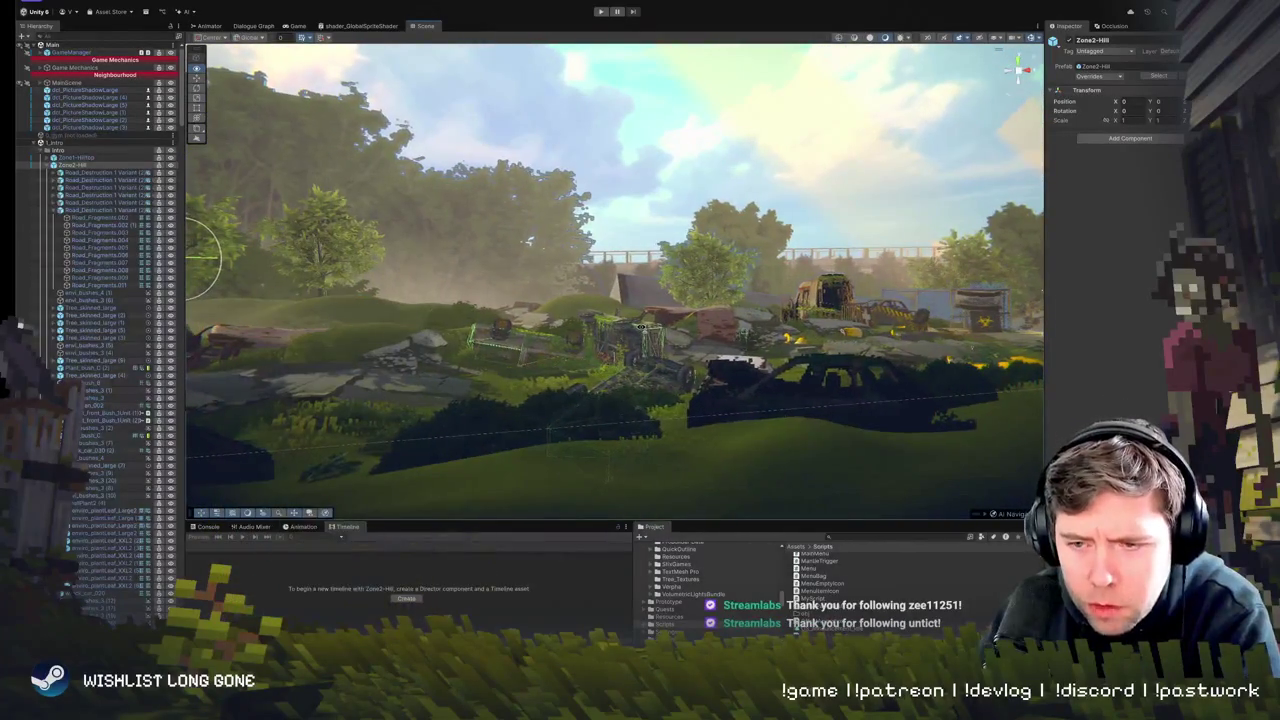
pyautogui.moveTo(640, 325)
pyautogui.mouseDown()
pyautogui.moveTo(613, 367)
pyautogui.moveTo(660, 385)
pyautogui.mouseUp()
pyautogui.click(675, 390)
pyautogui.moveTo(857, 293)
pyautogui.mouseDown()
pyautogui.moveTo(821, 328)
pyautogui.moveTo(827, 291)
pyautogui.mouseUp()
pyautogui.moveTo(452, 288)
pyautogui.mouseDown()
pyautogui.moveTo(470, 372)
pyautogui.moveTo(450, 415)
pyautogui.moveTo(380, 453)
pyautogui.mouseUp()
pyautogui.click(473, 402)
pyautogui.click(380, 453)
pyautogui.press('f')
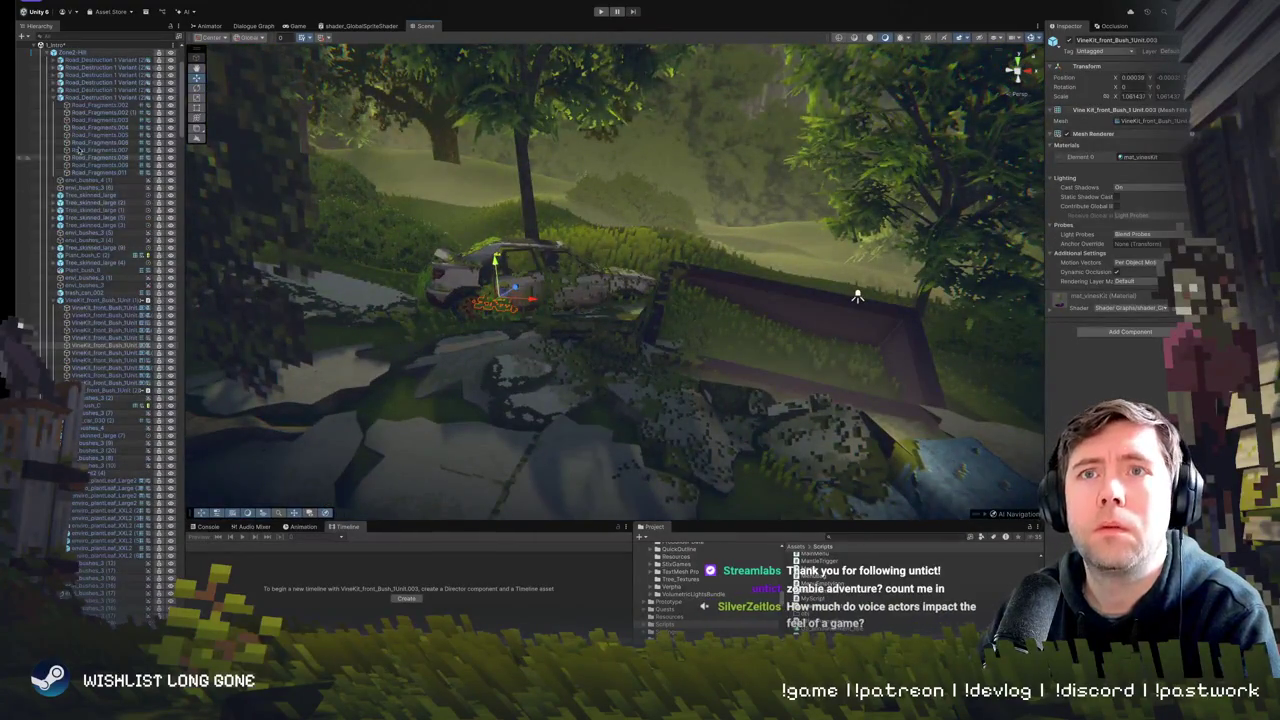
pyautogui.scroll(3, 90, 165)
pyautogui.scroll(-8, 104, 264)
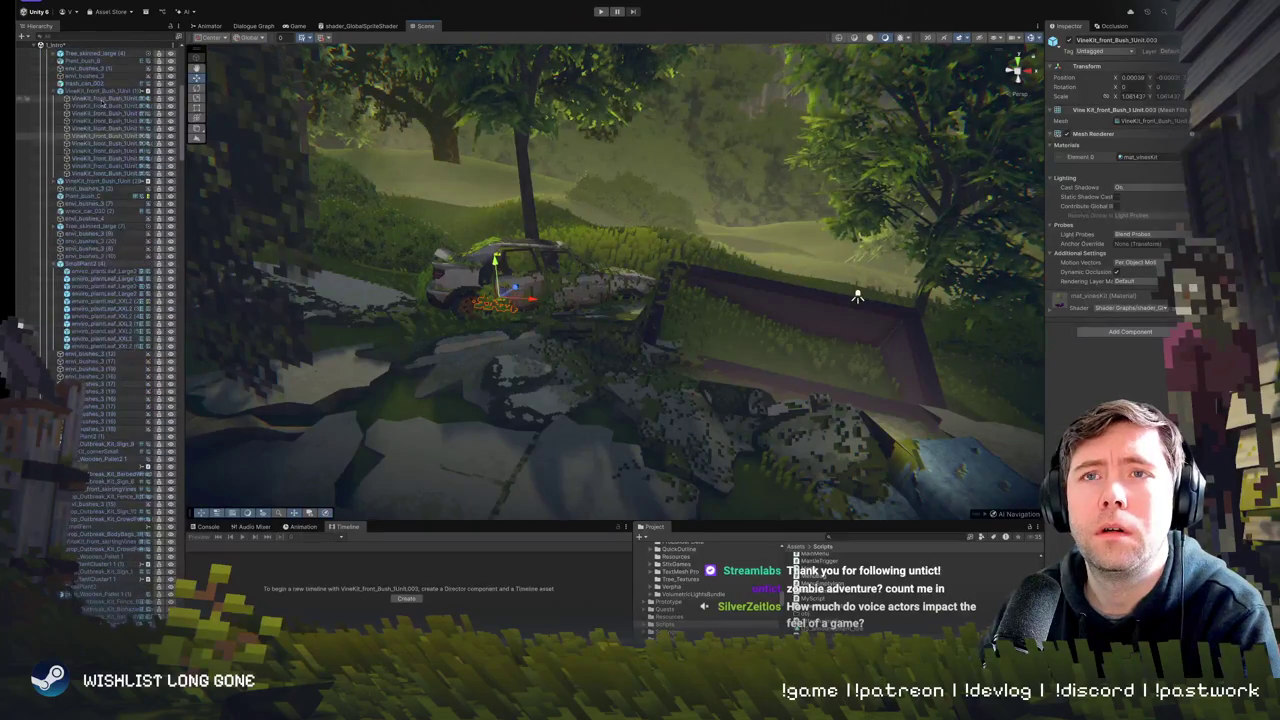
pyautogui.click(857, 296)
pyautogui.press('f')
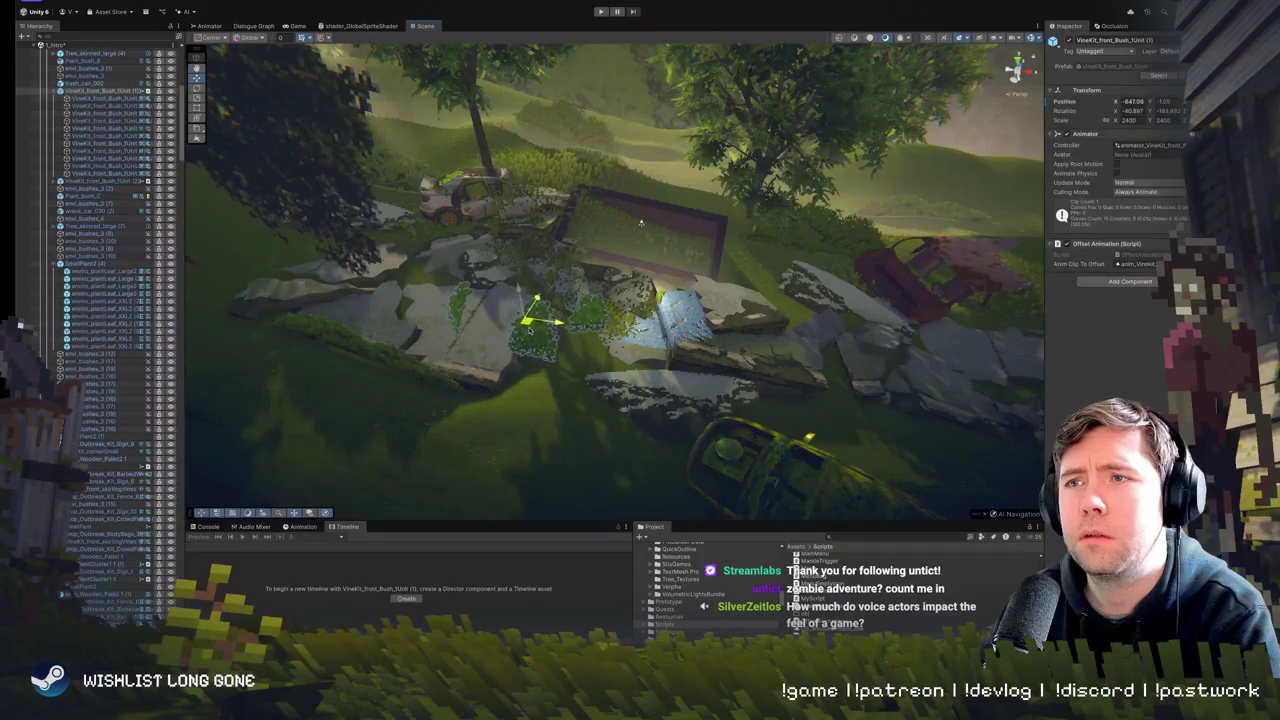
pyautogui.moveTo(641, 222)
pyautogui.mouseDown()
pyautogui.moveTo(280, 332)
pyautogui.moveTo(516, 295)
pyautogui.mouseUp()
pyautogui.click(516, 295)
pyautogui.press('f')
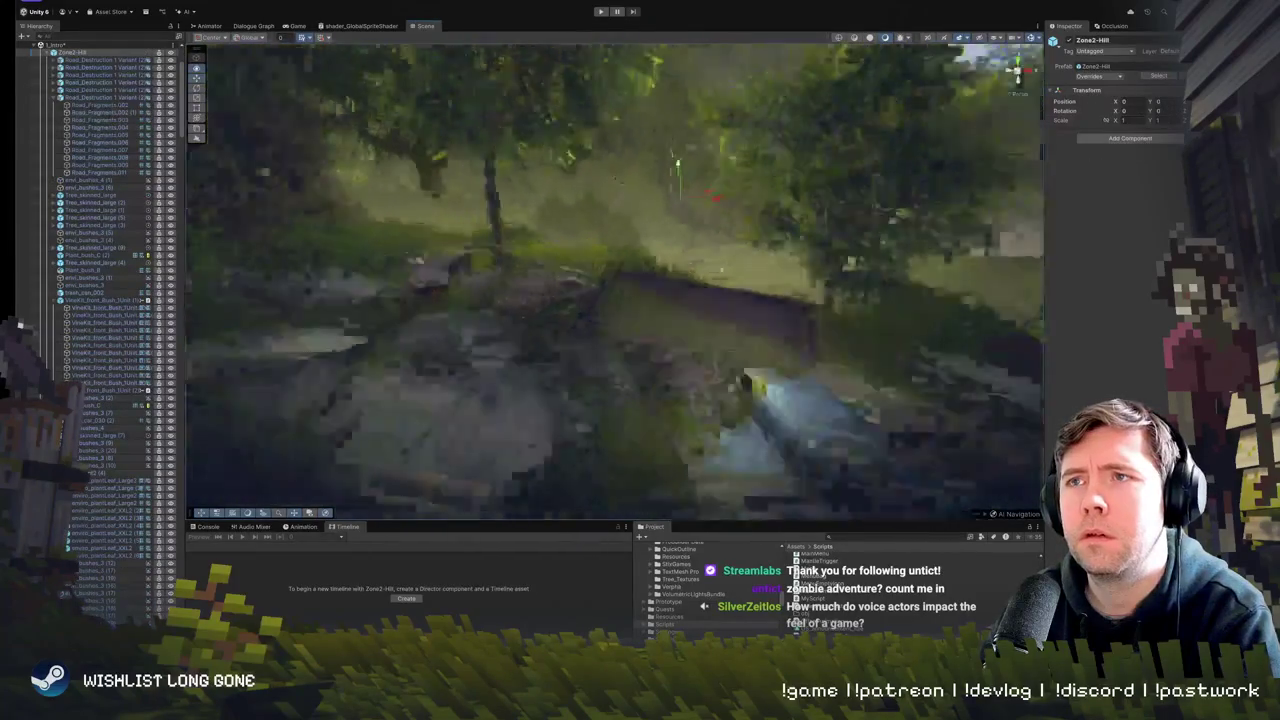
pyautogui.moveTo(638, 204)
pyautogui.mouseDown()
pyautogui.moveTo(732, 236)
pyautogui.moveTo(653, 227)
pyautogui.mouseUp()
pyautogui.moveTo(899, 219)
pyautogui.mouseDown()
pyautogui.moveTo(687, 193)
pyautogui.moveTo(745, 192)
pyautogui.moveTo(635, 290)
pyautogui.moveTo(690, 288)
pyautogui.moveTo(657, 302)
pyautogui.mouseUp()
pyautogui.click(722, 275)
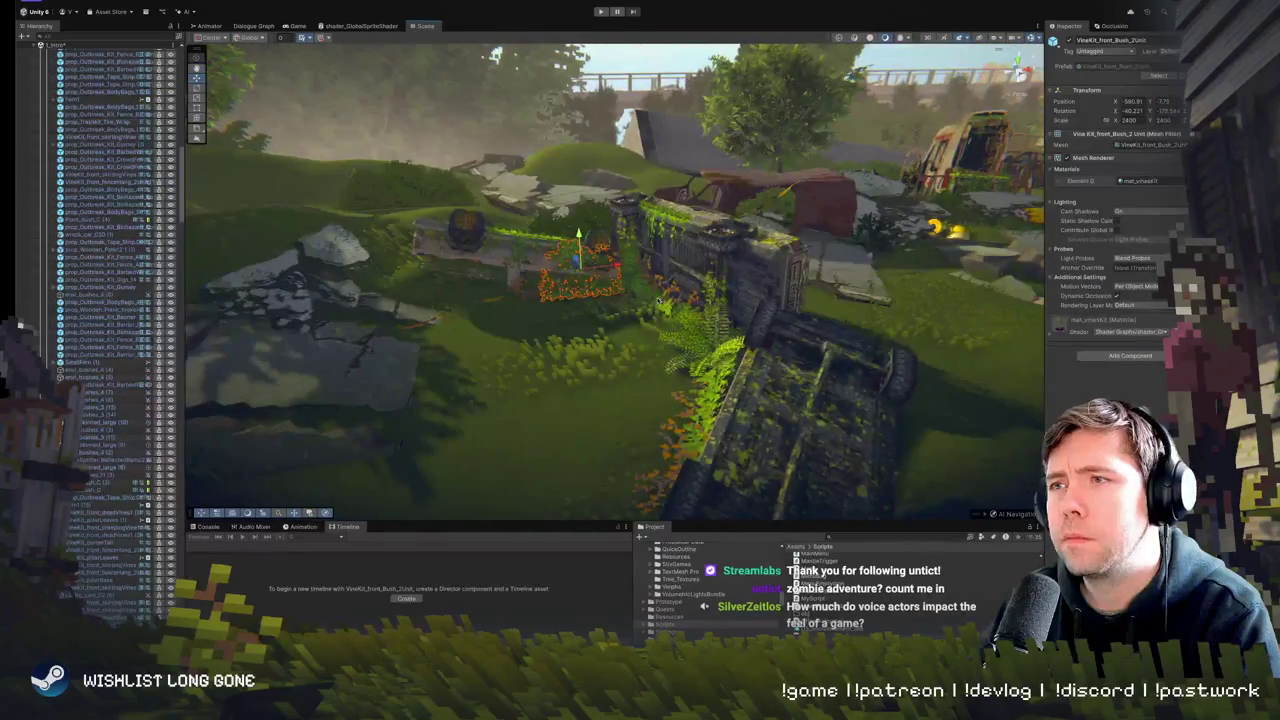
pyautogui.keyDown('shift'); pyautogui.click(664, 258); pyautogui.keyUp('shift')
pyautogui.moveTo(641, 204)
pyautogui.mouseDown()
pyautogui.moveTo(617, 268)
pyautogui.moveTo(588, 236)
pyautogui.mouseUp()
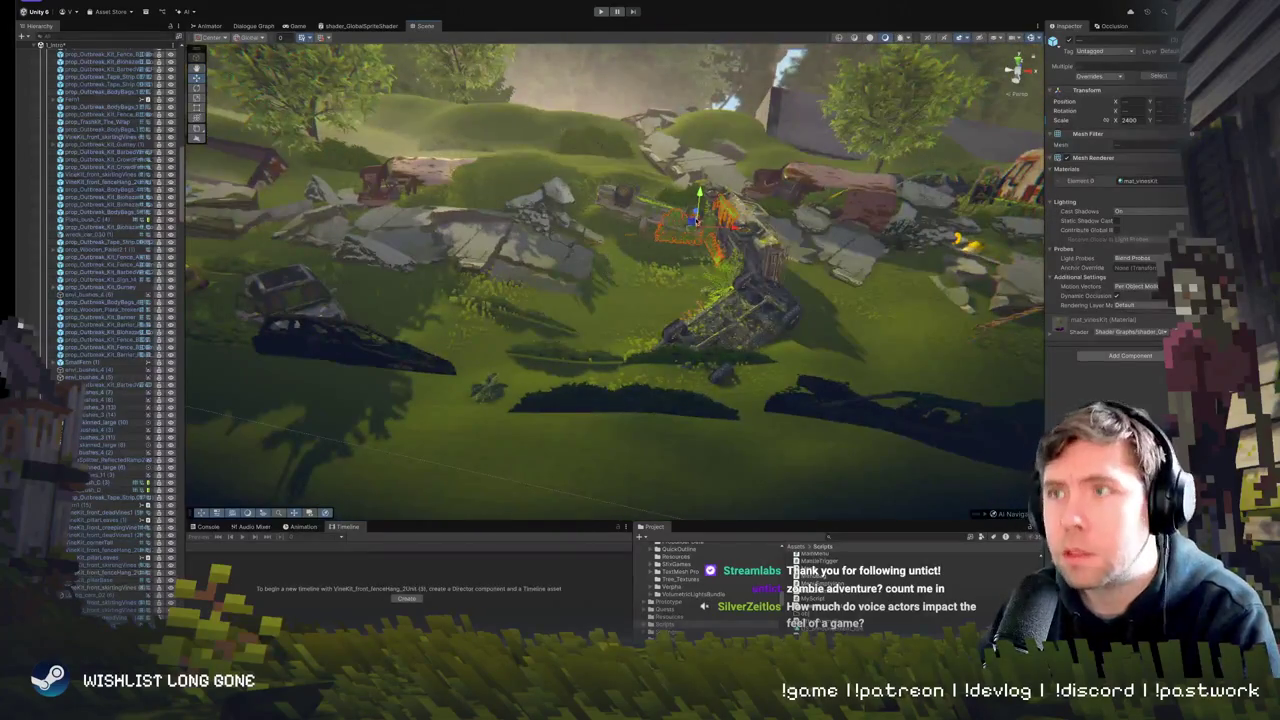
pyautogui.press('f')
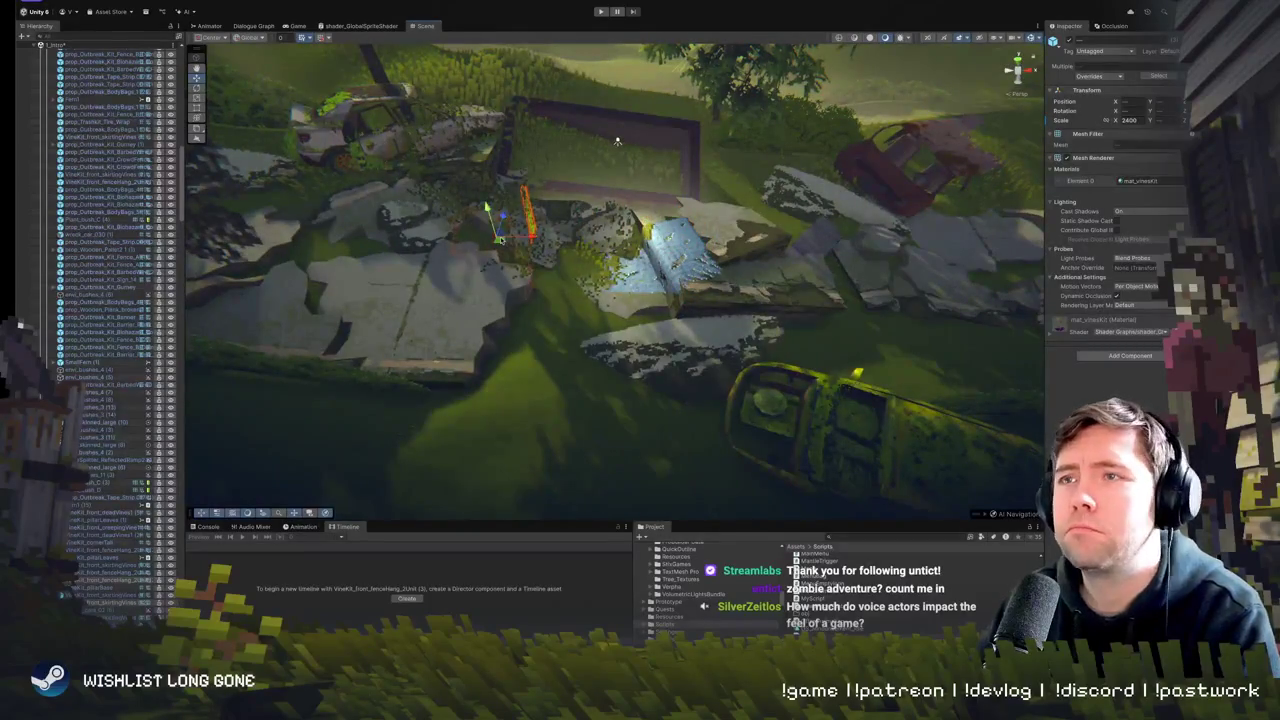
pyautogui.keyDown('shift'); pyautogui.click(460, 140); pyautogui.keyUp('shift')
pyautogui.press('f')
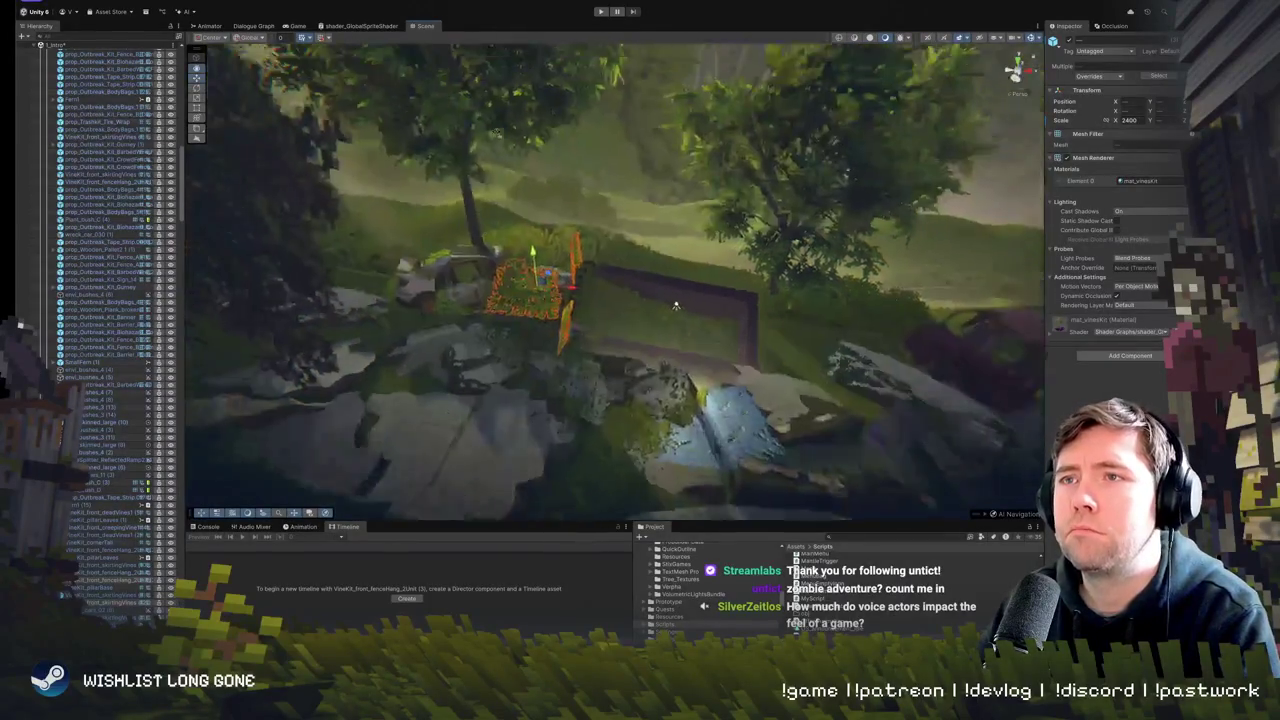
pyautogui.moveTo(781, 220); pyautogui.dragTo(806, 277)
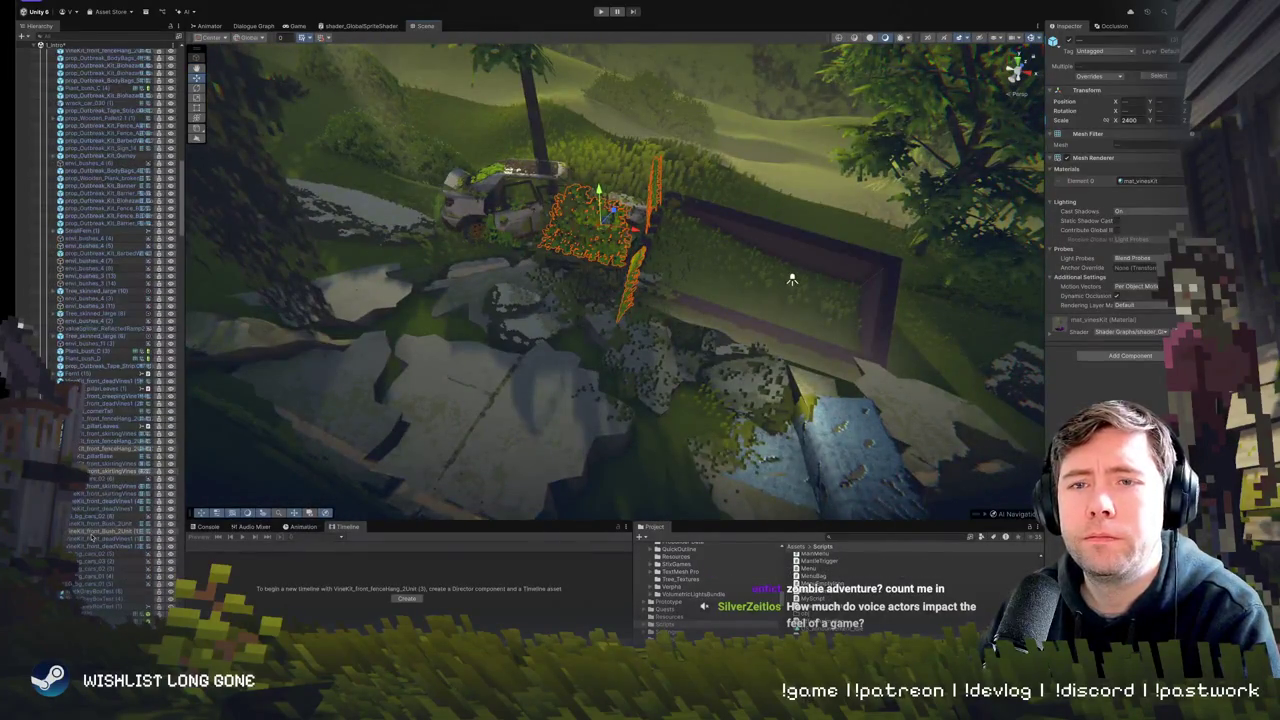
pyautogui.keyDown('ctrl'); pyautogui.click(88, 586); pyautogui.keyUp('ctrl')
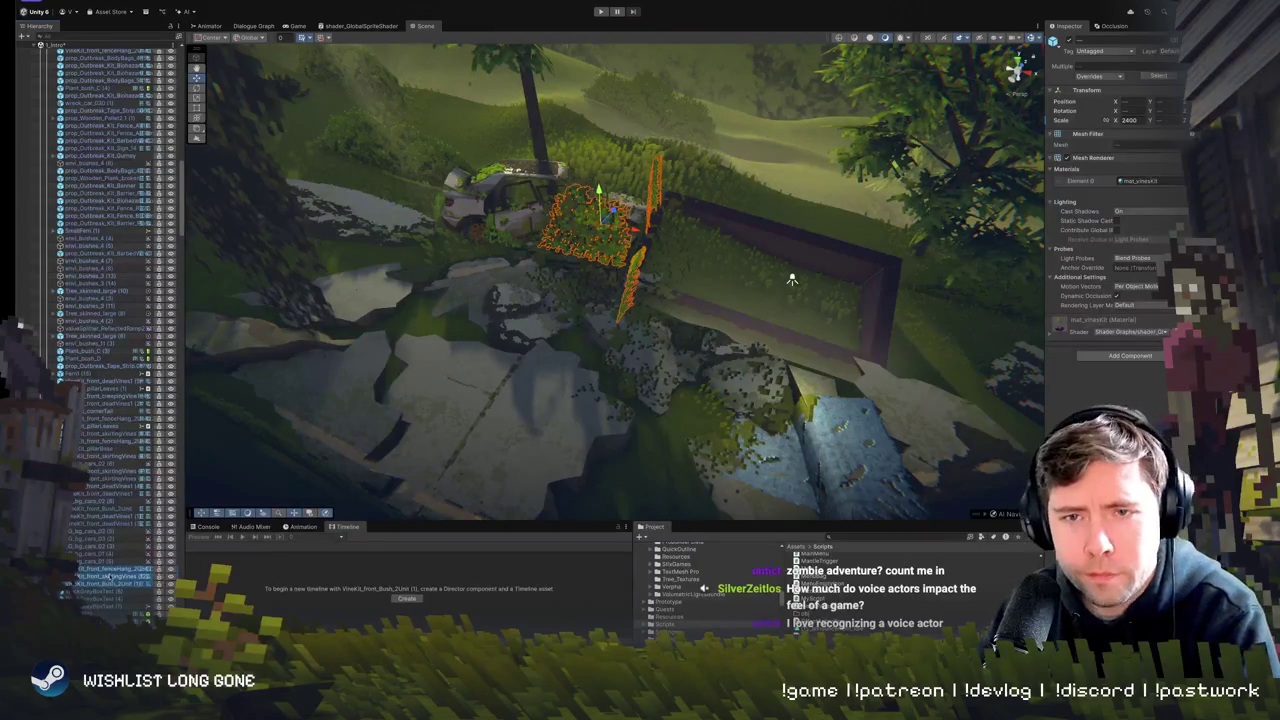
pyautogui.click(113, 570)
pyautogui.click(637, 258)
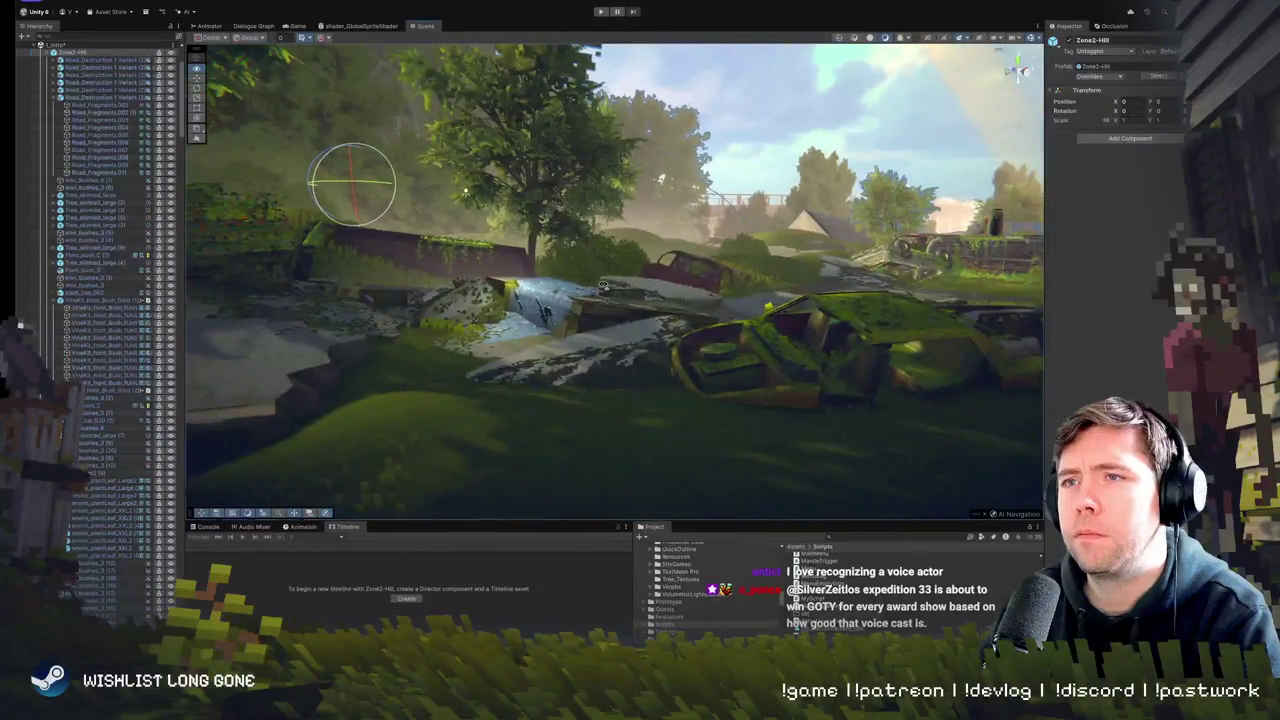
# - Fly to the VineKit_front_skirtingVines (12) strip and frame it in close view
pyautogui.press('w')
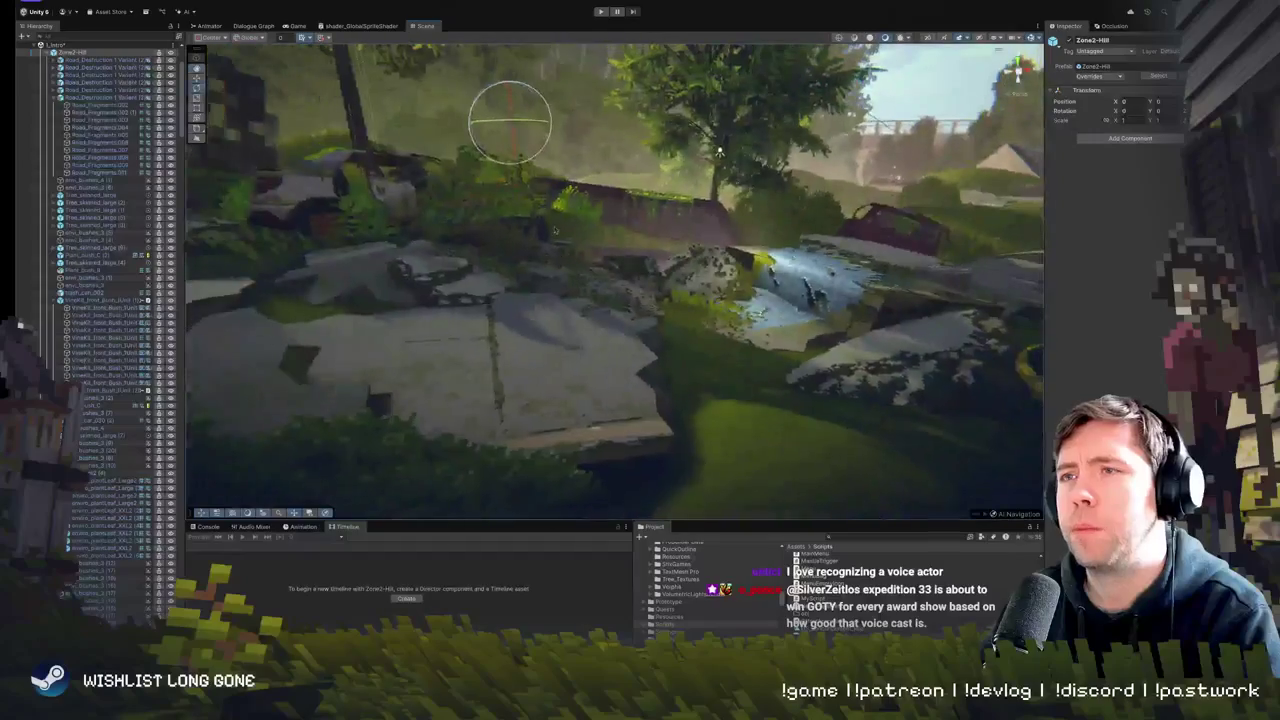
pyautogui.click(719, 152)
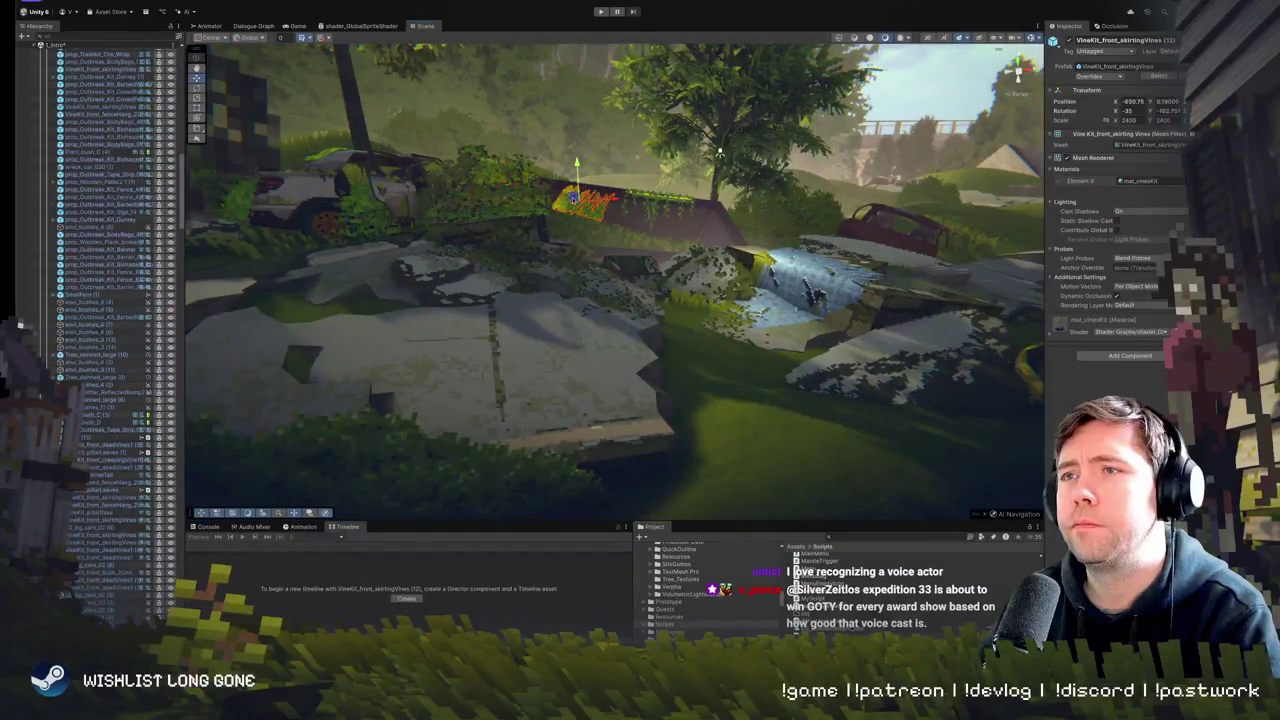
pyautogui.press('f')
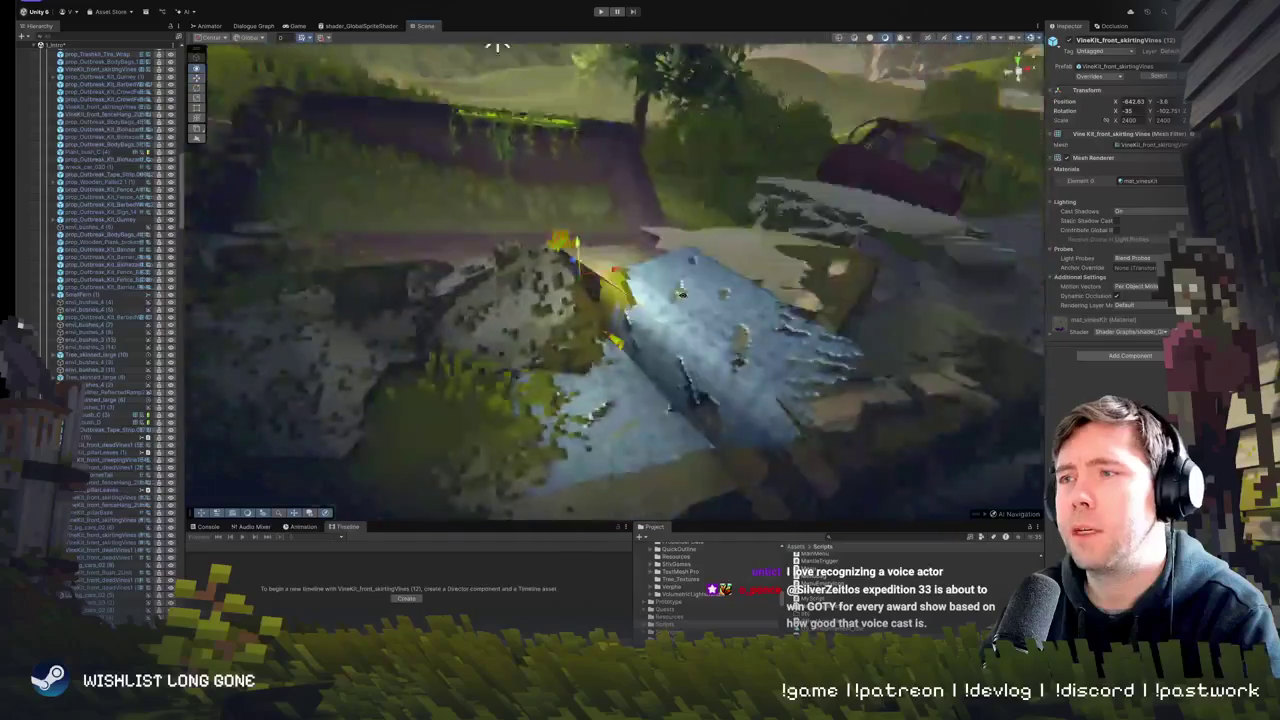
pyautogui.scroll(-3, 556, 175)
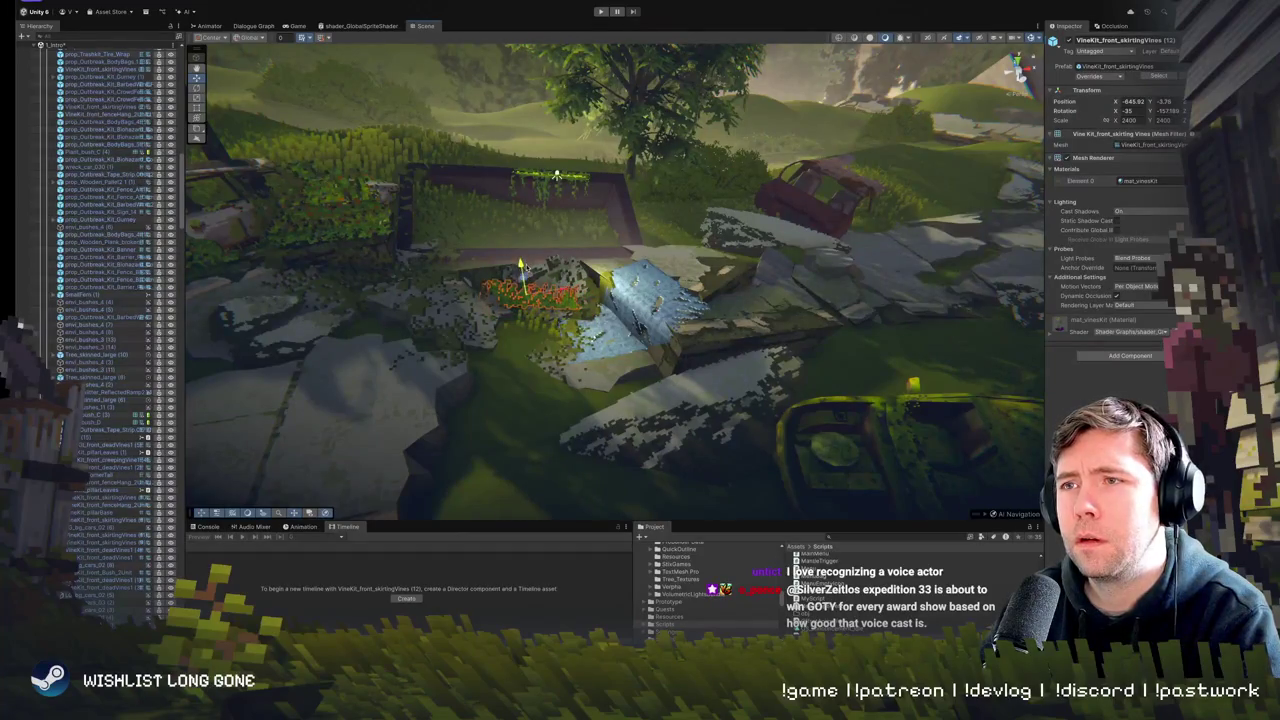
pyautogui.press('w')
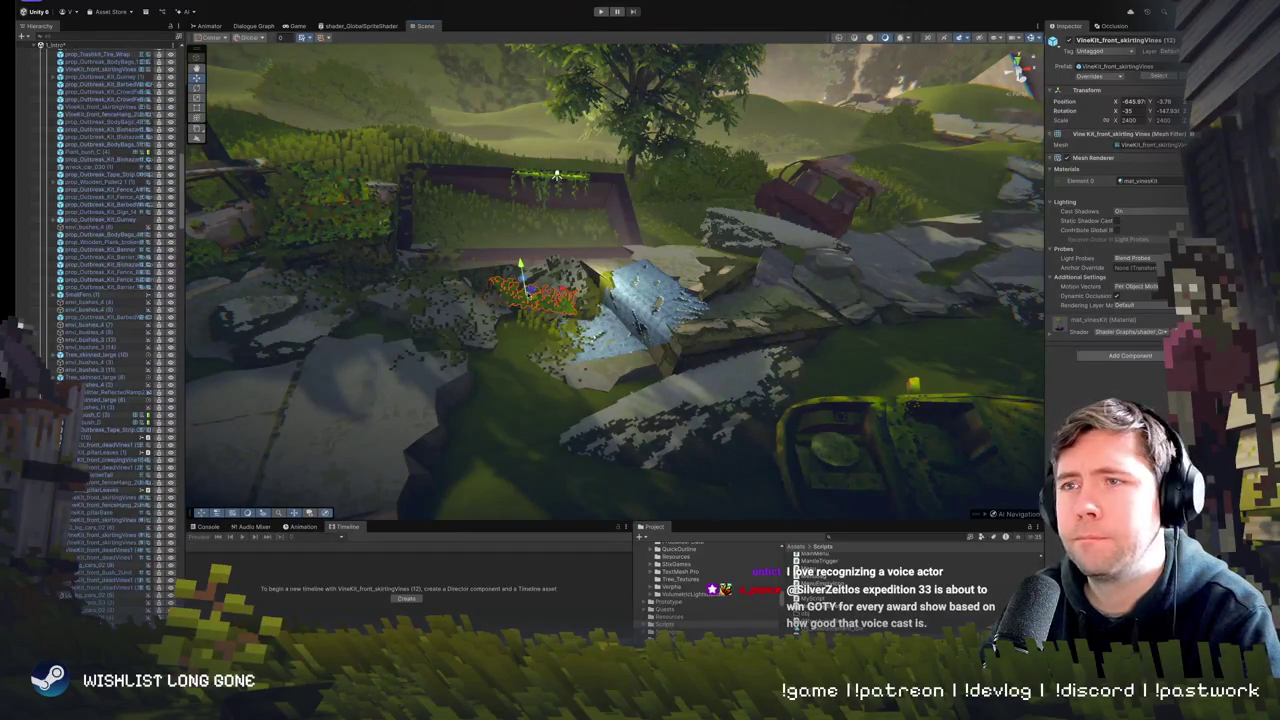
pyautogui.moveTo(540, 275)
pyautogui.mouseDown()
pyautogui.moveTo(527, 237)
pyautogui.moveTo(592, 196)
pyautogui.moveTo(556, 319)
pyautogui.mouseUp()
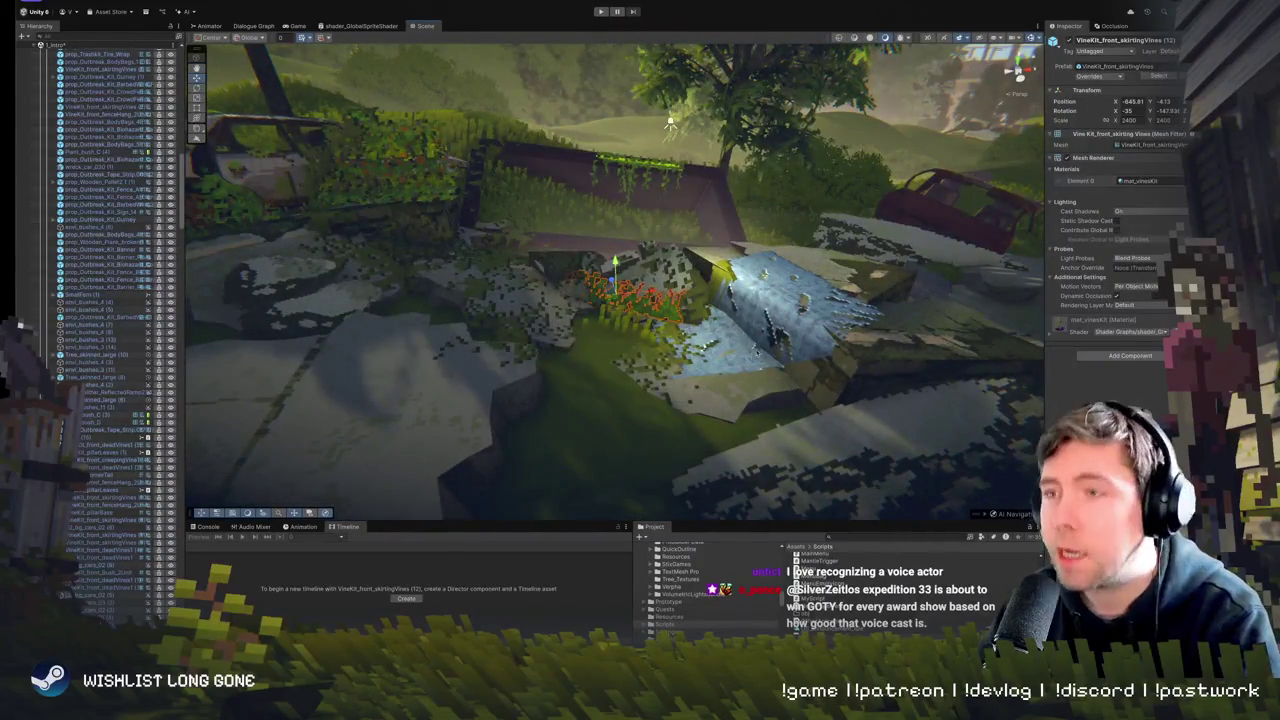
# - Duplicate the vines, lower the copy onto the grass and rotate it to face a new direction
pyautogui.hotkey('ctrl', 'd')
pyautogui.moveTo(640, 300)
pyautogui.mouseDown()
pyautogui.moveTo(716, 424)
pyautogui.moveTo(735, 430)
pyautogui.moveTo(633, 384)
pyautogui.mouseUp()
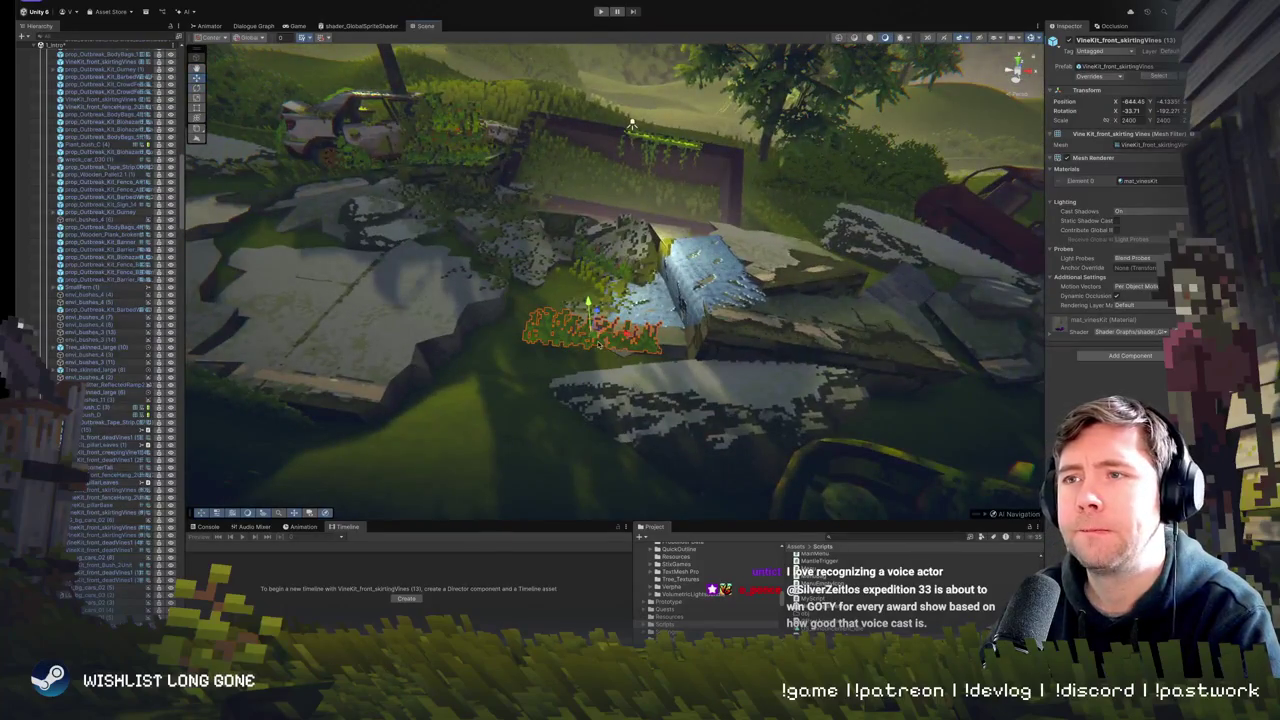
pyautogui.press('e')
pyautogui.moveTo(598, 343); pyautogui.dragTo(629, 350)
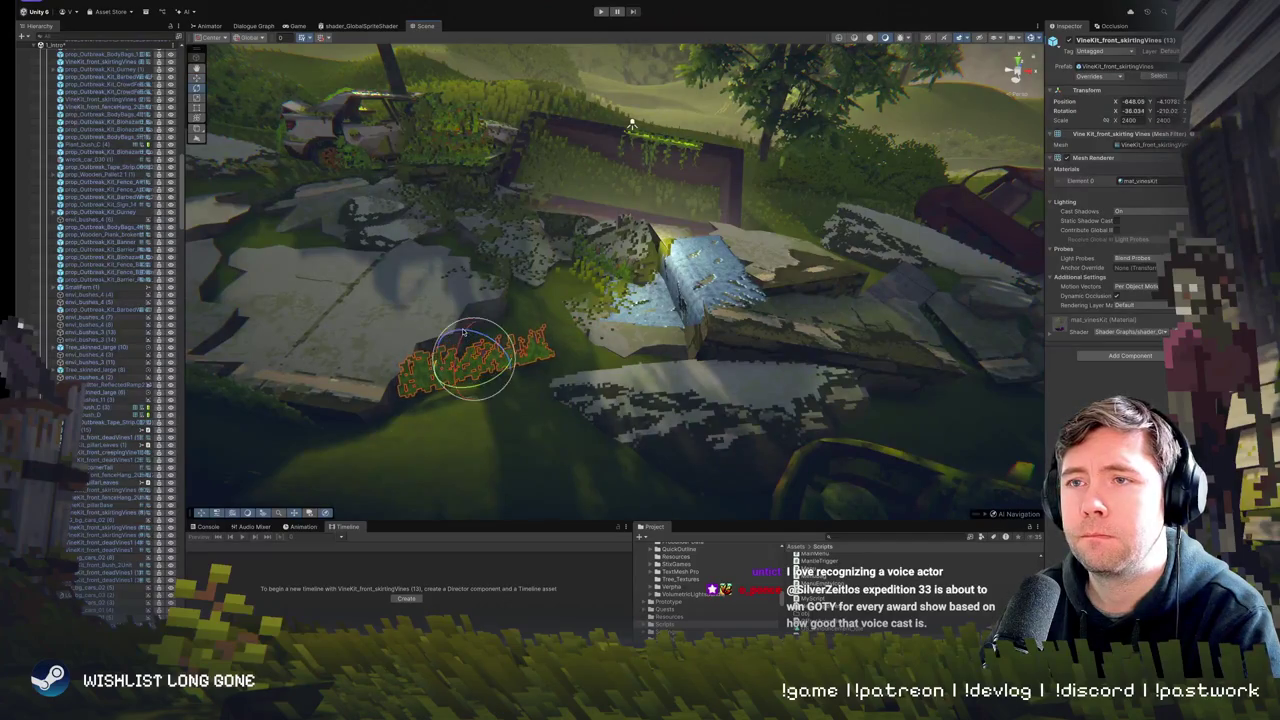
pyautogui.moveTo(464, 331); pyautogui.dragTo(479, 359)
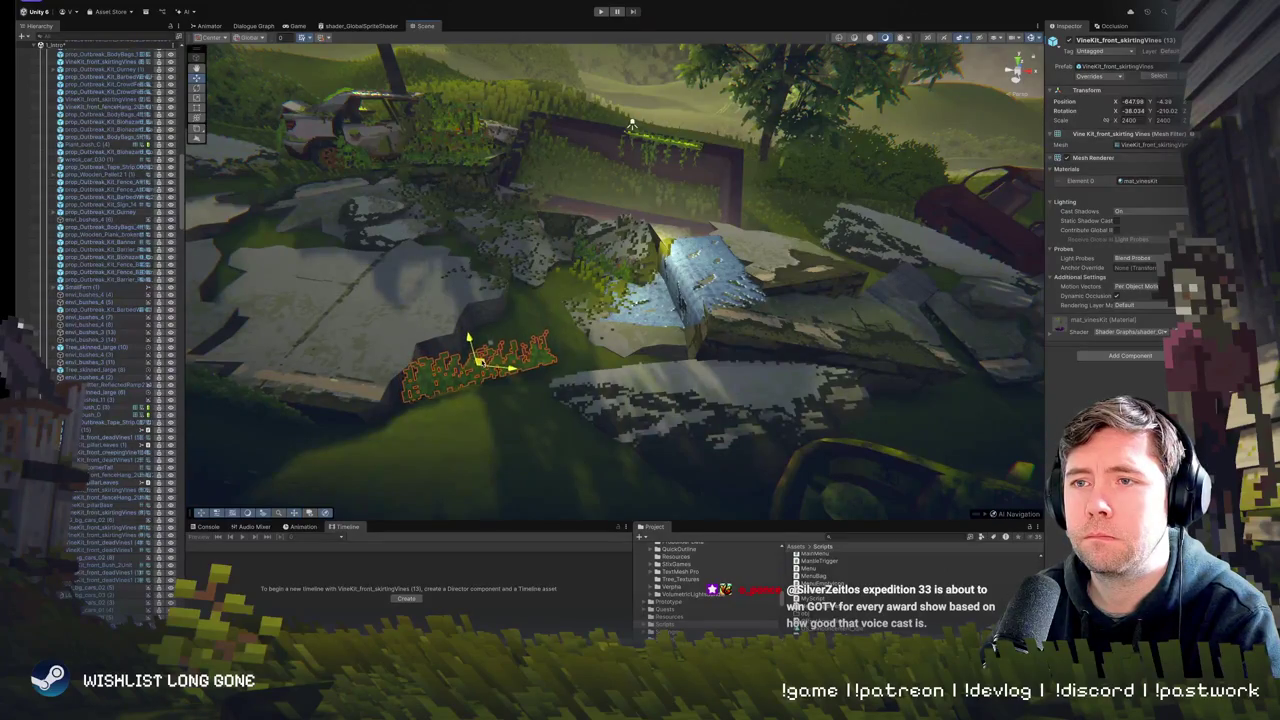
# - Frame the hill, slide the skirting vines slightly left, and move closer to Road_Fragments (1)
pyautogui.click(600, 328)
pyautogui.press('f')
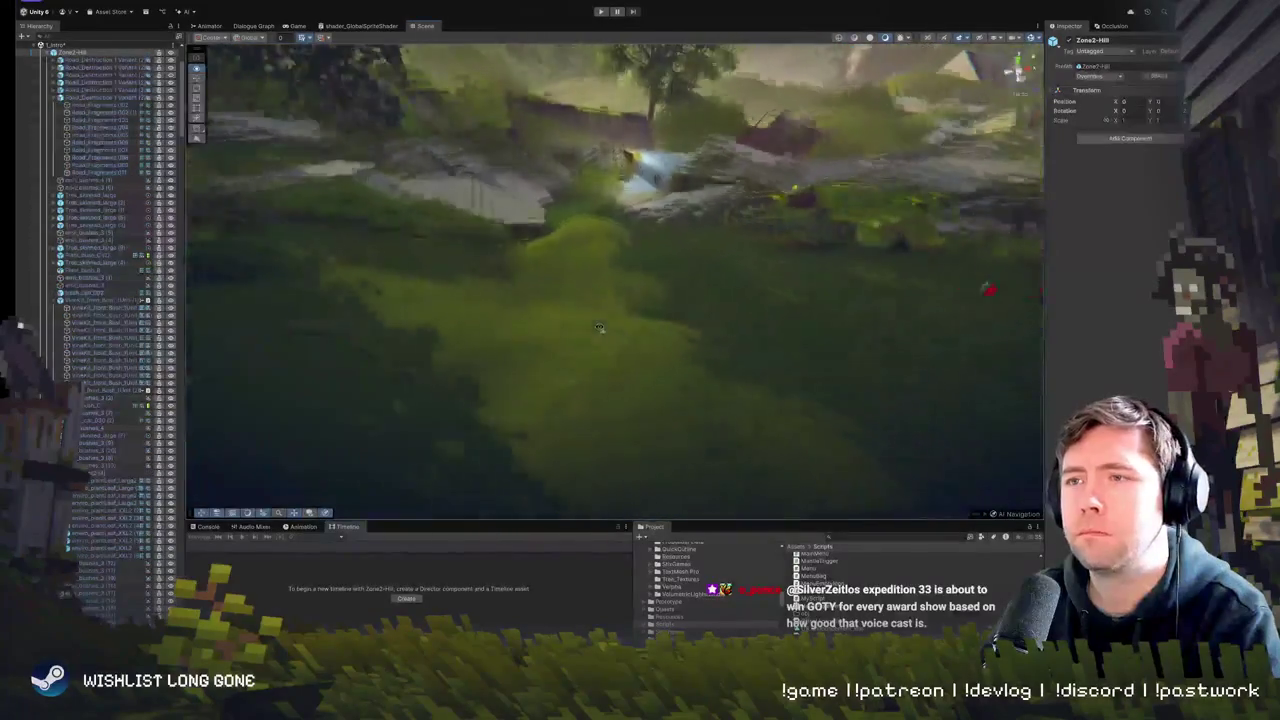
pyautogui.moveTo(600, 328)
pyautogui.mouseDown()
pyautogui.moveTo(476, 350)
pyautogui.moveTo(455, 338)
pyautogui.moveTo(610, 362)
pyautogui.mouseUp()
pyautogui.click(470, 340)
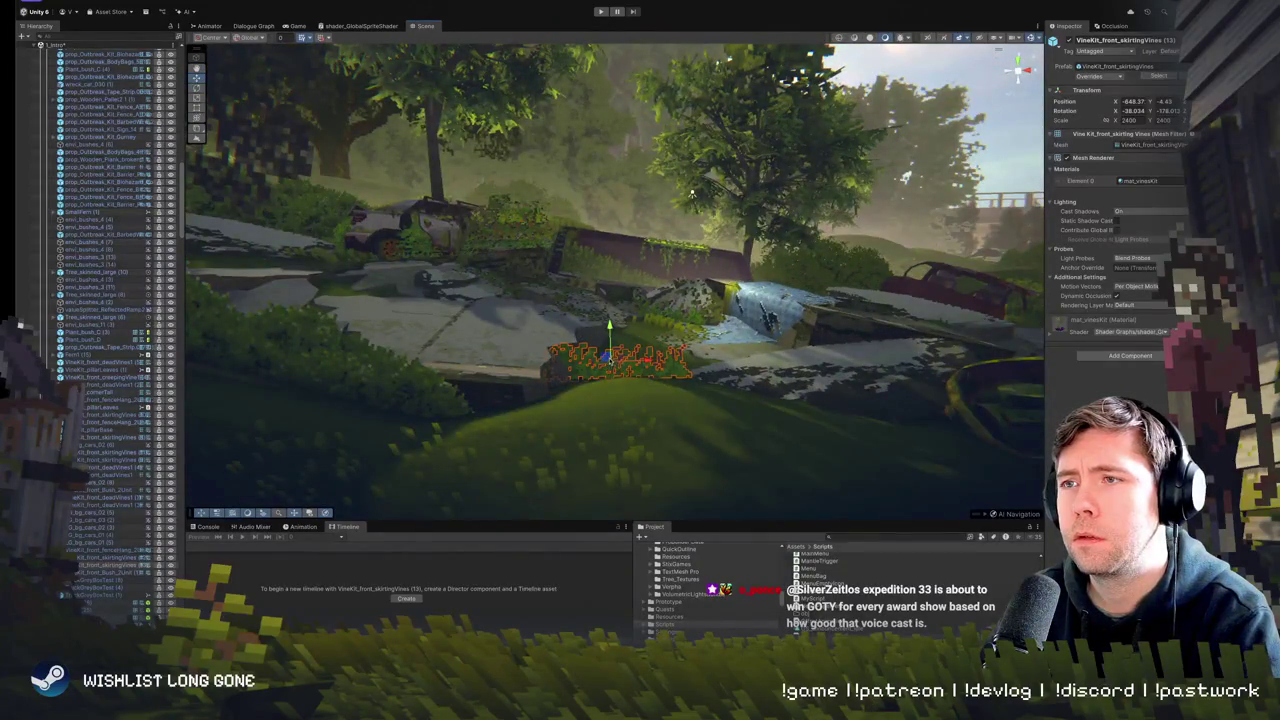
pyautogui.moveTo(718, 376); pyautogui.dragTo(682, 354)
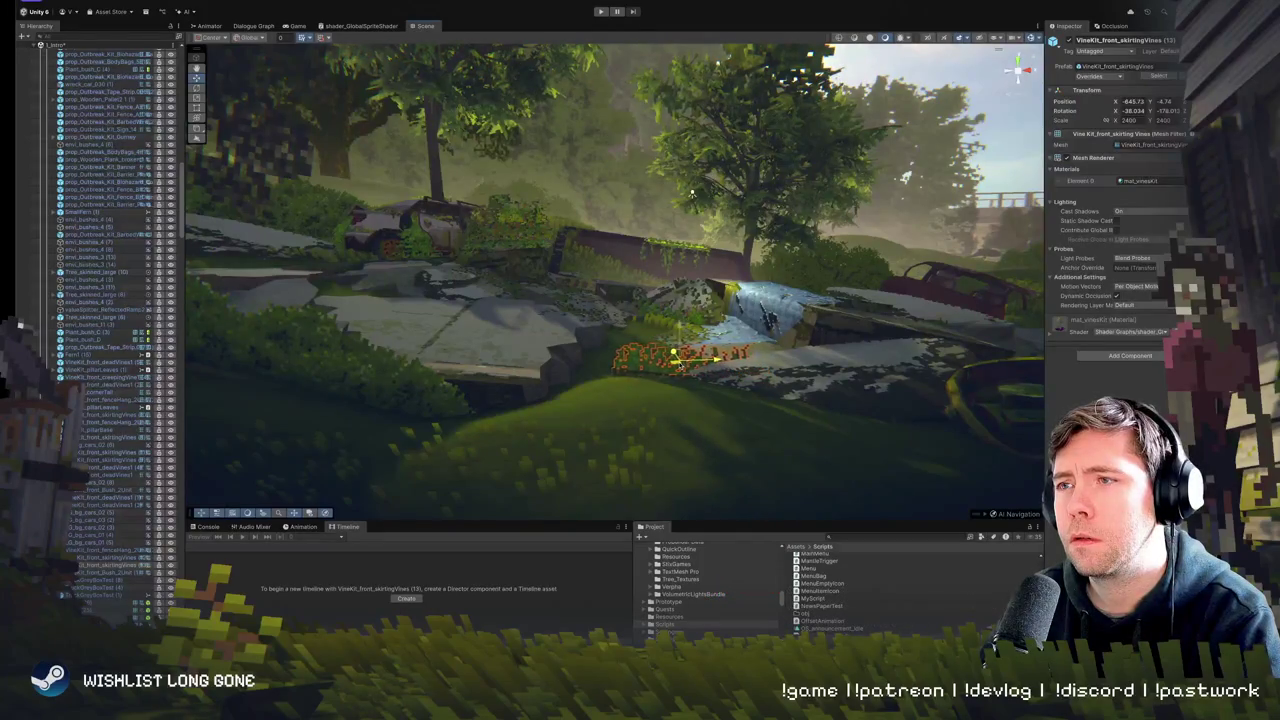
pyautogui.click(690, 192)
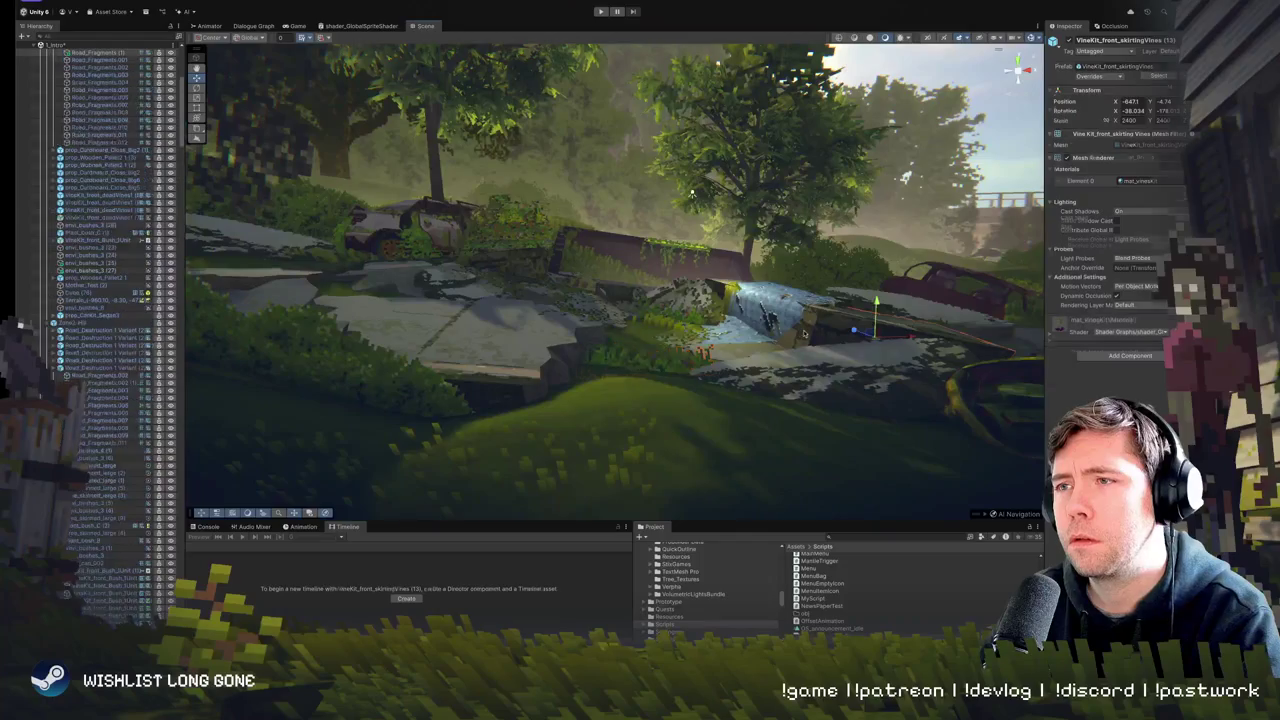
pyautogui.moveTo(888, 375)
pyautogui.mouseDown()
pyautogui.moveTo(594, 364)
pyautogui.moveTo(490, 340)
pyautogui.moveTo(595, 295)
pyautogui.moveTo(653, 313)
pyautogui.mouseUp()
# - Frame VineKit_front_skirtingVines (13) with the Rotate tool active and orbit closer to the water
pyautogui.click(594, 364)
pyautogui.press('f')
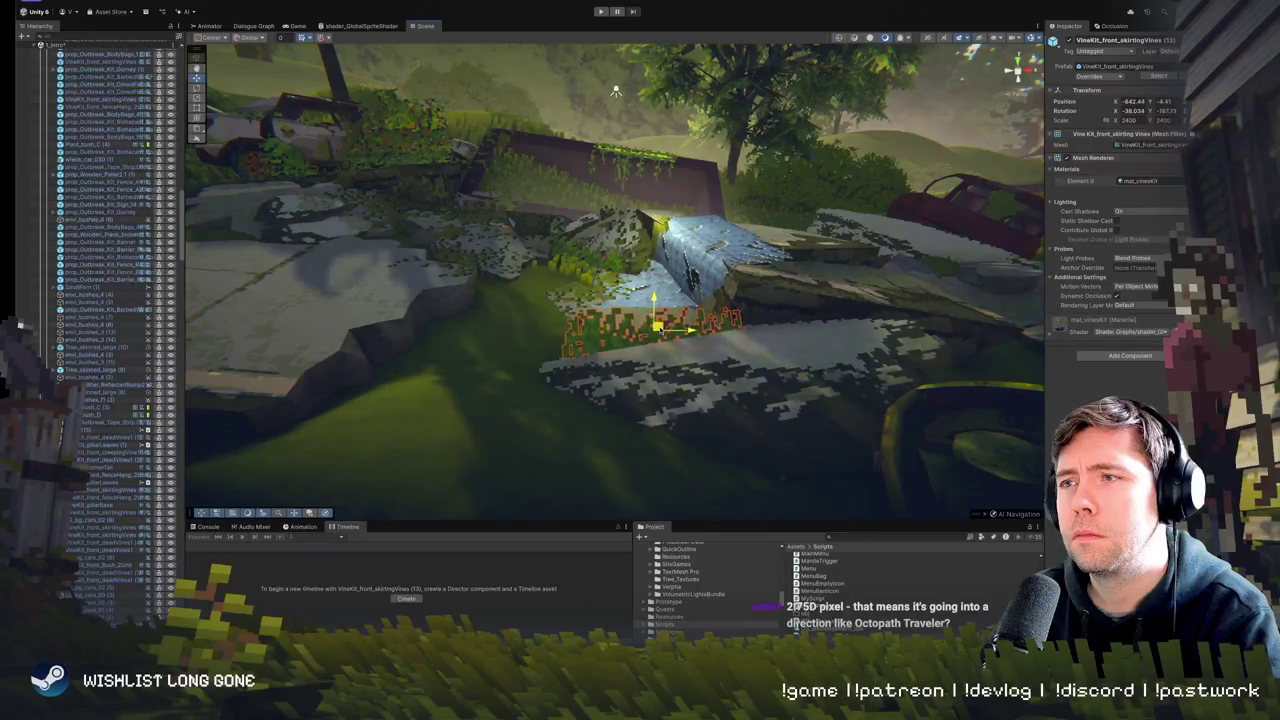
pyautogui.moveTo(508, 335); pyautogui.dragTo(560, 210)
pyautogui.press('e')
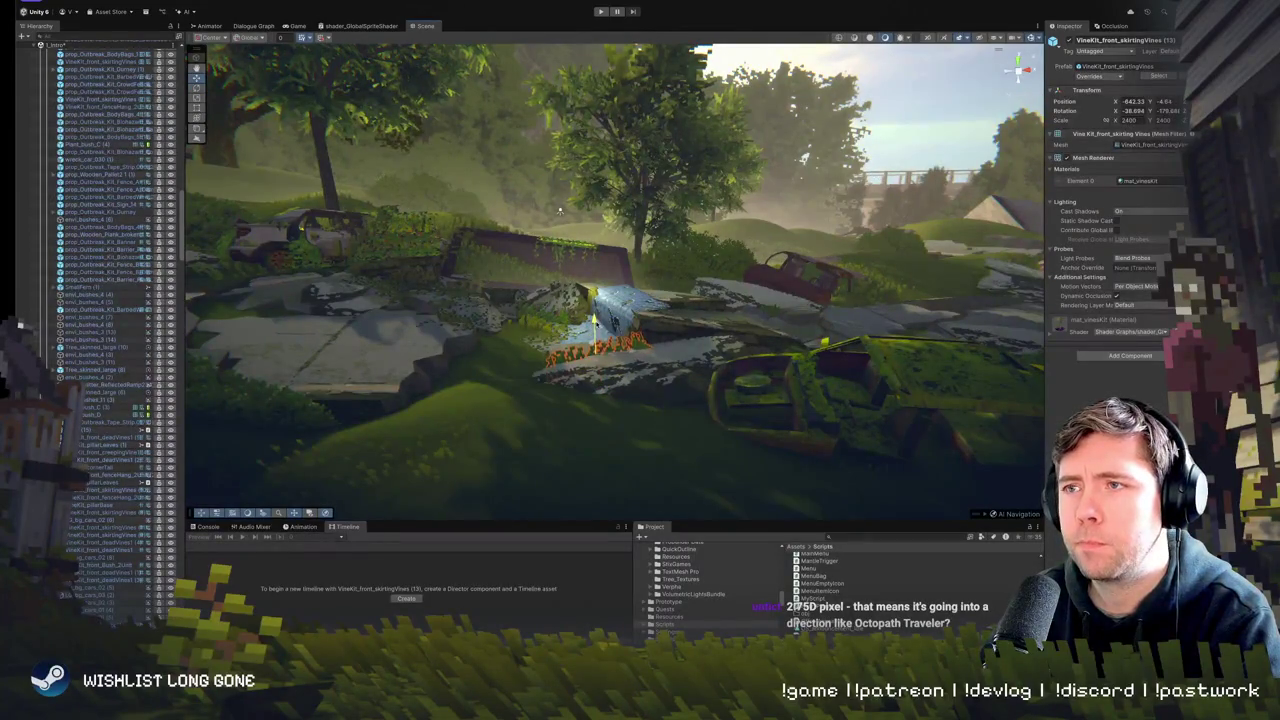
pyautogui.click(753, 364)
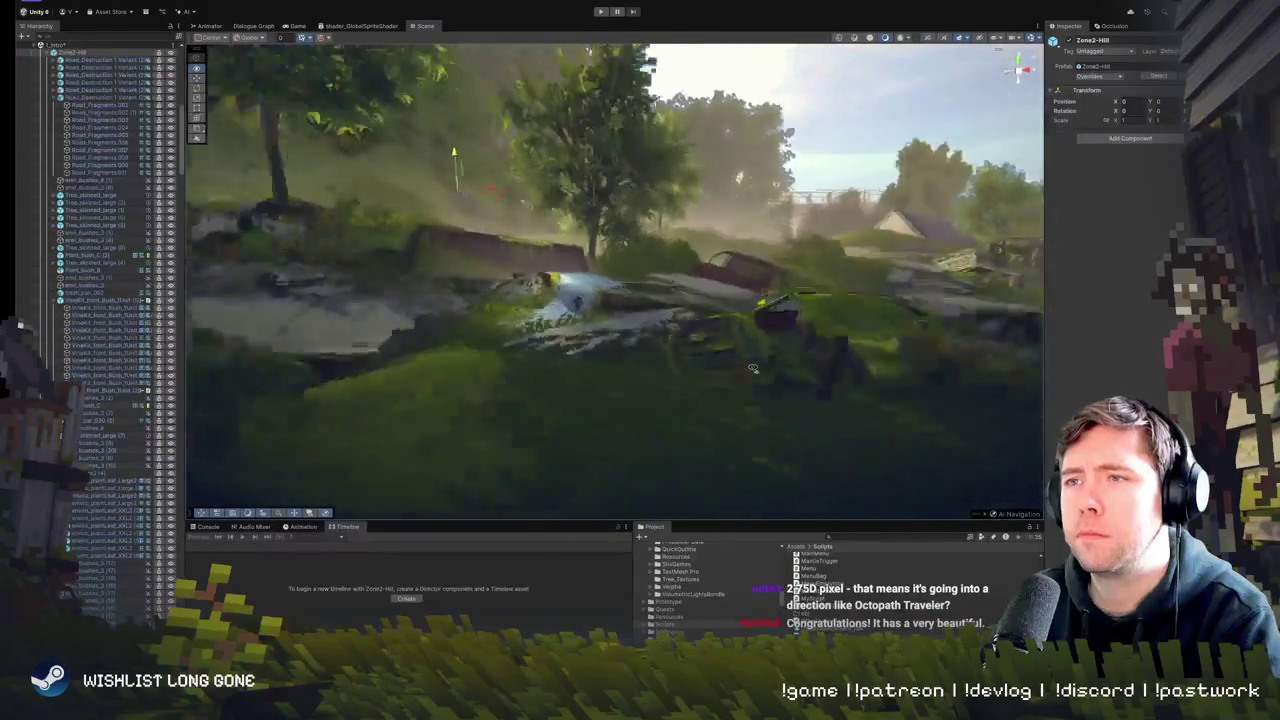
pyautogui.click(545, 330)
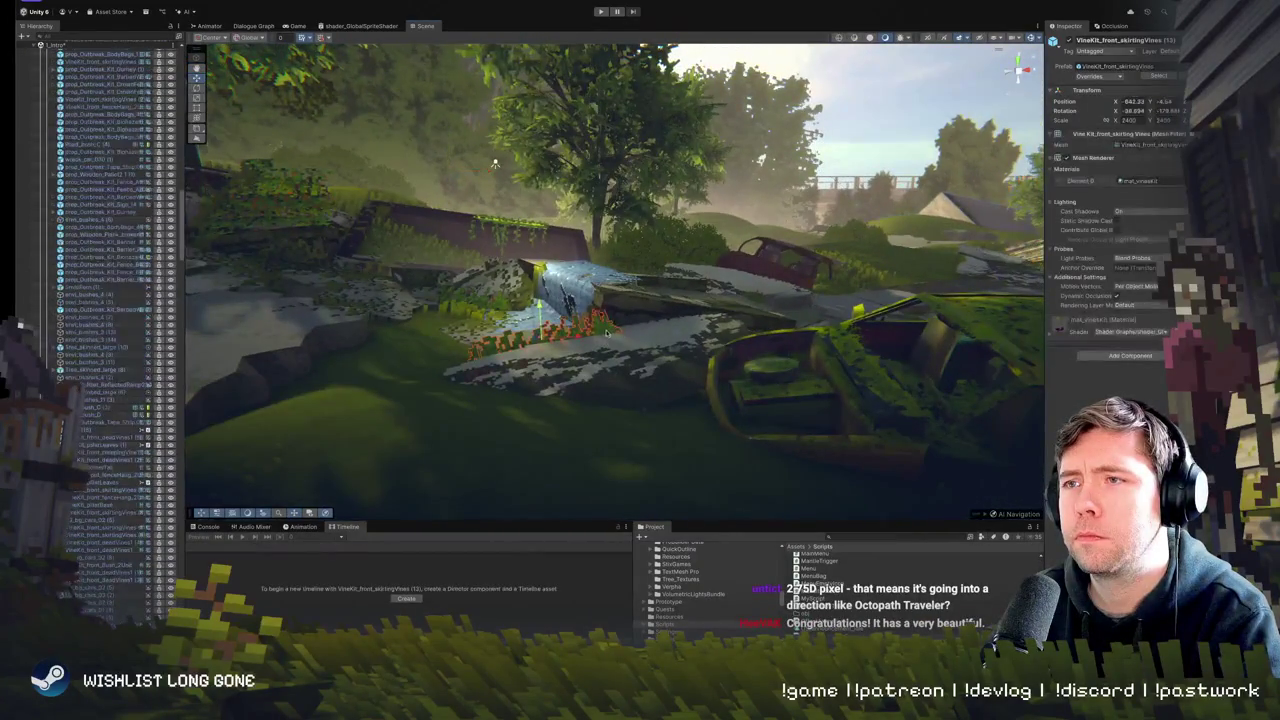
pyautogui.moveTo(495, 163)
pyautogui.mouseDown()
pyautogui.moveTo(660, 369)
pyautogui.moveTo(640, 362)
pyautogui.mouseUp()
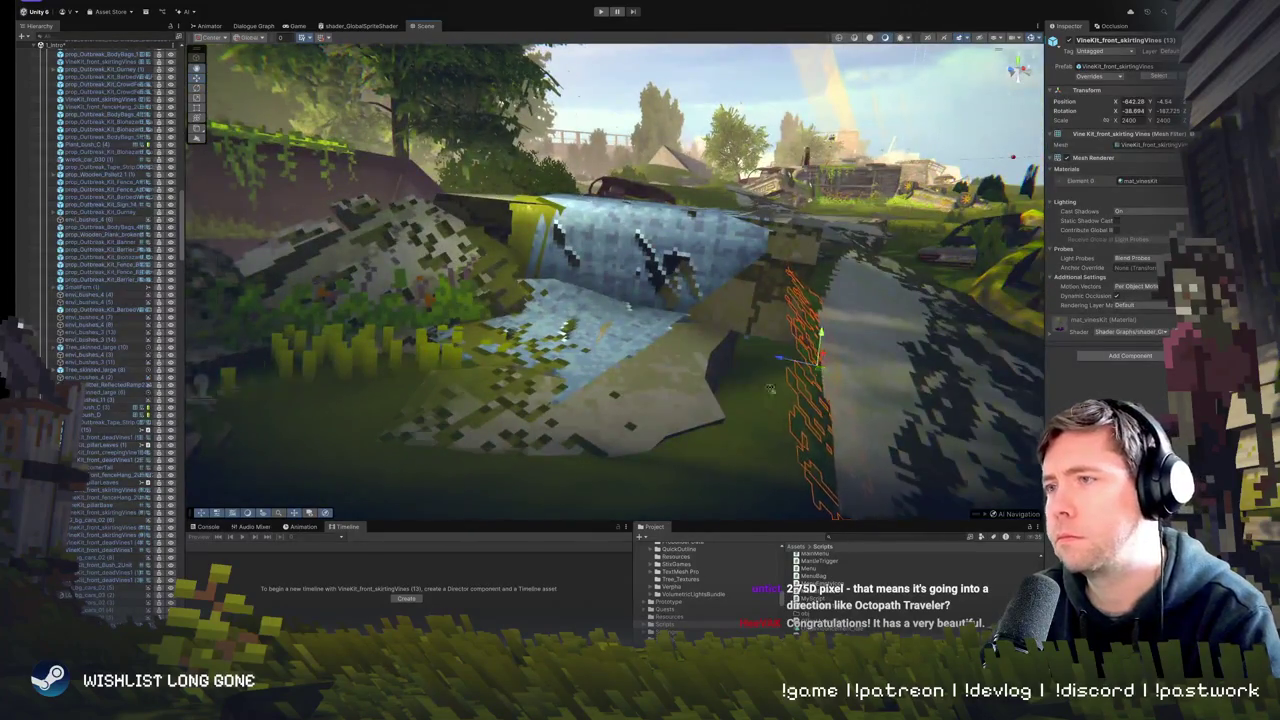
# - Frame the vines, then orbit around the mossy car out to a wide shot over the hill
pyautogui.press('f')
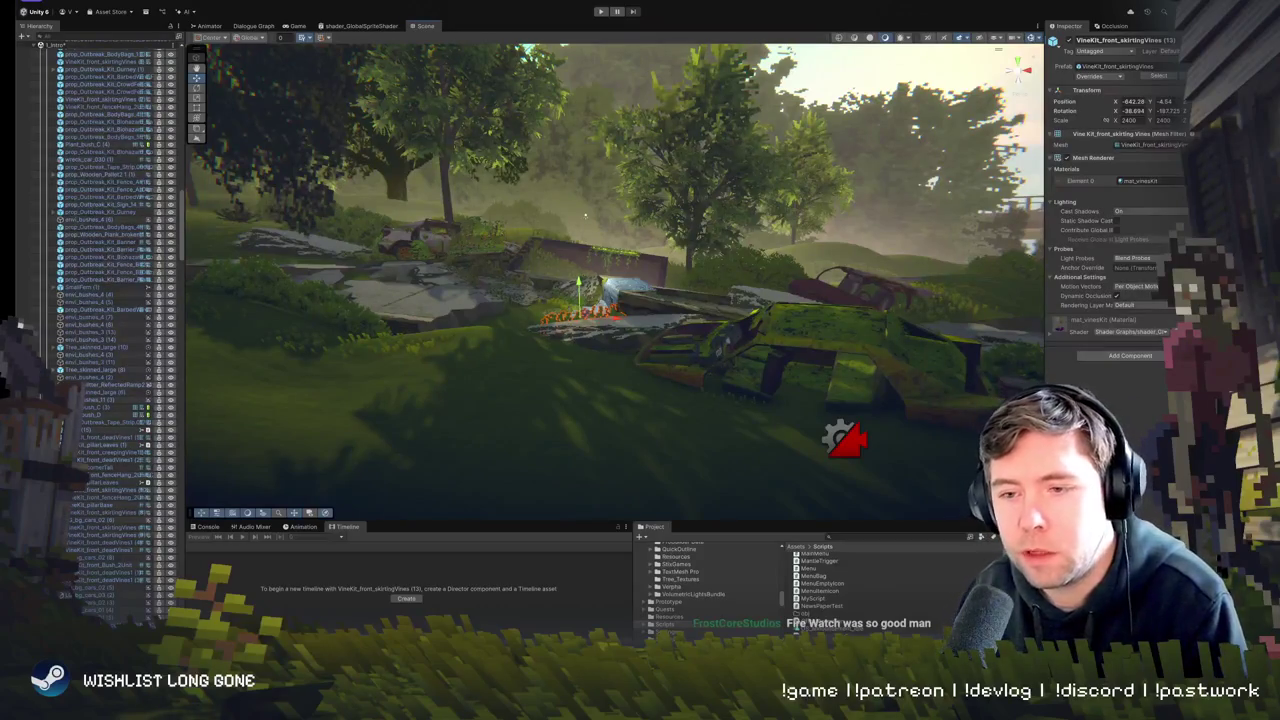
pyautogui.moveTo(557, 503); pyautogui.dragTo(716, 372)
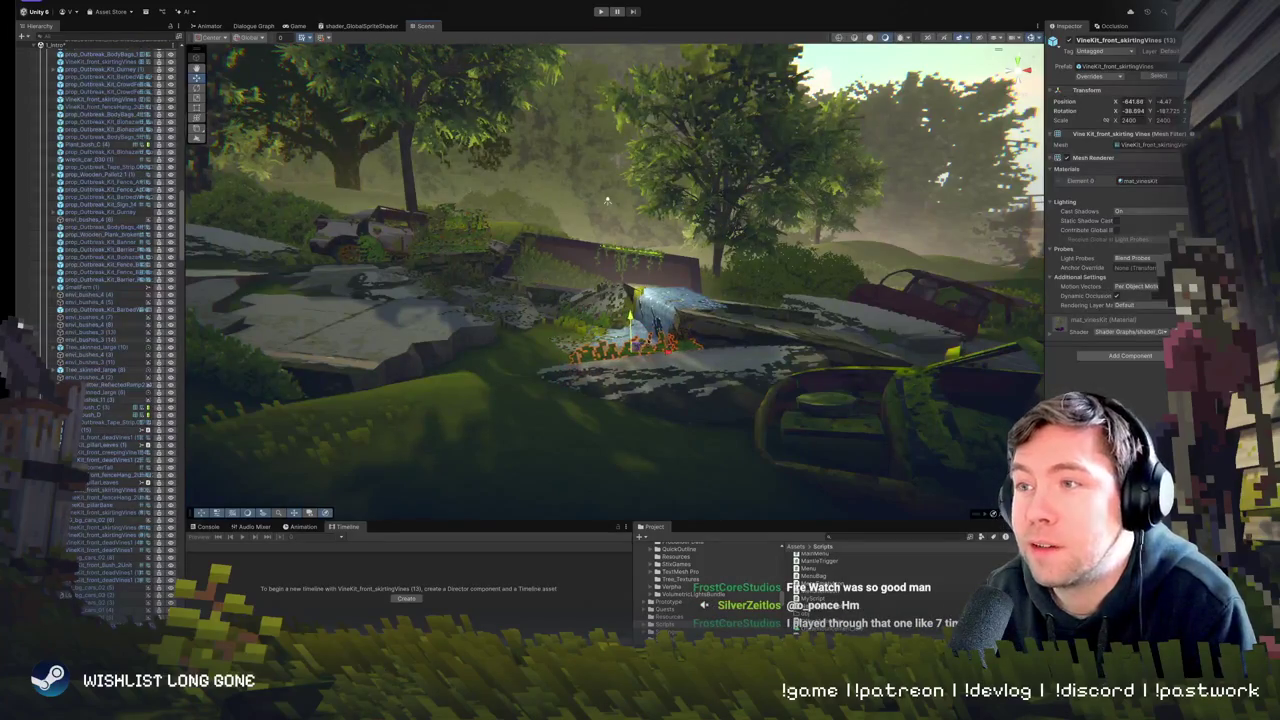
pyautogui.moveTo(607, 200)
pyautogui.mouseDown()
pyautogui.moveTo(922, 342)
pyautogui.moveTo(523, 209)
pyautogui.mouseUp()
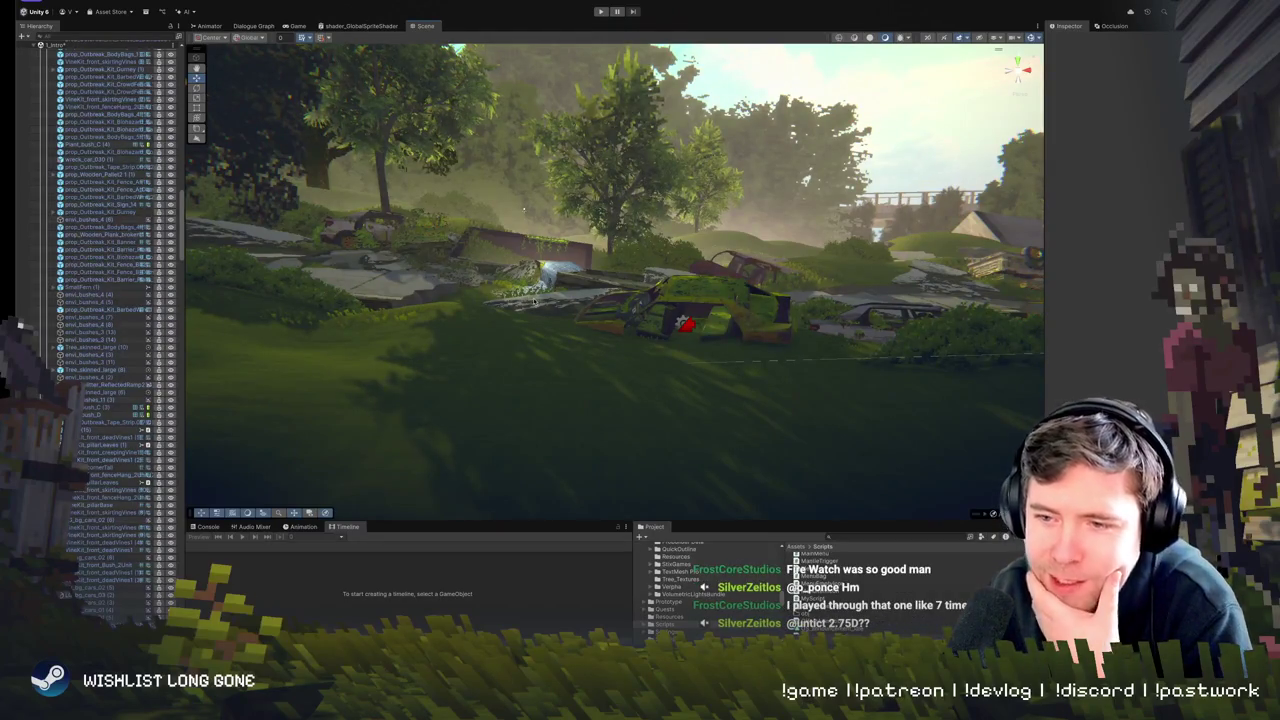
# - Fly back and forth past the mossy car and tree, ending on a wide view of the wreck-strewn clearing
pyautogui.scroll(5, 523, 209)
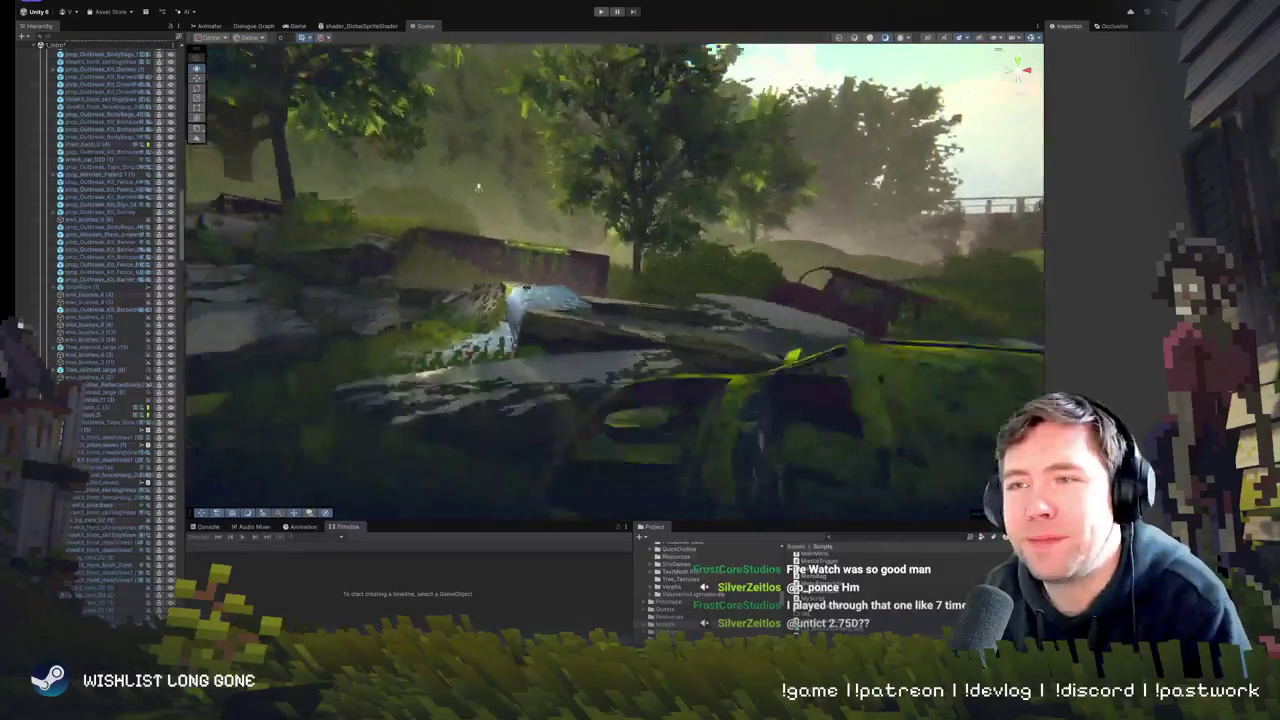
pyautogui.press('w')
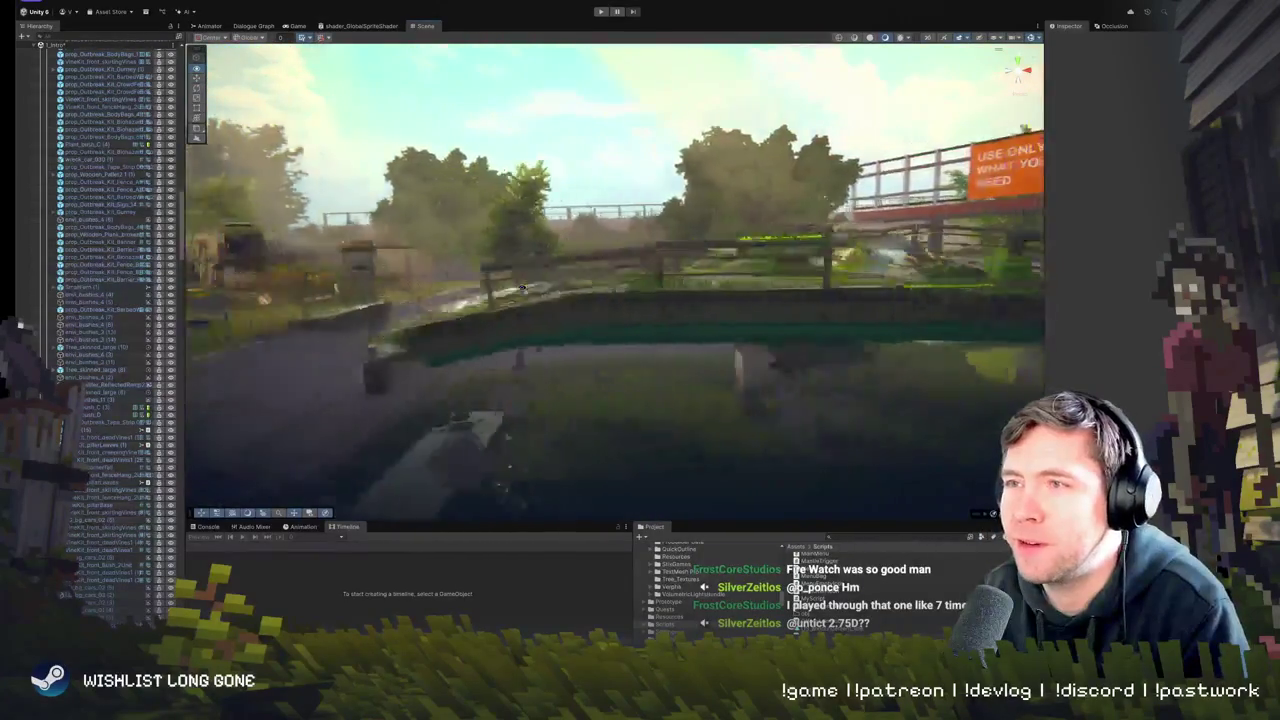
pyautogui.press('s')
pyautogui.press('w')
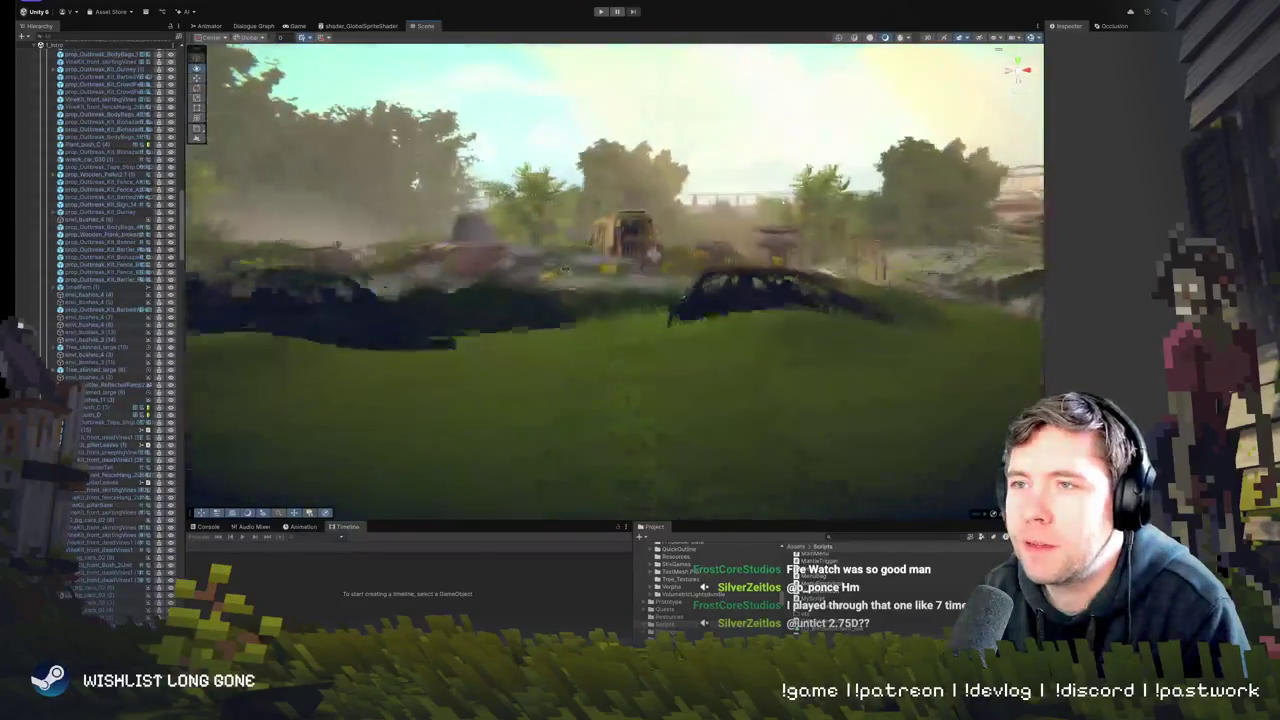
pyautogui.press('s')
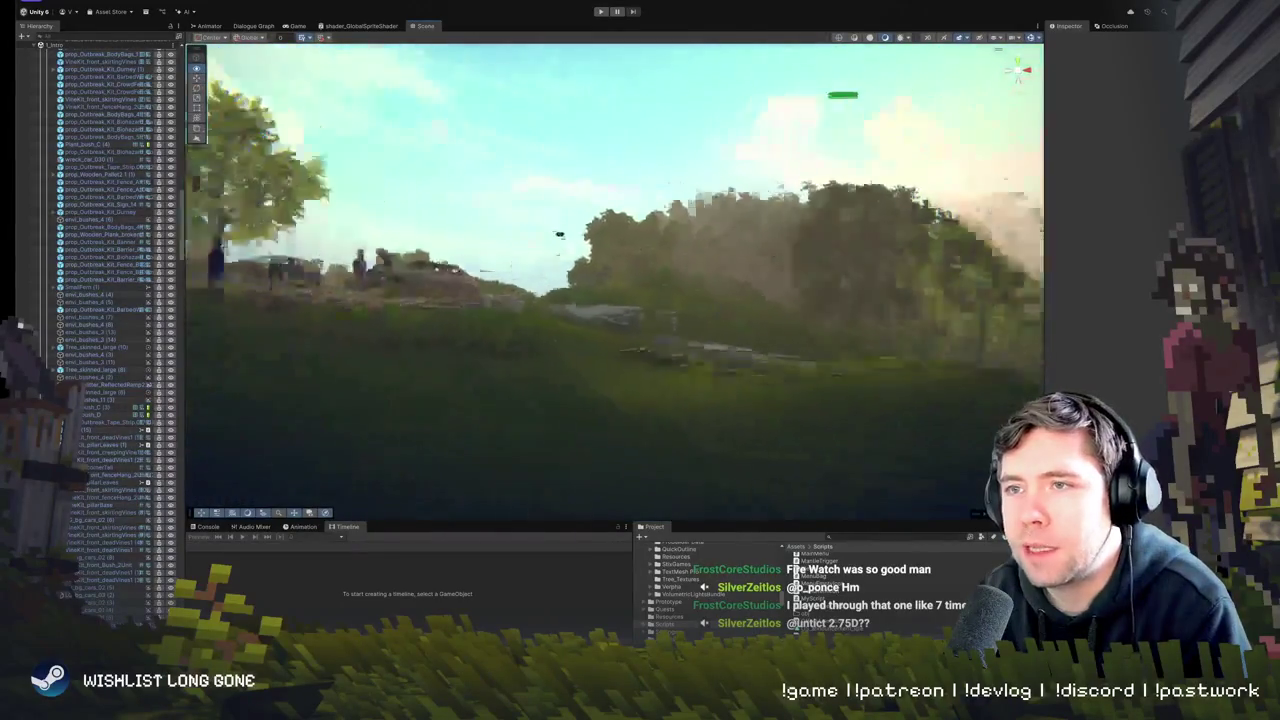
pyautogui.press('w')
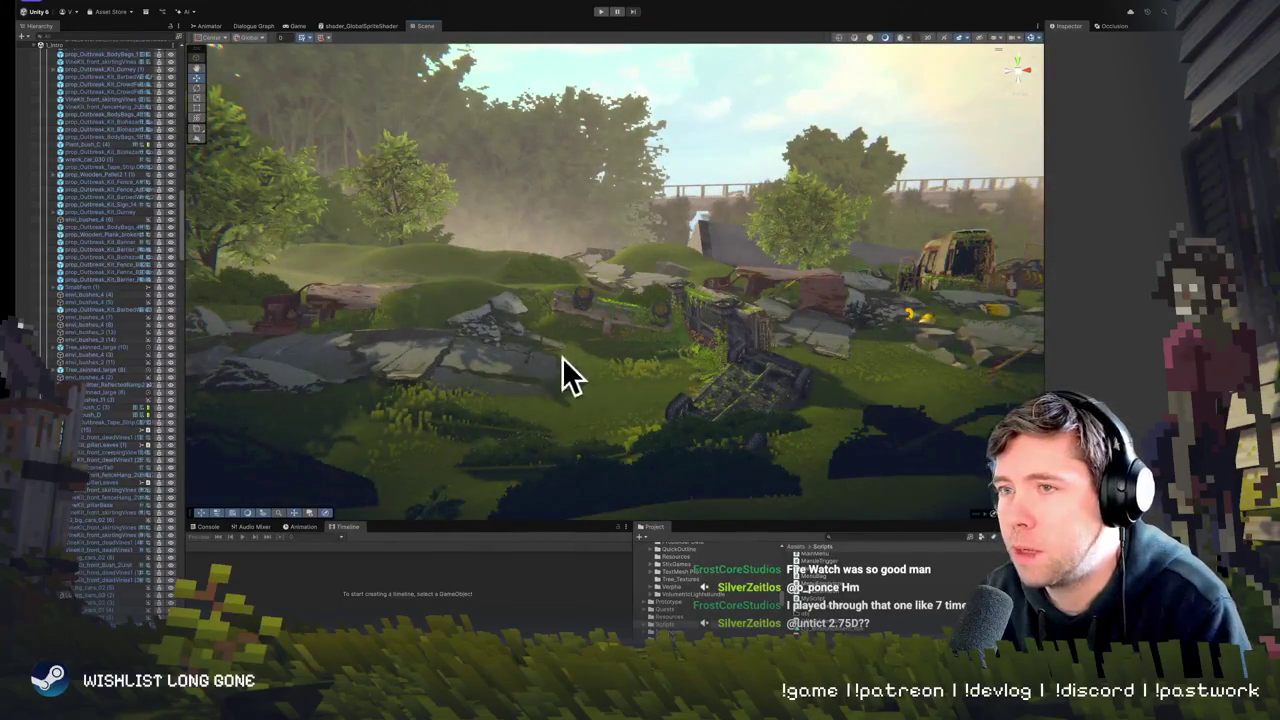
pyautogui.press('s')
pyautogui.scroll(10, 107, 244)
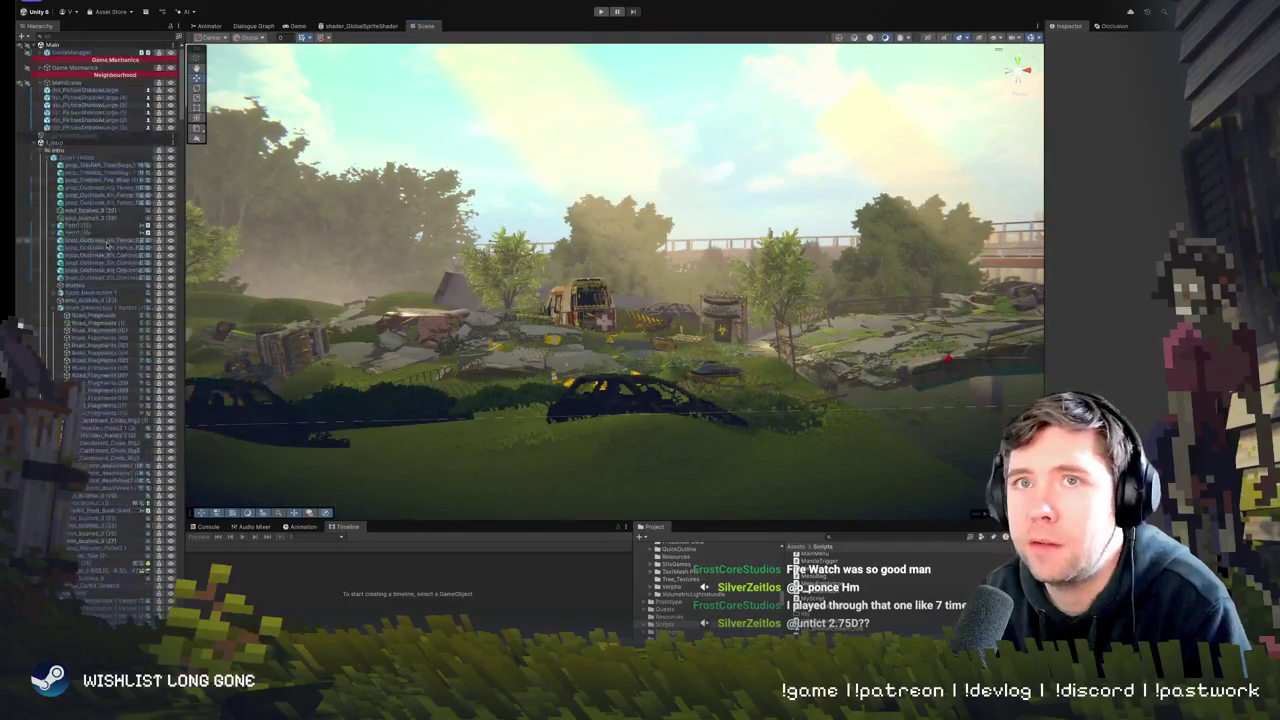
# - Set the GameManager's Current Player State to Interior
pyautogui.click(90, 52)
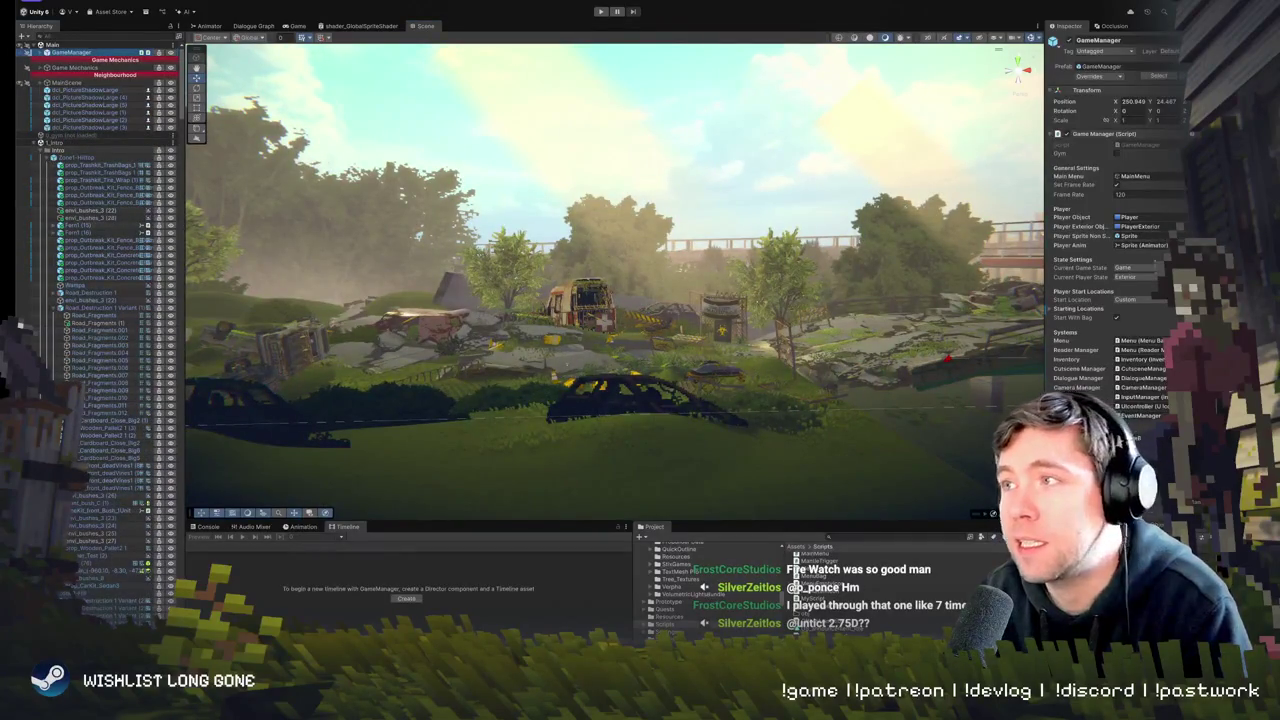
pyautogui.click(1138, 277)
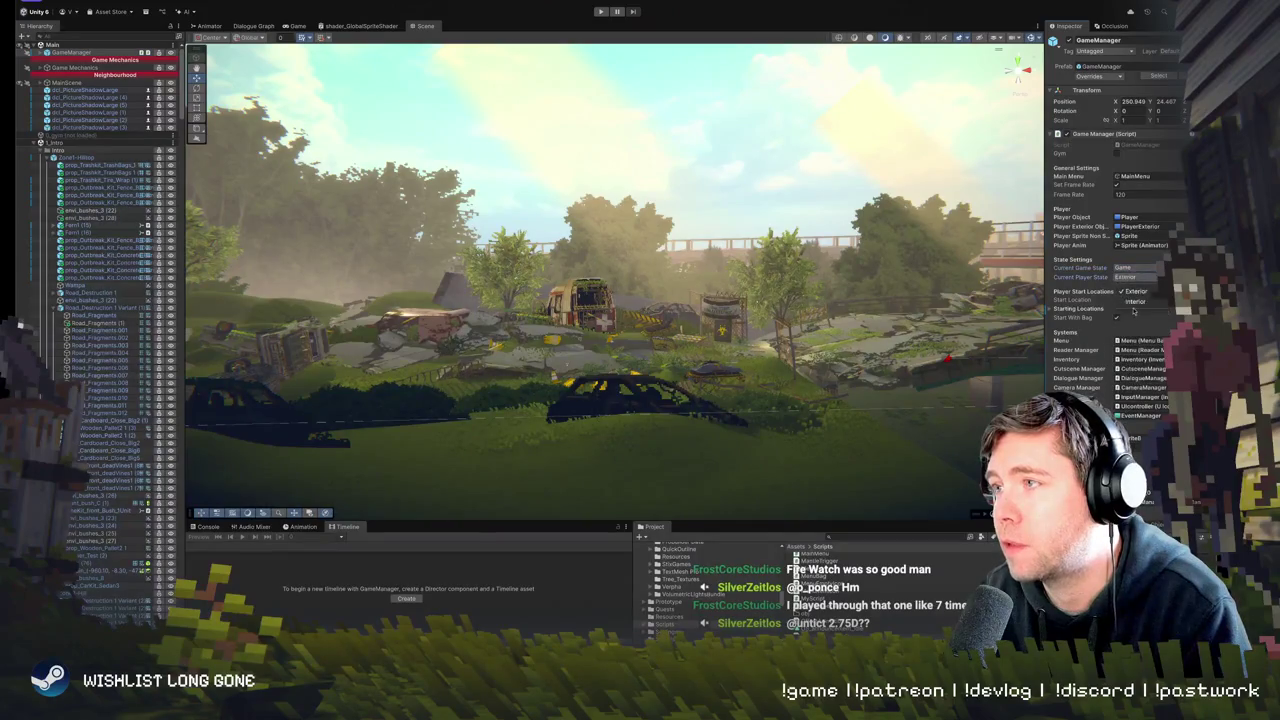
pyautogui.click(1136, 301)
# - Briefly play-test, collapse the 1_Intro scene in the Hierarchy, and start playing again
pyautogui.hotkey('ctrl', 'p')
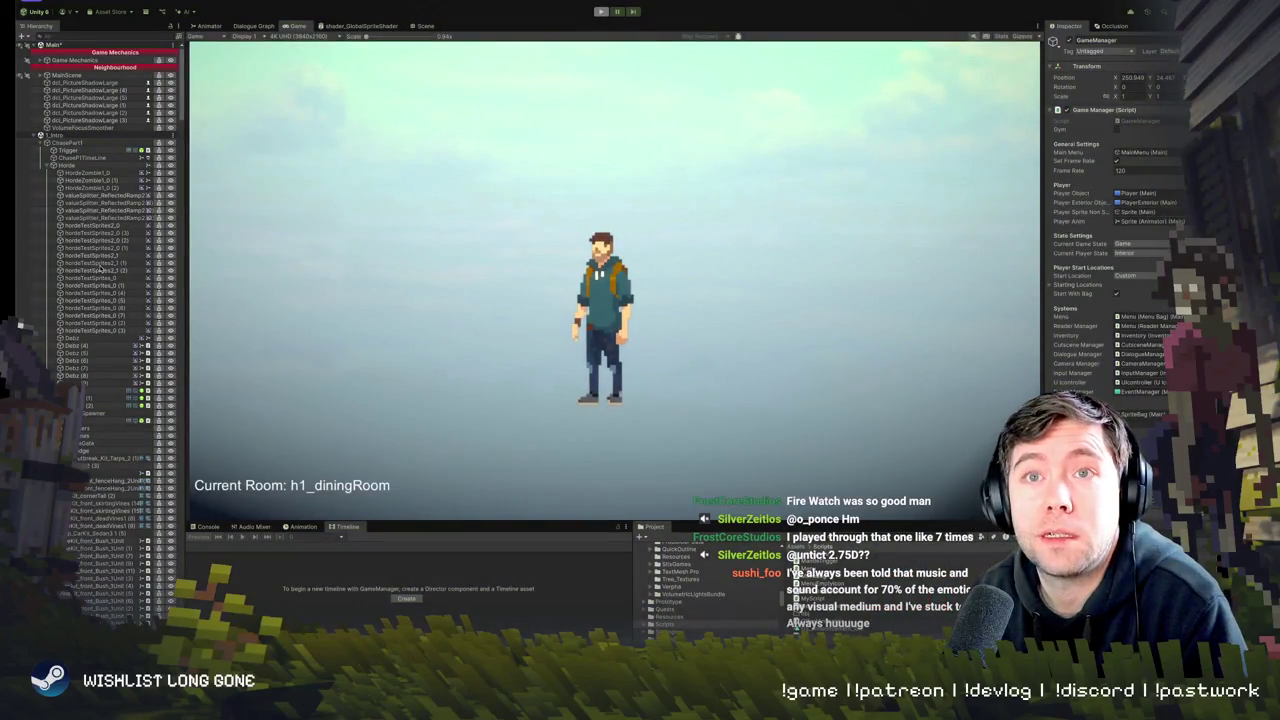
pyautogui.hotkey('ctrl', 'p')
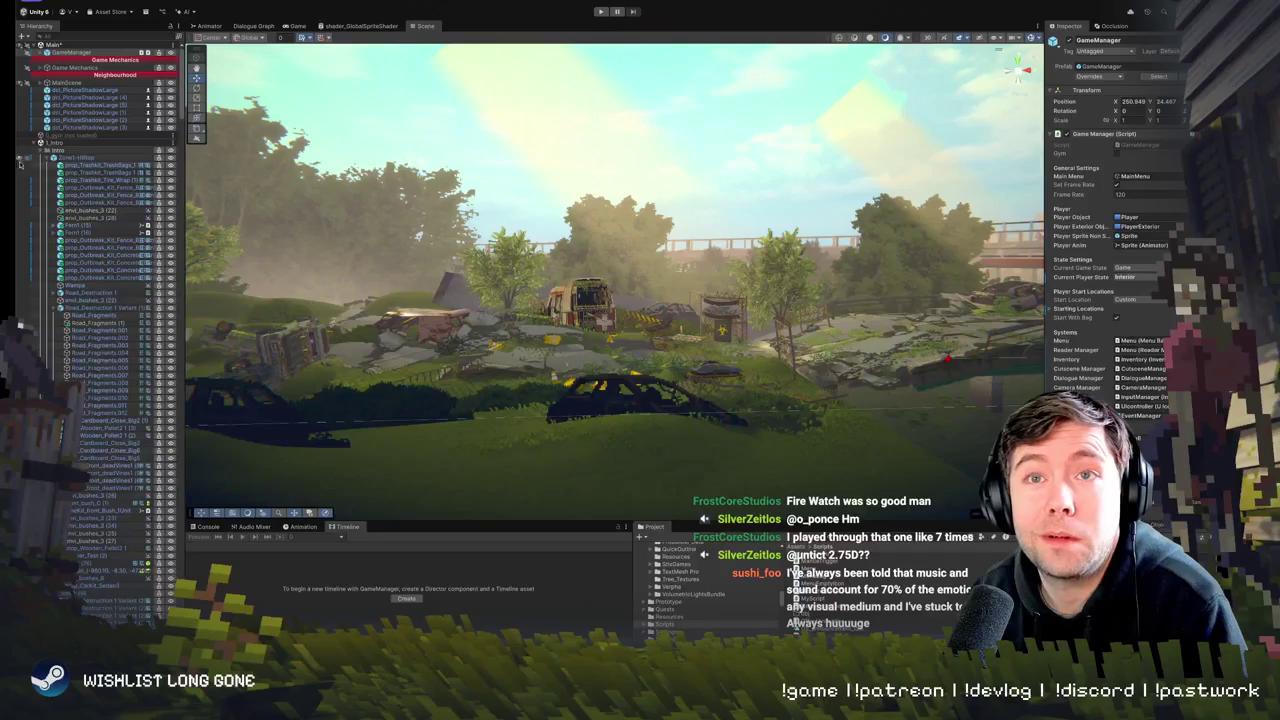
pyautogui.click(34, 149)
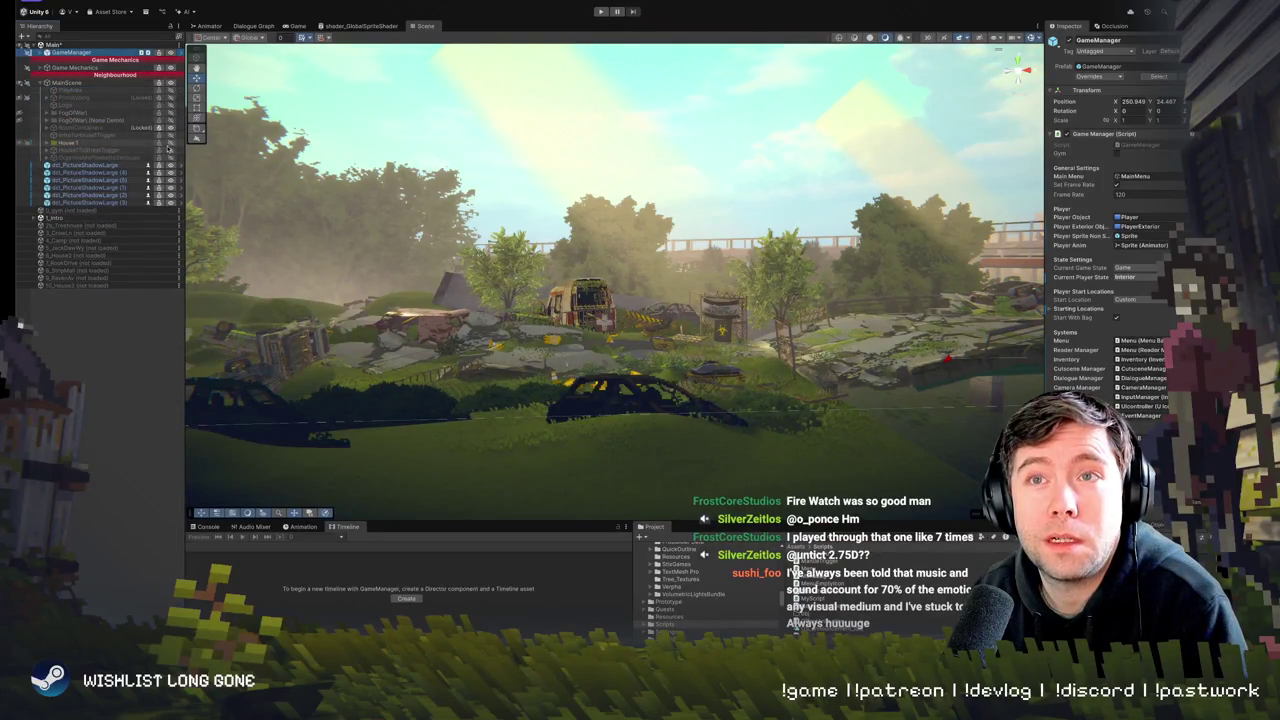
pyautogui.hotkey('ctrl', 'p')
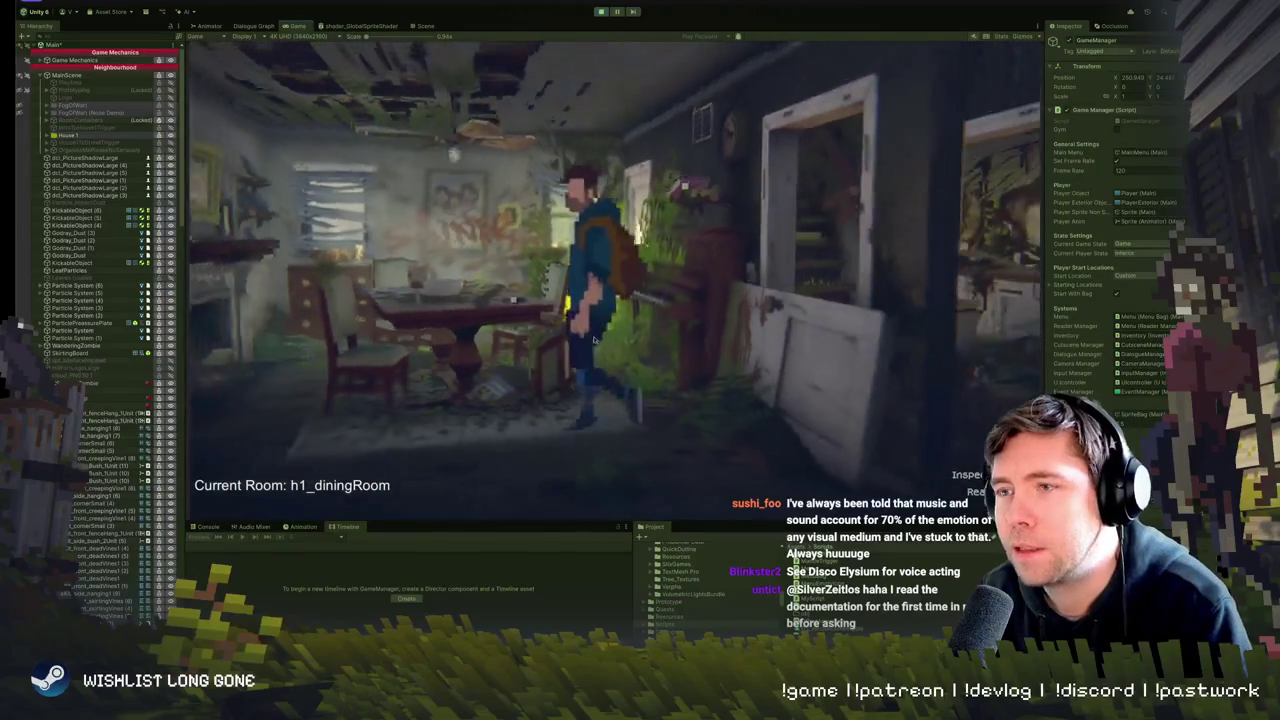
# - Browse the in-game inventory, cycling through the Claw Hammer and CitraKlean
pyautogui.press('Tab')
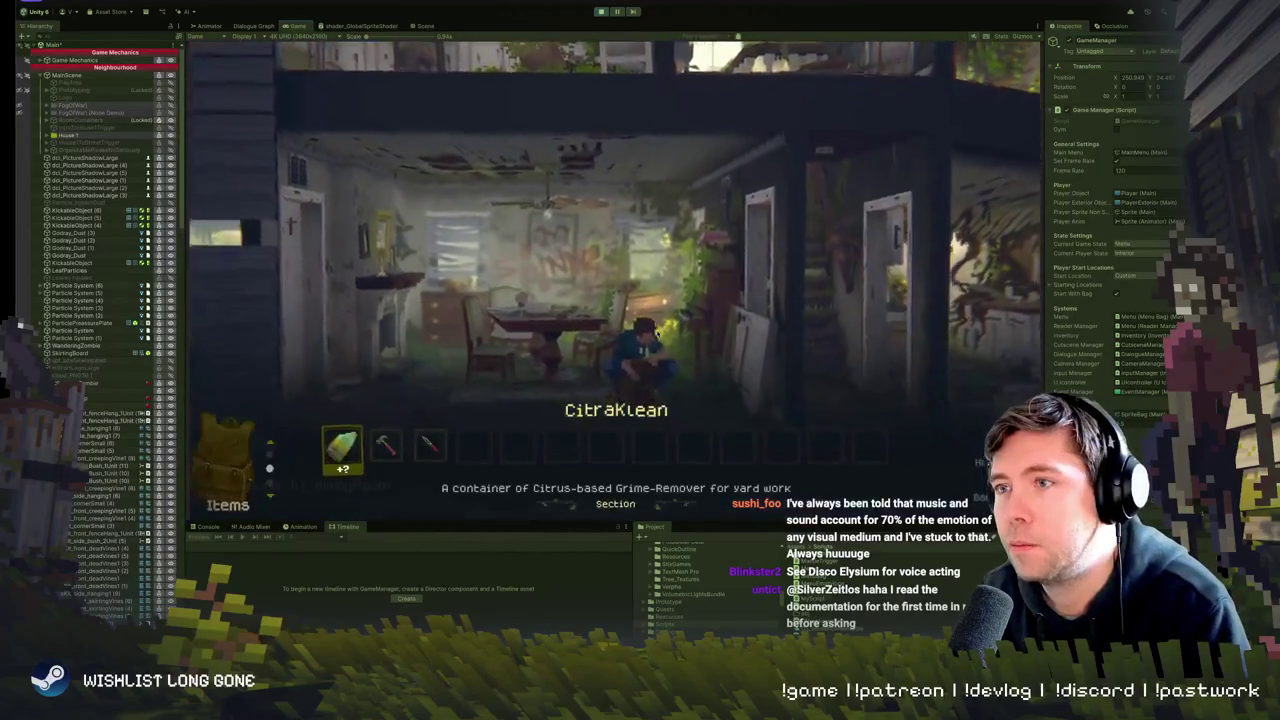
pyautogui.press('Right')
pyautogui.press('Left')
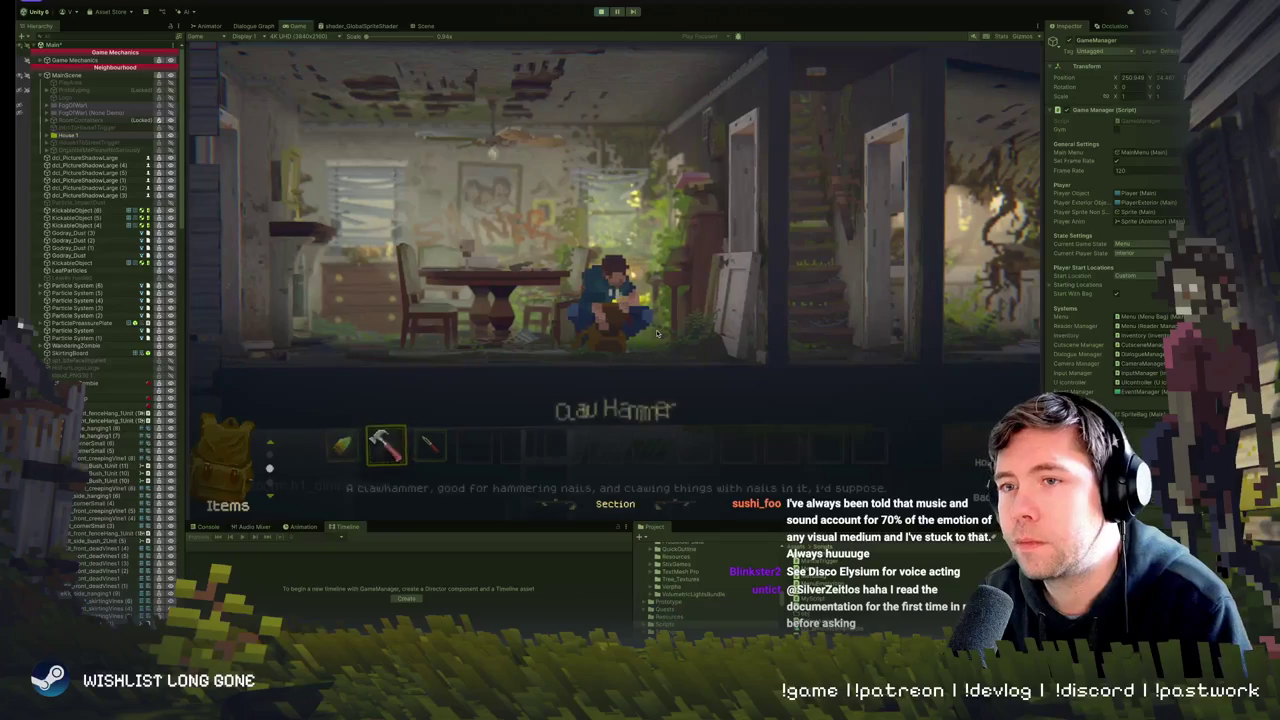
pyautogui.press('Left')
pyautogui.press('Tab')
# - Walk the character around the dining room toward the window, then stop play mode
pyautogui.press('Left')
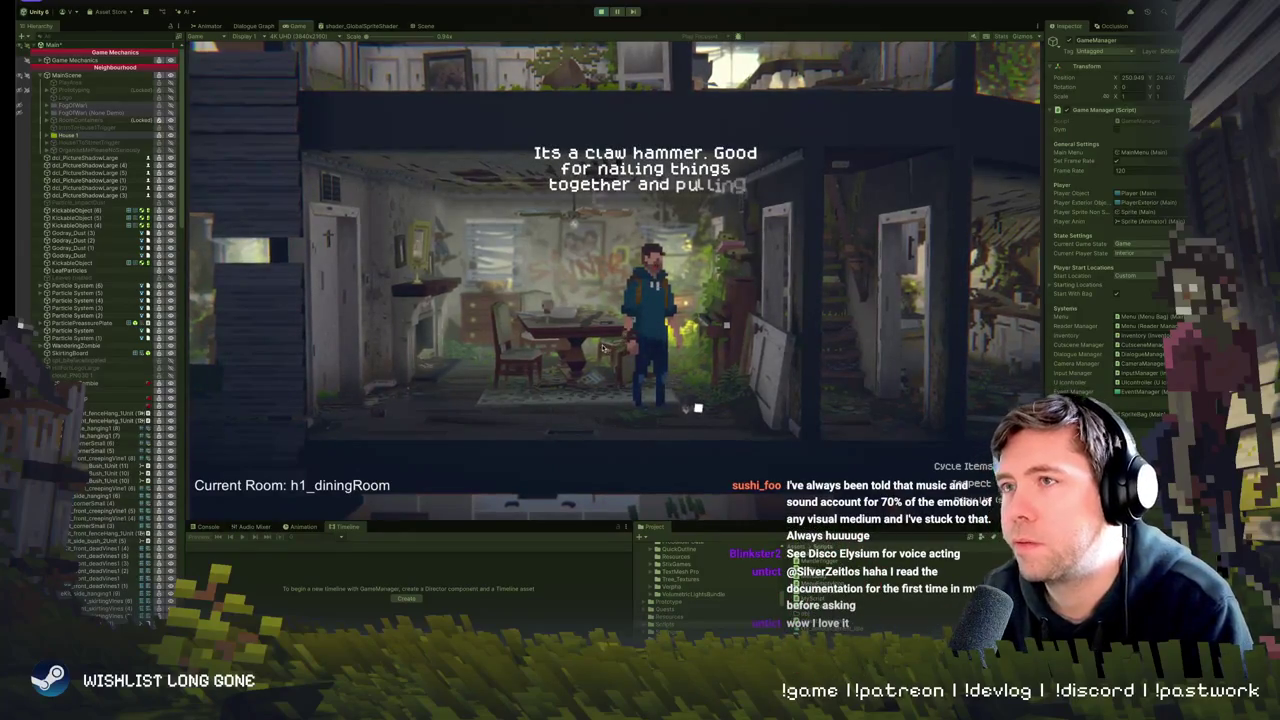
pyautogui.press('Down')
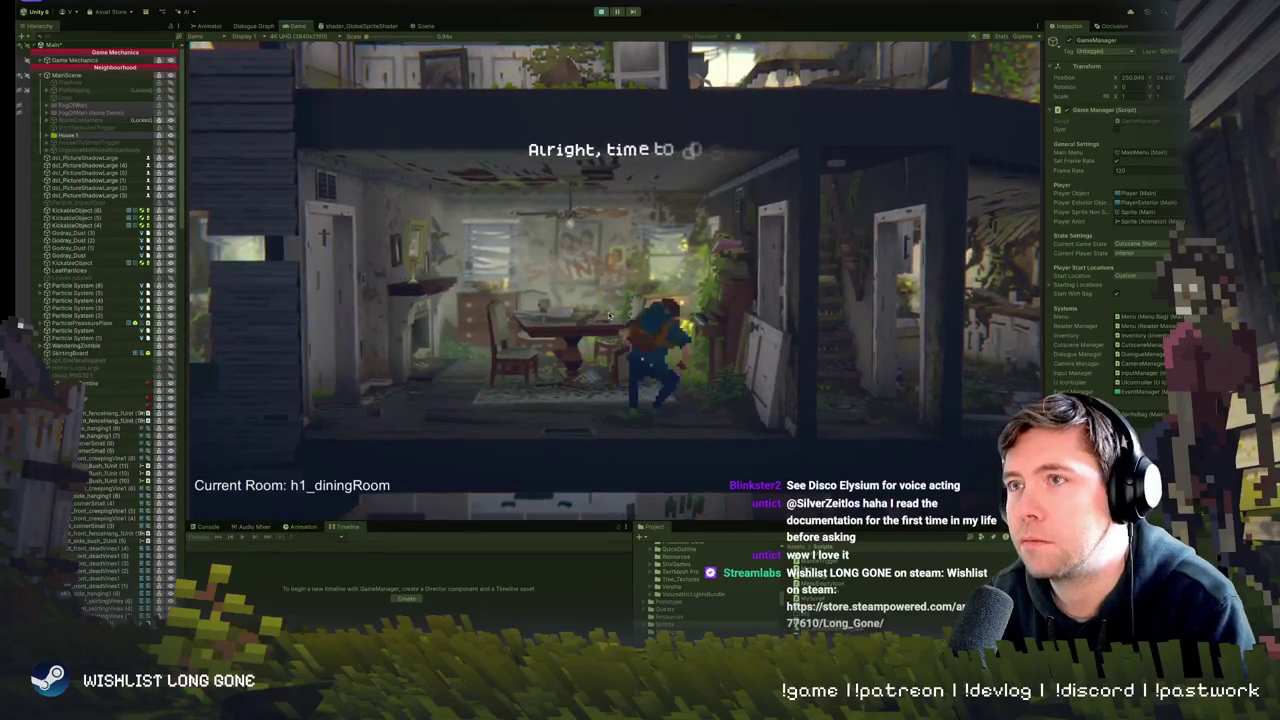
pyautogui.press('Left')
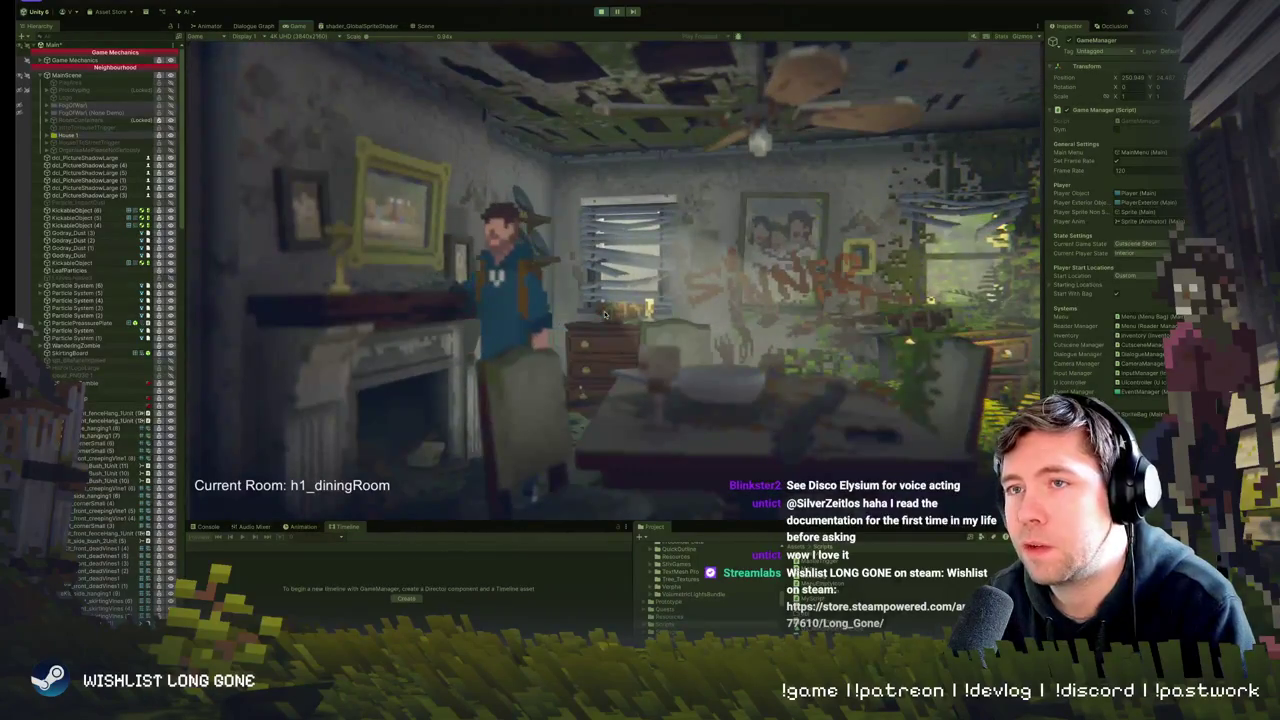
pyautogui.press('Right')
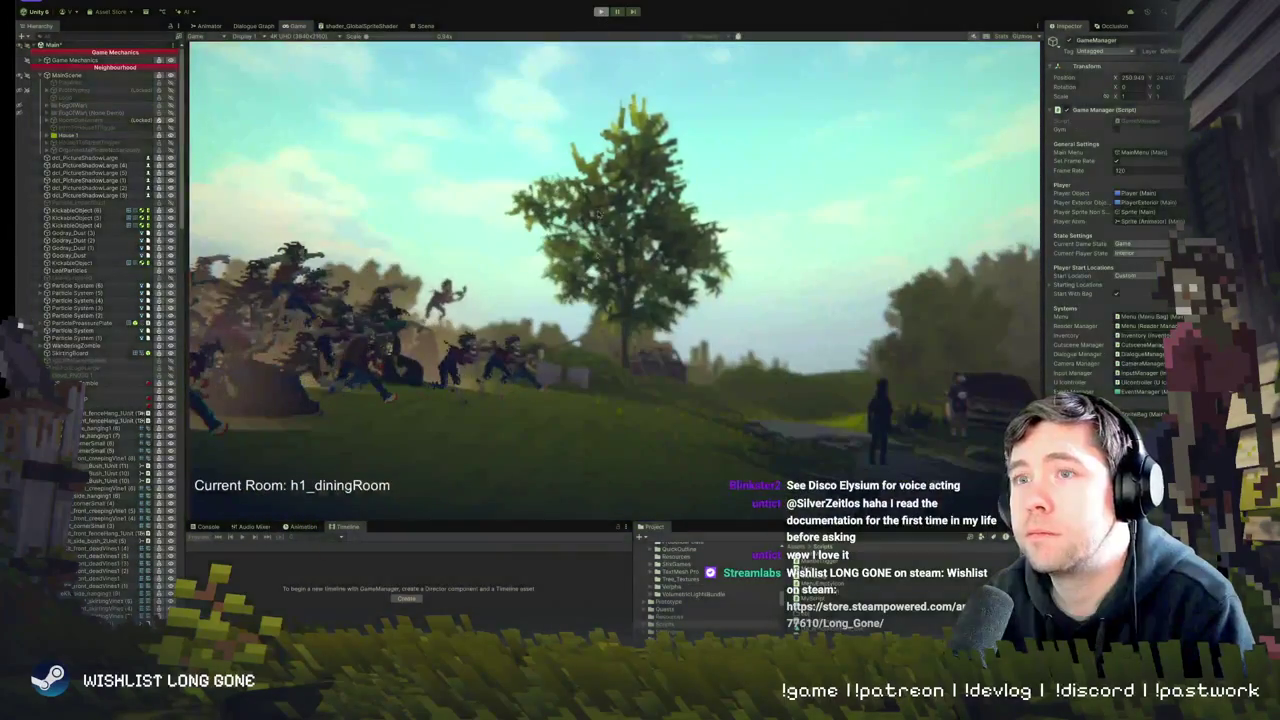
pyautogui.hotkey('ctrl', 'p')
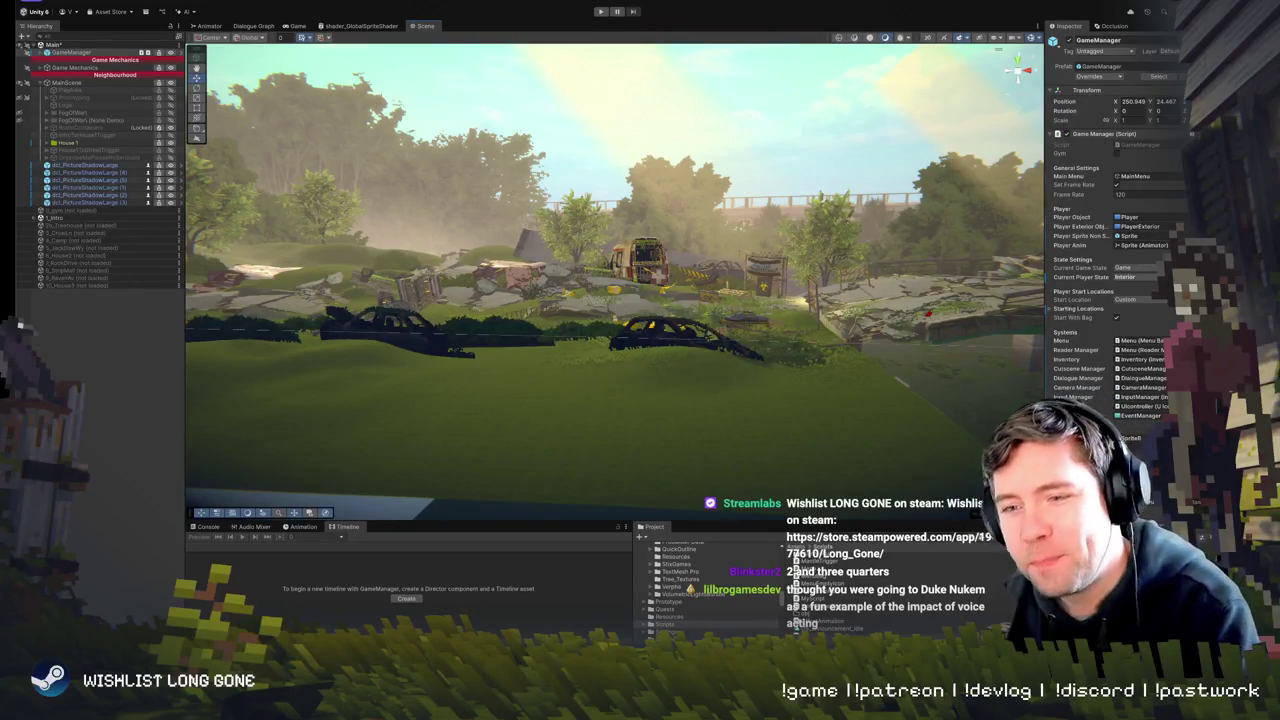
# - Fly through the Scene view for a closer look at the junkyard wrecks and yellow barriers
pyautogui.moveTo(541, 340)
pyautogui.mouseDown()
pyautogui.moveTo(541, 298)
pyautogui.moveTo(519, 354)
pyautogui.mouseUp()
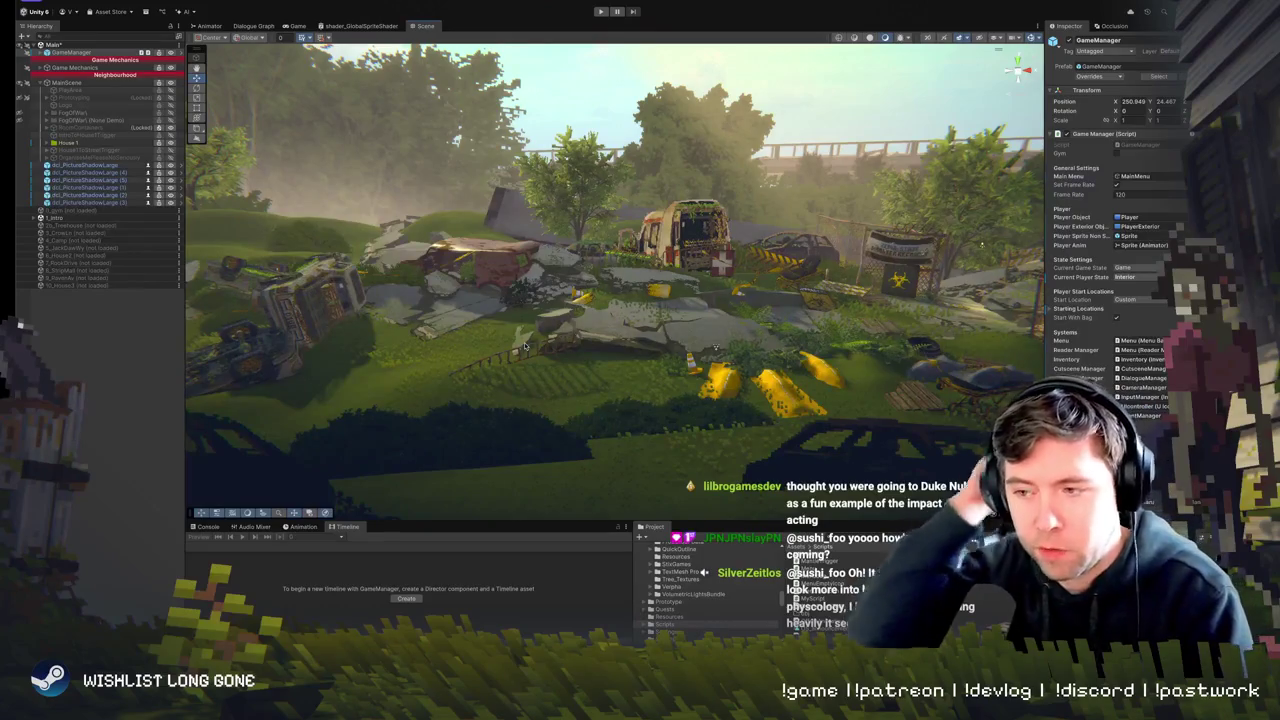
pyautogui.moveTo(532, 296)
pyautogui.mouseDown()
pyautogui.moveTo(513, 303)
pyautogui.moveTo(548, 310)
pyautogui.moveTo(518, 300)
pyautogui.mouseUp()
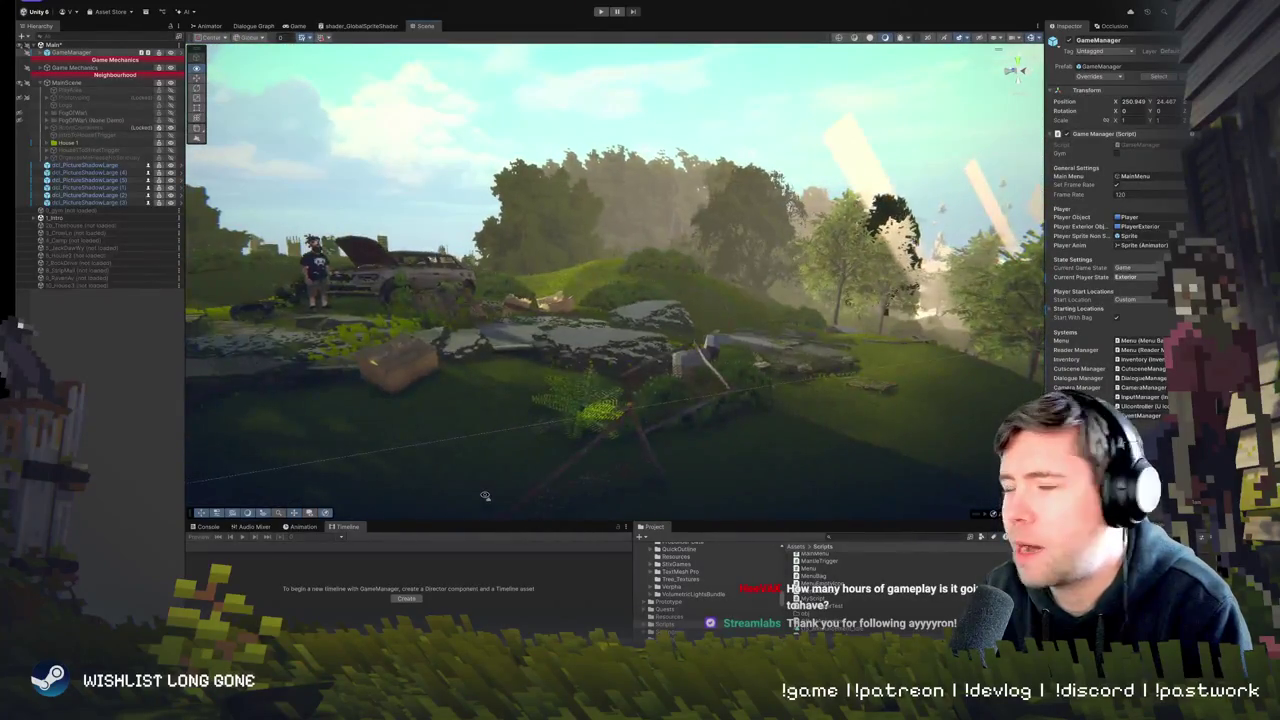
# - Play-test the level across the junkyard clearing, then stop and return to editing
pyautogui.click(603, 11)
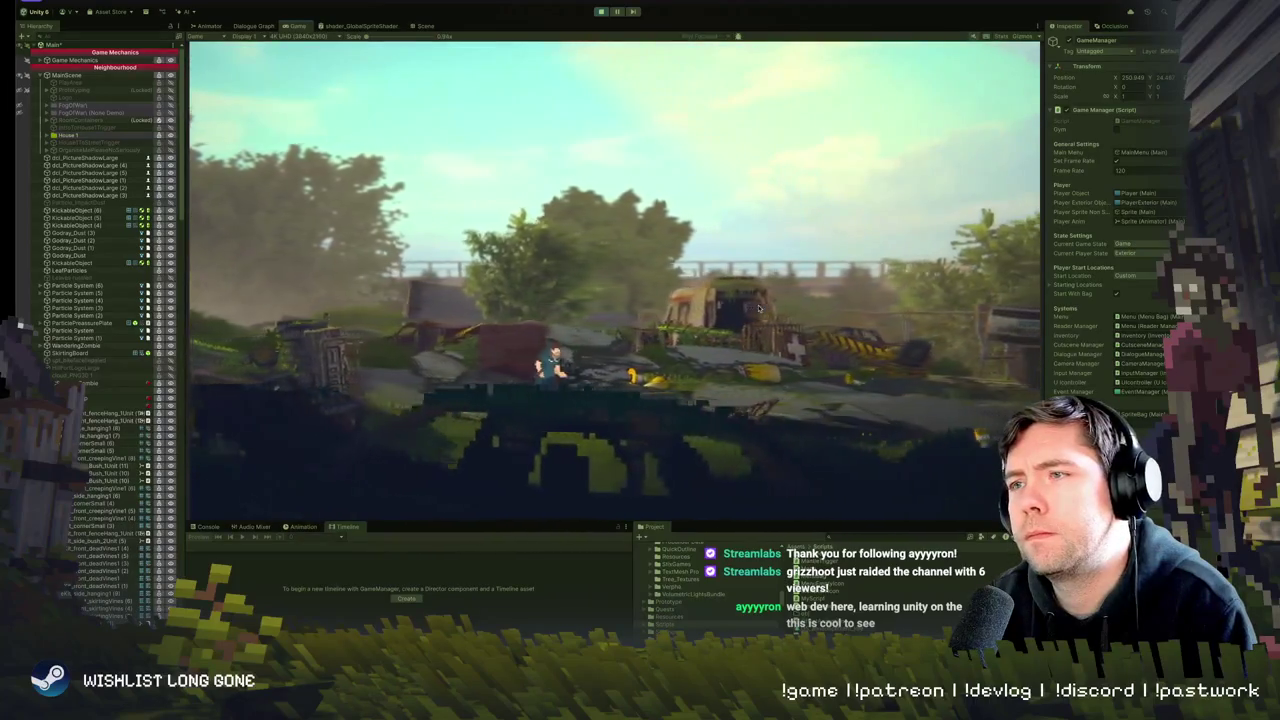
pyautogui.click(603, 12)
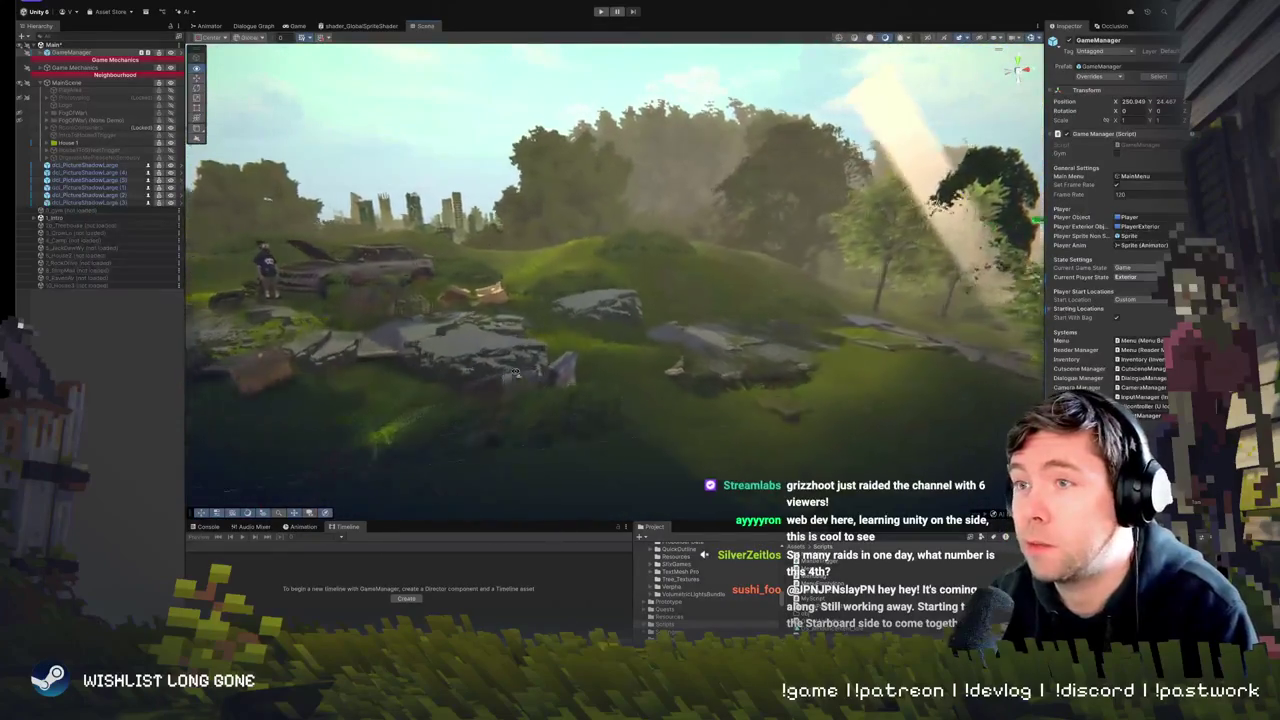
# - Select the vine bush on the wrecked car after picking and deselecting a concrete slab
pyautogui.click(682, 363)
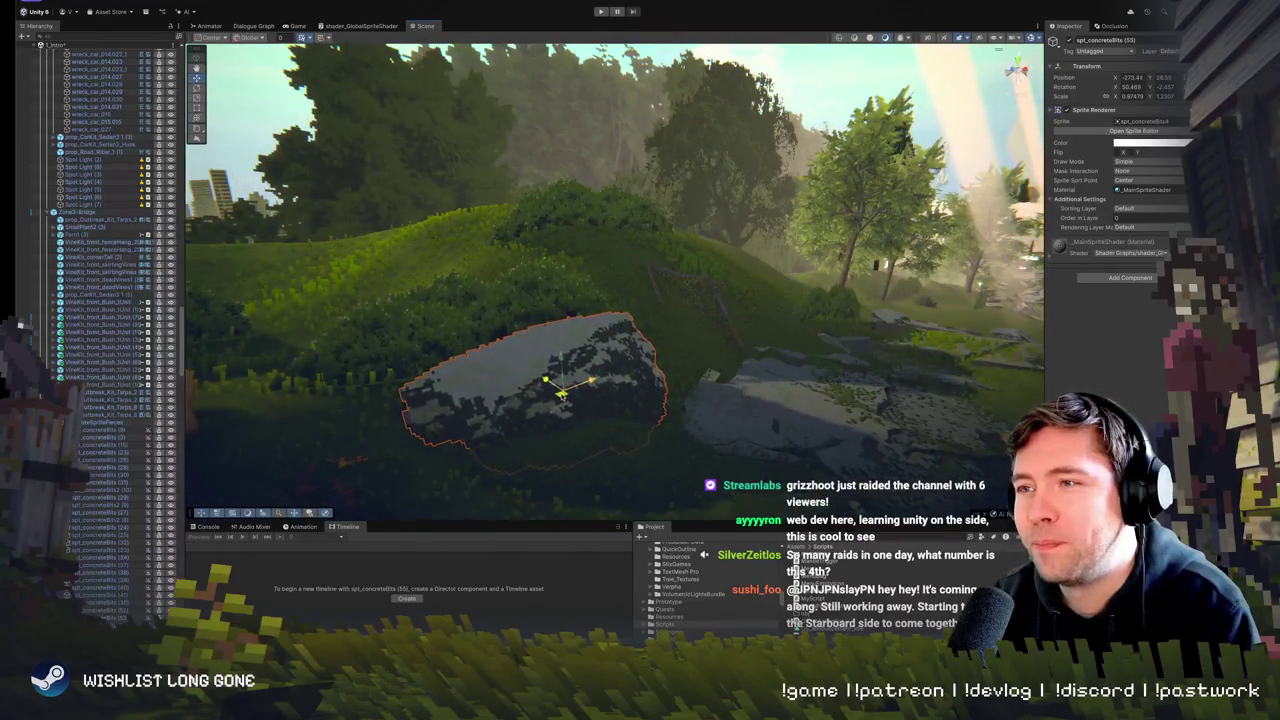
pyautogui.click(603, 397)
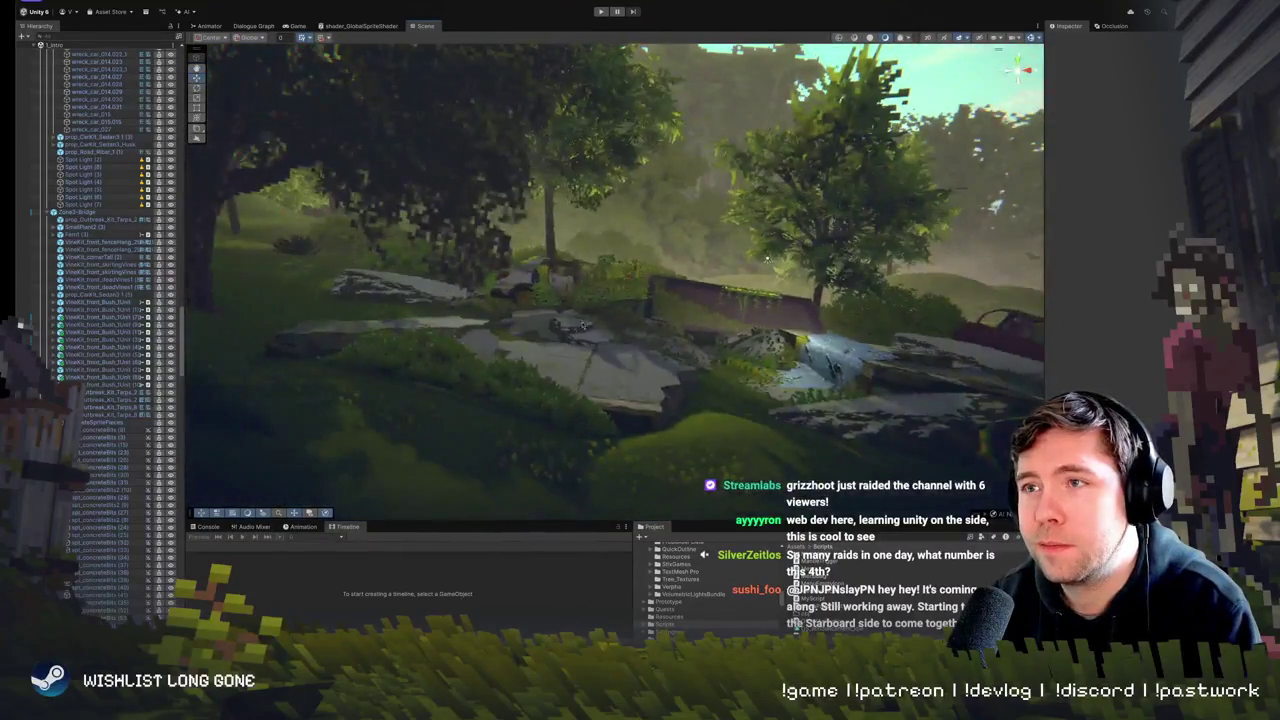
pyautogui.click(614, 293)
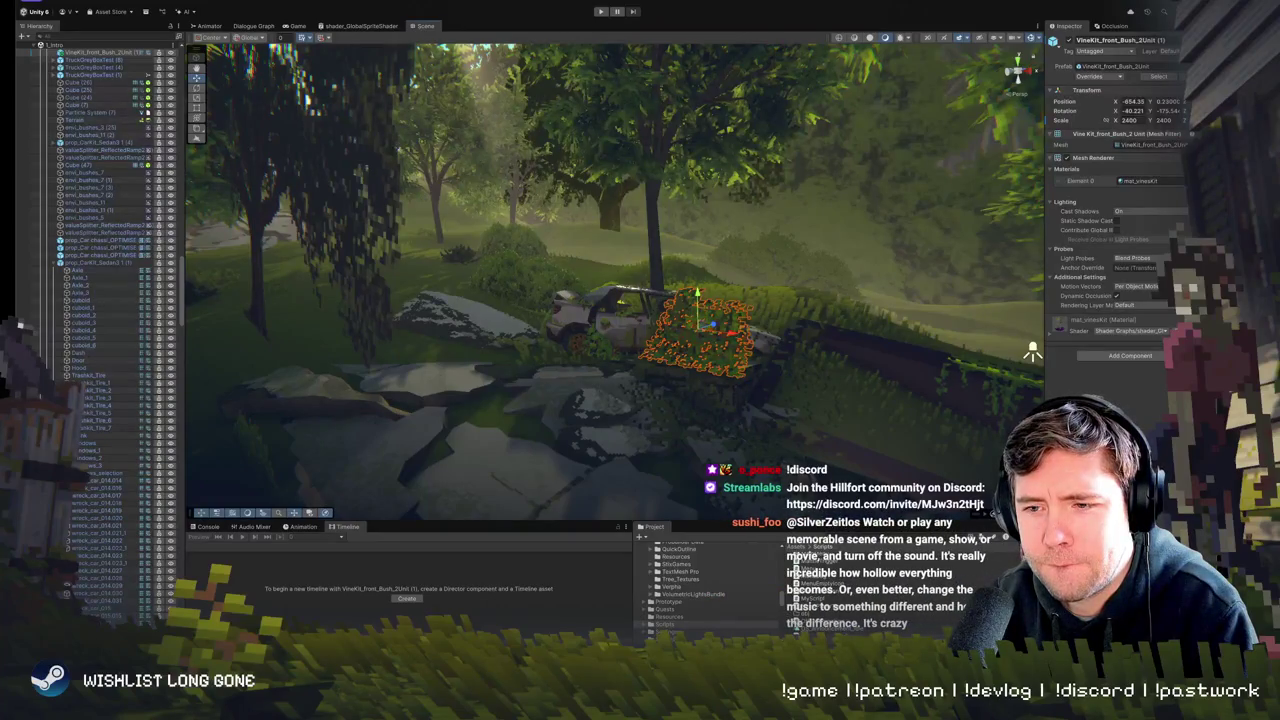
# - Move VineKit_front_Bush behind the wrecked car and rotate it to a new angle
pyautogui.moveTo(1032, 352)
pyautogui.mouseDown()
pyautogui.moveTo(656, 350)
pyautogui.moveTo(636, 294)
pyautogui.moveTo(612, 333)
pyautogui.mouseUp()
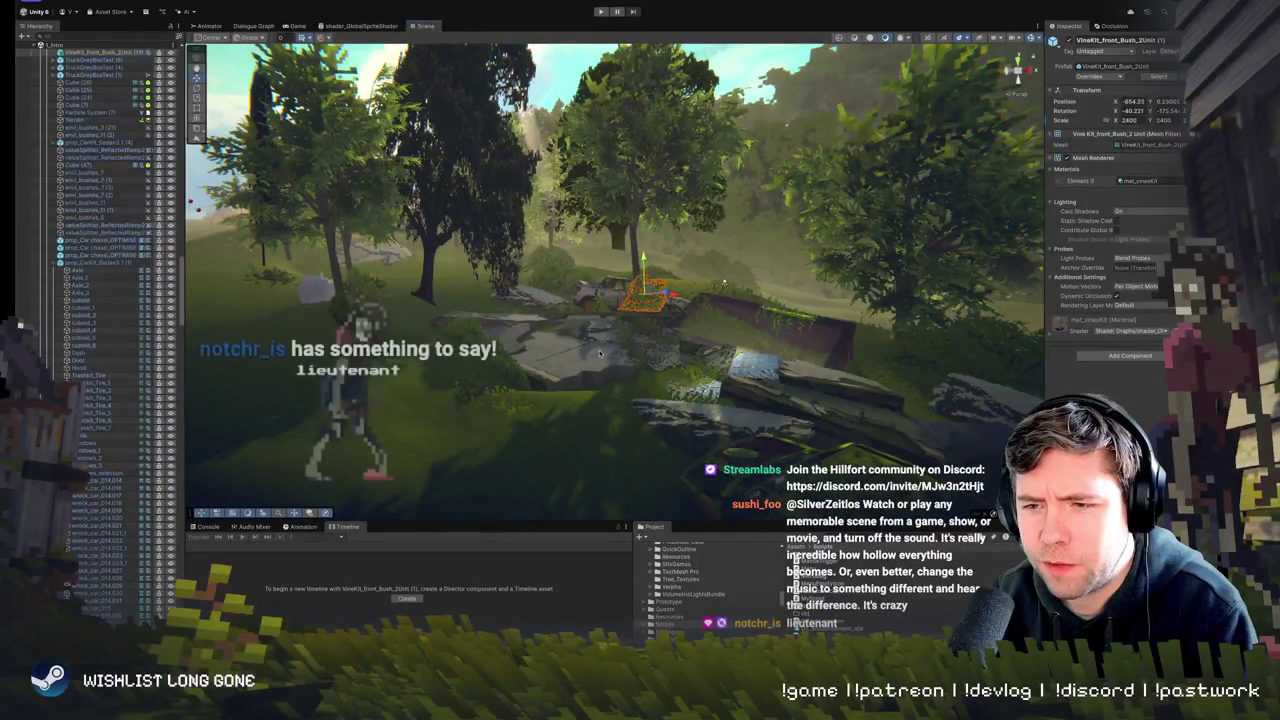
pyautogui.scroll(-3, 615, 335)
pyautogui.moveTo(613, 333)
pyautogui.mouseDown()
pyautogui.moveTo(587, 330)
pyautogui.moveTo(620, 280)
pyautogui.mouseUp()
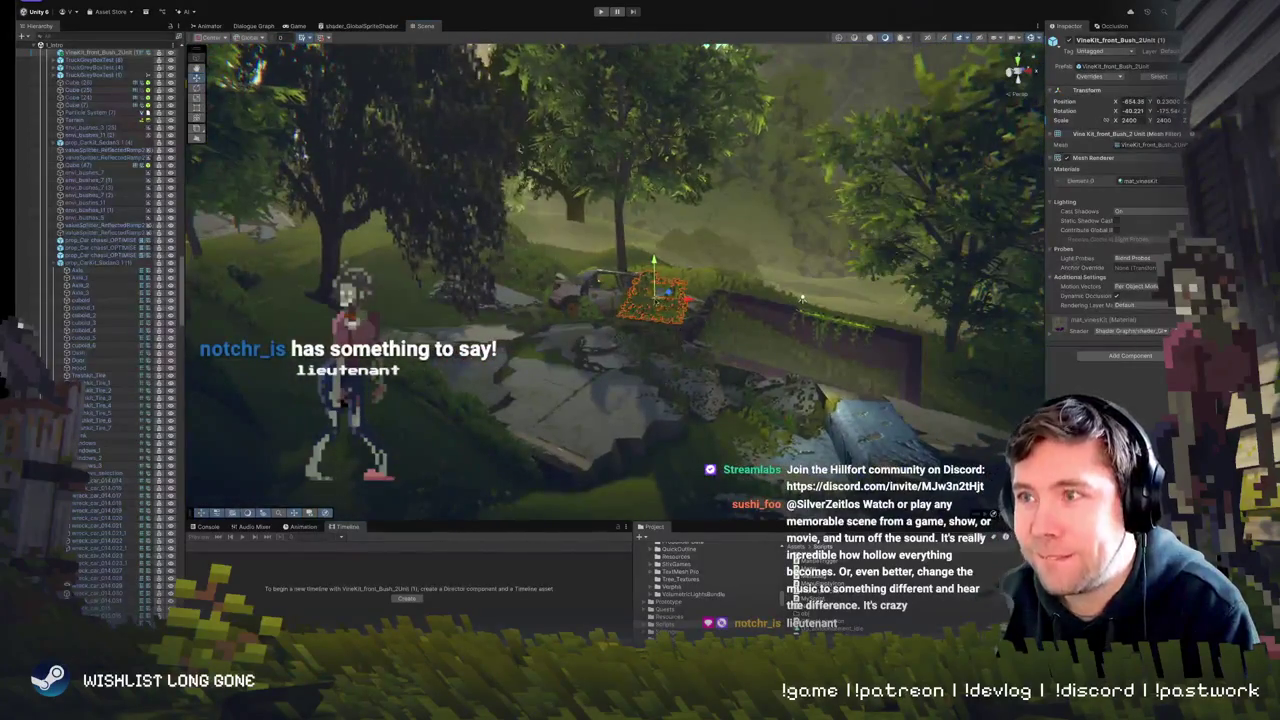
pyautogui.moveTo(802, 299)
pyautogui.mouseDown()
pyautogui.moveTo(764, 389)
pyautogui.moveTo(768, 310)
pyautogui.moveTo(798, 452)
pyautogui.moveTo(770, 352)
pyautogui.moveTo(648, 345)
pyautogui.mouseUp()
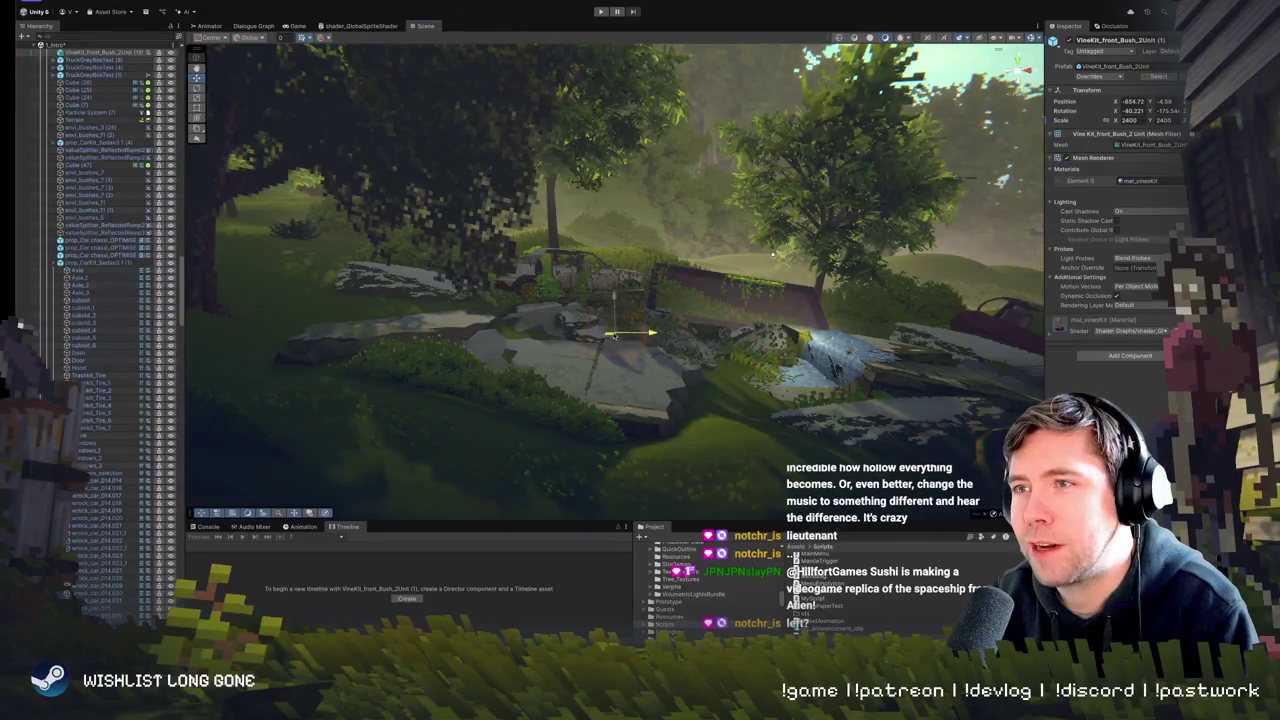
pyautogui.moveTo(772, 254); pyautogui.dragTo(772, 266)
pyautogui.moveTo(684, 373)
pyautogui.mouseDown()
pyautogui.moveTo(730, 355)
pyautogui.moveTo(458, 372)
pyautogui.moveTo(405, 362)
pyautogui.moveTo(437, 345)
pyautogui.mouseUp()
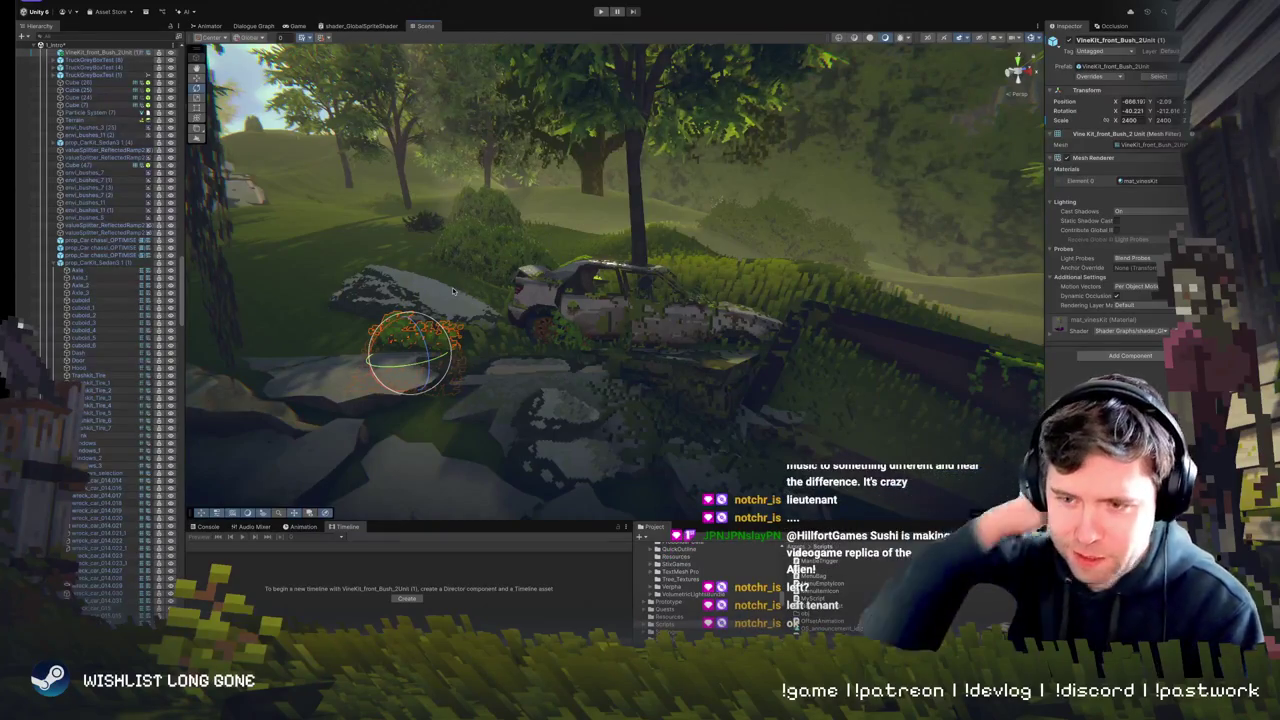
pyautogui.moveTo(420, 330)
pyautogui.mouseDown()
pyautogui.moveTo(408, 340)
pyautogui.moveTo(414, 326)
pyautogui.moveTo(380, 308)
pyautogui.moveTo(384, 334)
pyautogui.moveTo(382, 314)
pyautogui.moveTo(396, 320)
pyautogui.moveTo(382, 314)
pyautogui.mouseUp()
pyautogui.press('w')
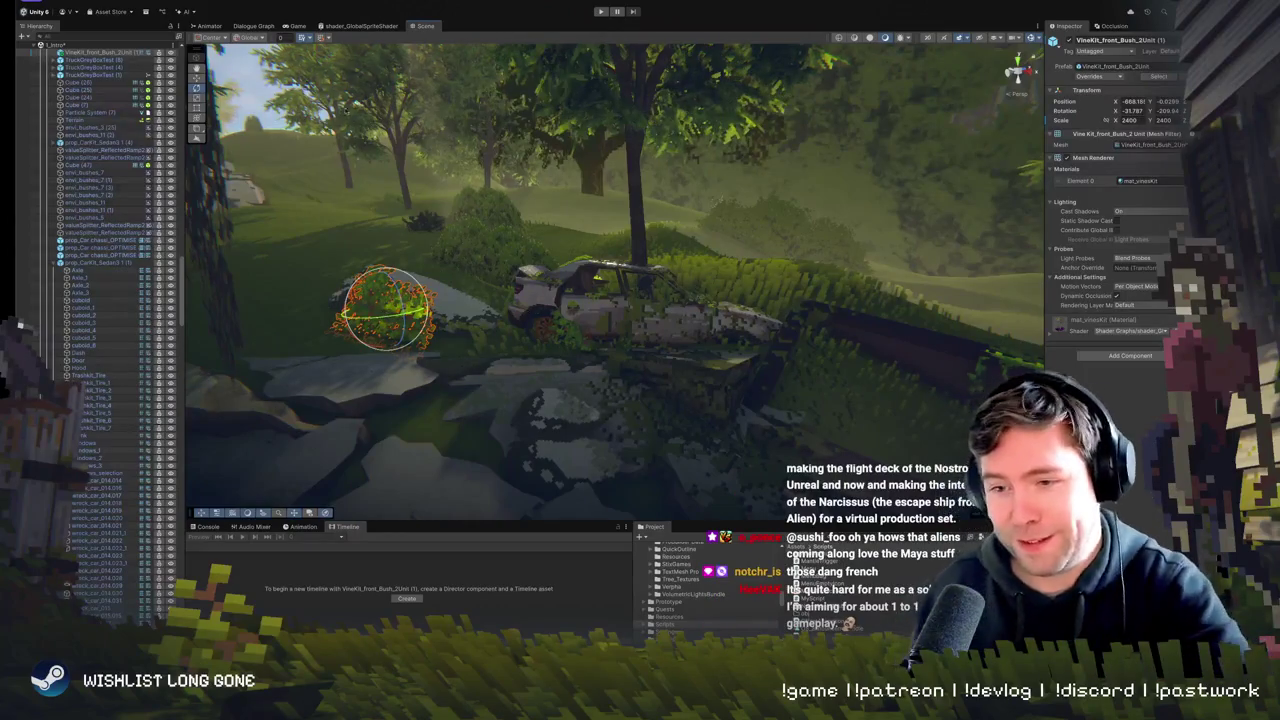
pyautogui.moveTo(490, 202); pyautogui.dragTo(352, 196)
pyautogui.moveTo(575, 290); pyautogui.dragTo(578, 287)
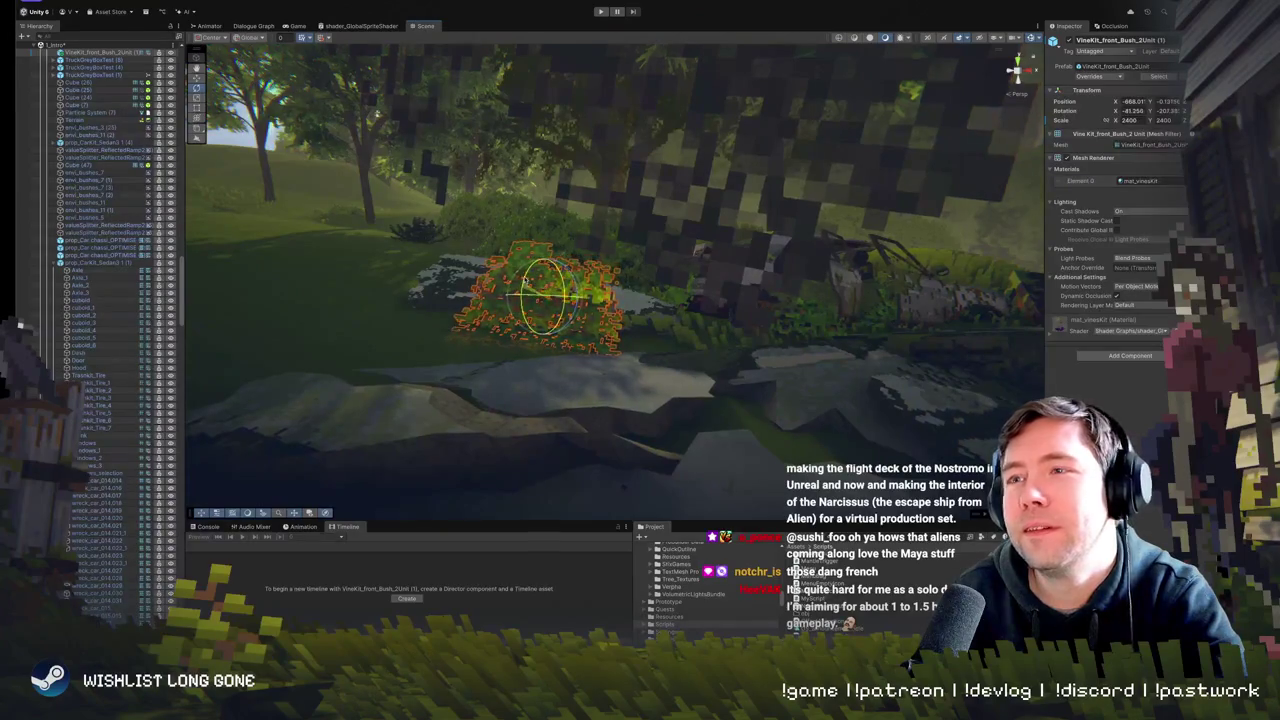
pyautogui.moveTo(546, 312); pyautogui.dragTo(491, 320)
pyautogui.press('w')
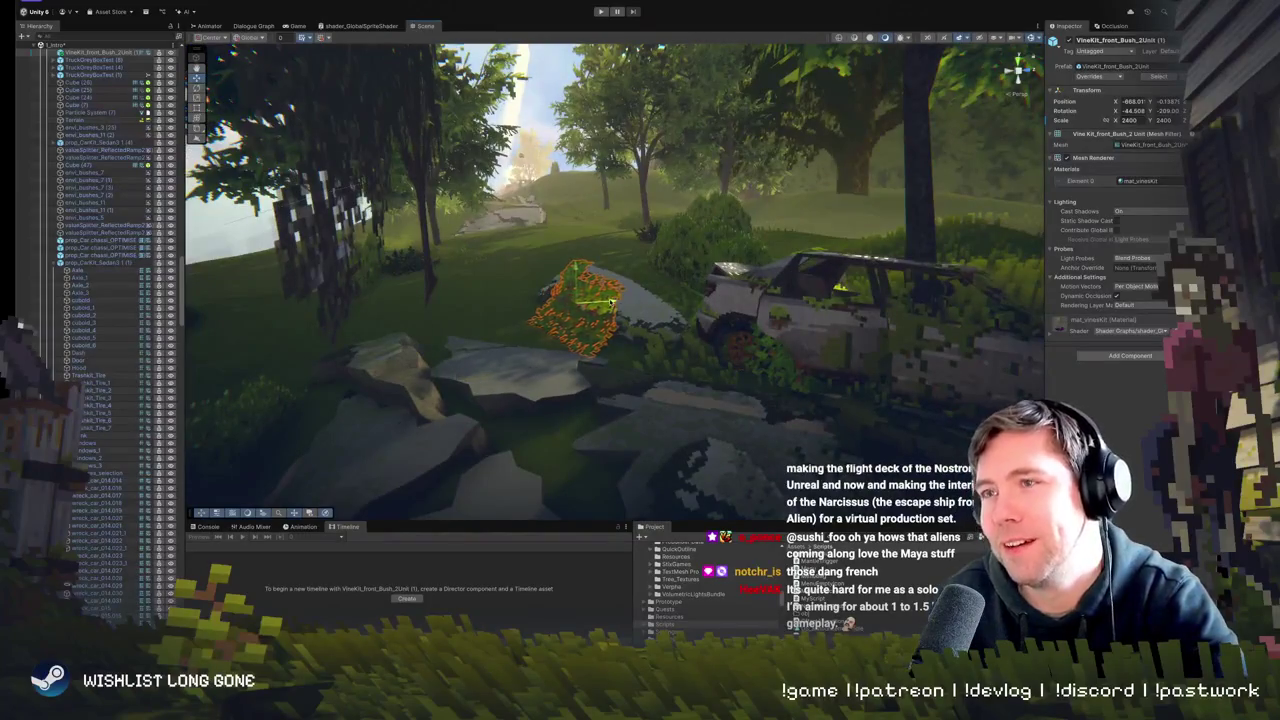
pyautogui.moveTo(491, 320)
pyautogui.mouseDown()
pyautogui.moveTo(783, 338)
pyautogui.moveTo(779, 318)
pyautogui.moveTo(710, 322)
pyautogui.mouseUp()
# - Duplicate the vine bush and slide the copy down onto the broken rock slabs
pyautogui.hotkey('ctrl', 'd')
pyautogui.moveTo(540, 276)
pyautogui.mouseDown()
pyautogui.moveTo(501, 272)
pyautogui.moveTo(578, 318)
pyautogui.moveTo(777, 323)
pyautogui.moveTo(871, 362)
pyautogui.moveTo(880, 395)
pyautogui.moveTo(887, 320)
pyautogui.mouseUp()
pyautogui.press('f')
pyautogui.moveTo(713, 248); pyautogui.dragTo(664, 218)
pyautogui.moveTo(600, 270)
pyautogui.mouseDown()
pyautogui.moveTo(600, 335)
pyautogui.moveTo(500, 386)
pyautogui.moveTo(508, 377)
pyautogui.moveTo(430, 310)
pyautogui.moveTo(450, 302)
pyautogui.moveTo(468, 333)
pyautogui.mouseUp()
pyautogui.scroll(3, 531, 330)
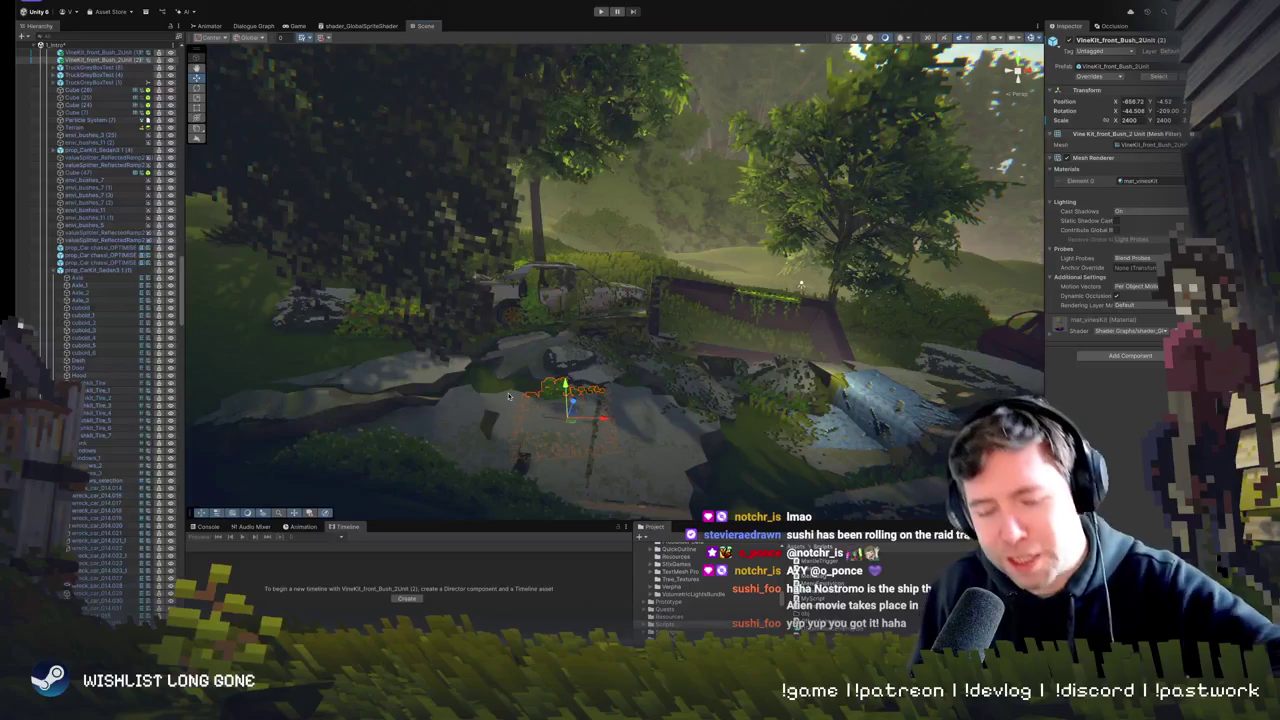
# - Reselect VineKit_front_Bush_2Unit (2), lower it into the grass beside the car, and tilt it along the slope
pyautogui.moveTo(675, 400)
pyautogui.mouseDown()
pyautogui.moveTo(640, 402)
pyautogui.moveTo(700, 396)
pyautogui.moveTo(665, 400)
pyautogui.mouseUp()
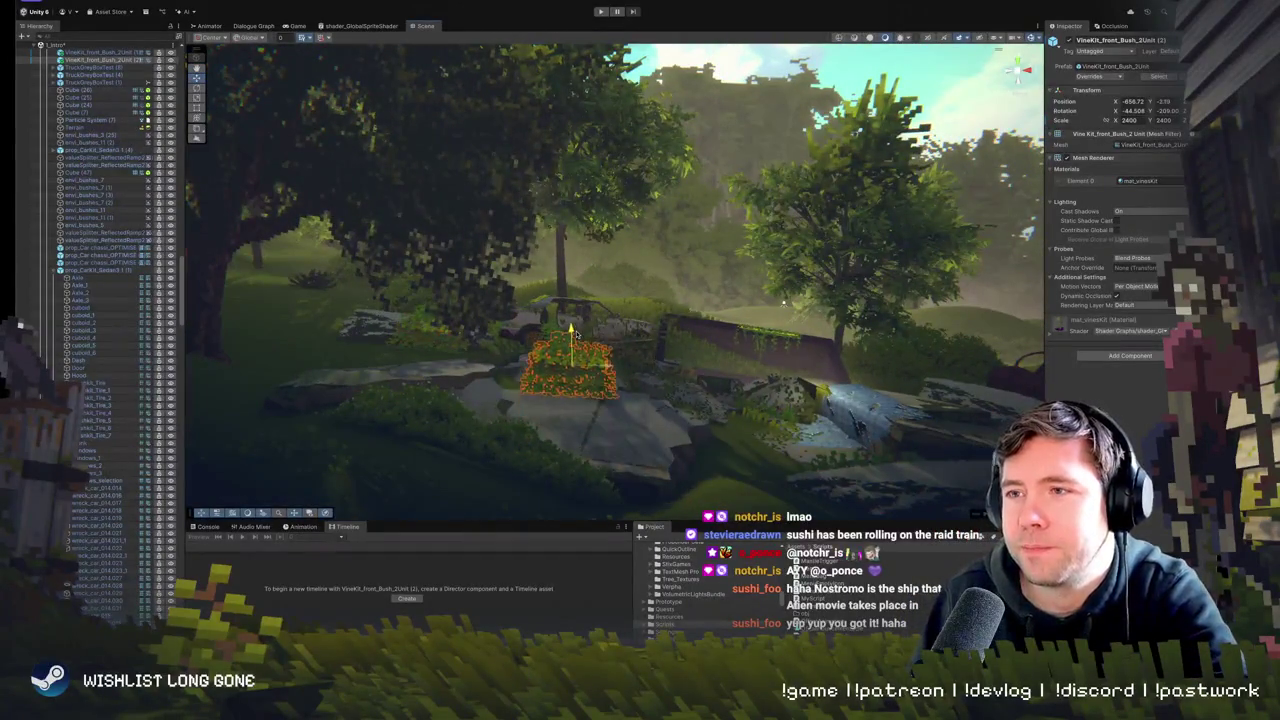
pyautogui.moveTo(784, 305)
pyautogui.mouseDown()
pyautogui.moveTo(603, 332)
pyautogui.moveTo(580, 320)
pyautogui.moveTo(745, 300)
pyautogui.moveTo(795, 272)
pyautogui.mouseUp()
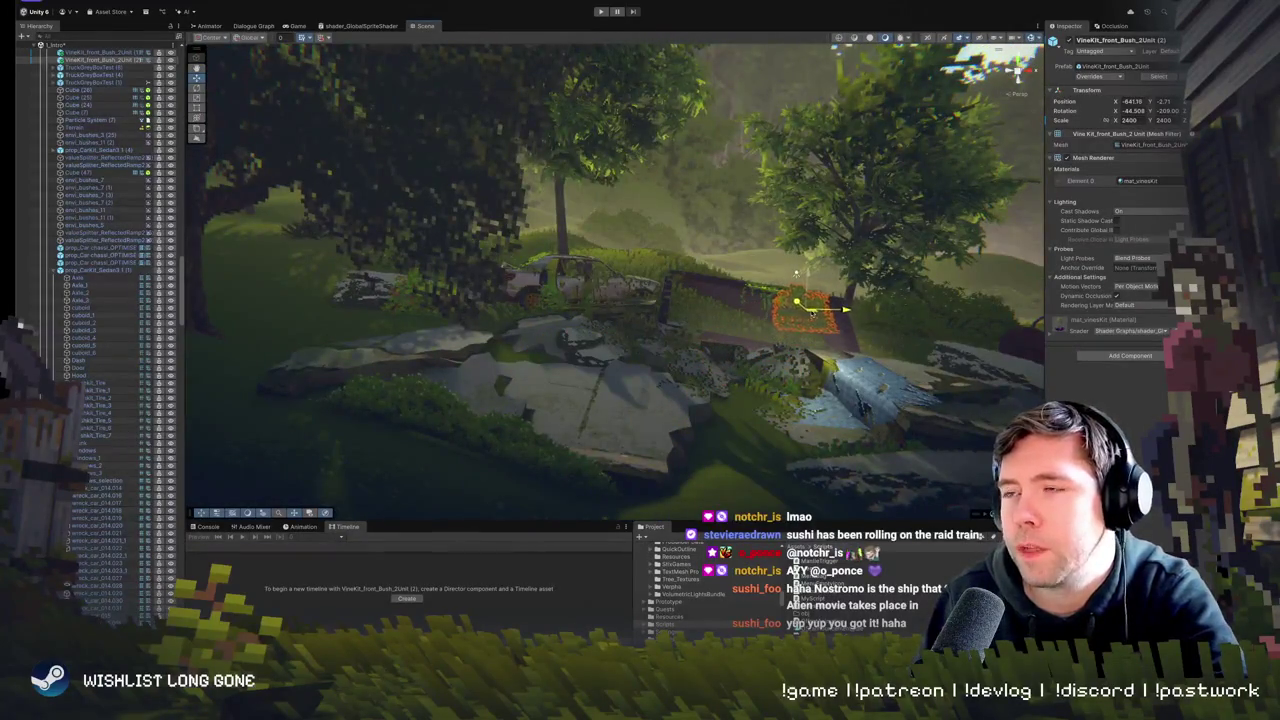
pyautogui.click(735, 308)
pyautogui.click(800, 308)
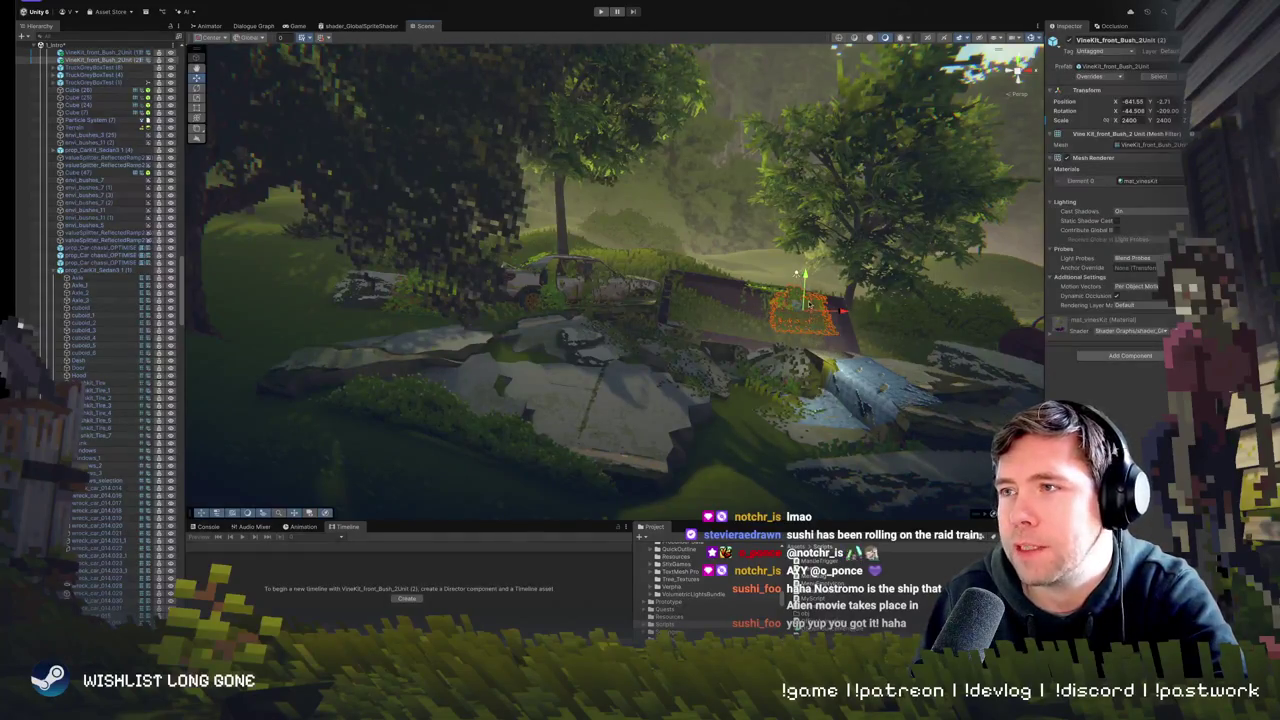
pyautogui.click(735, 283)
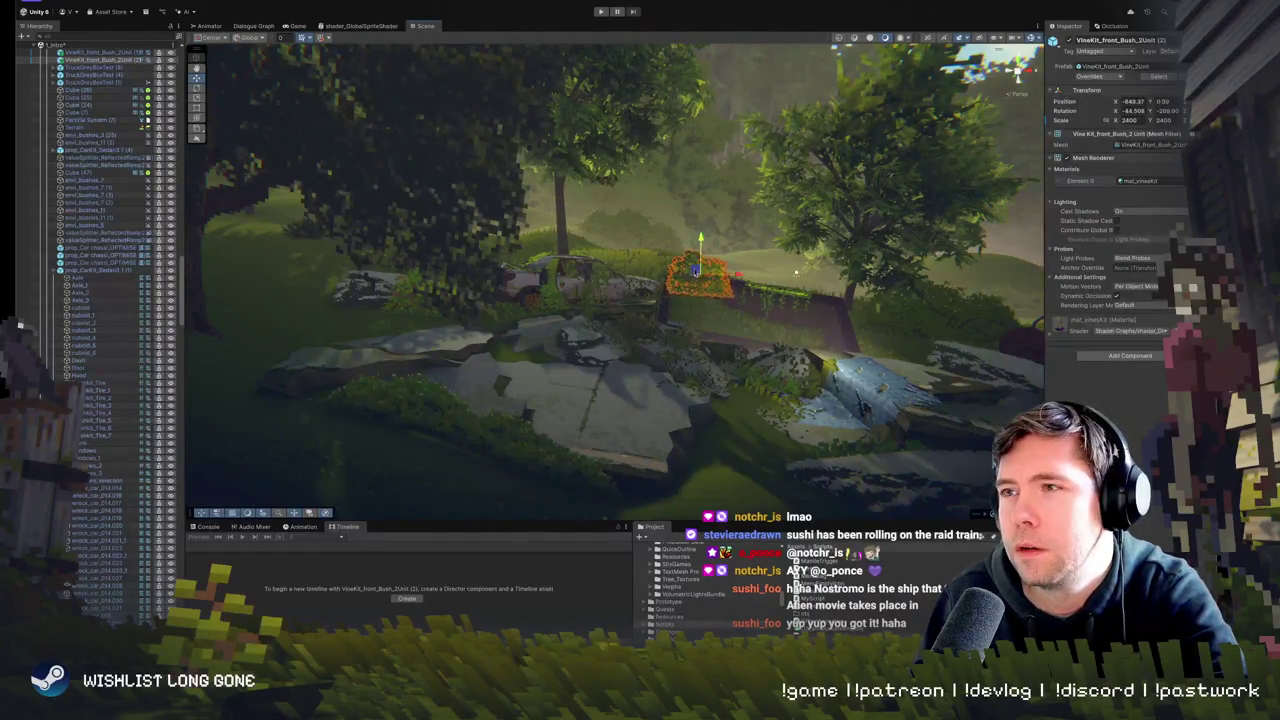
pyautogui.press('f')
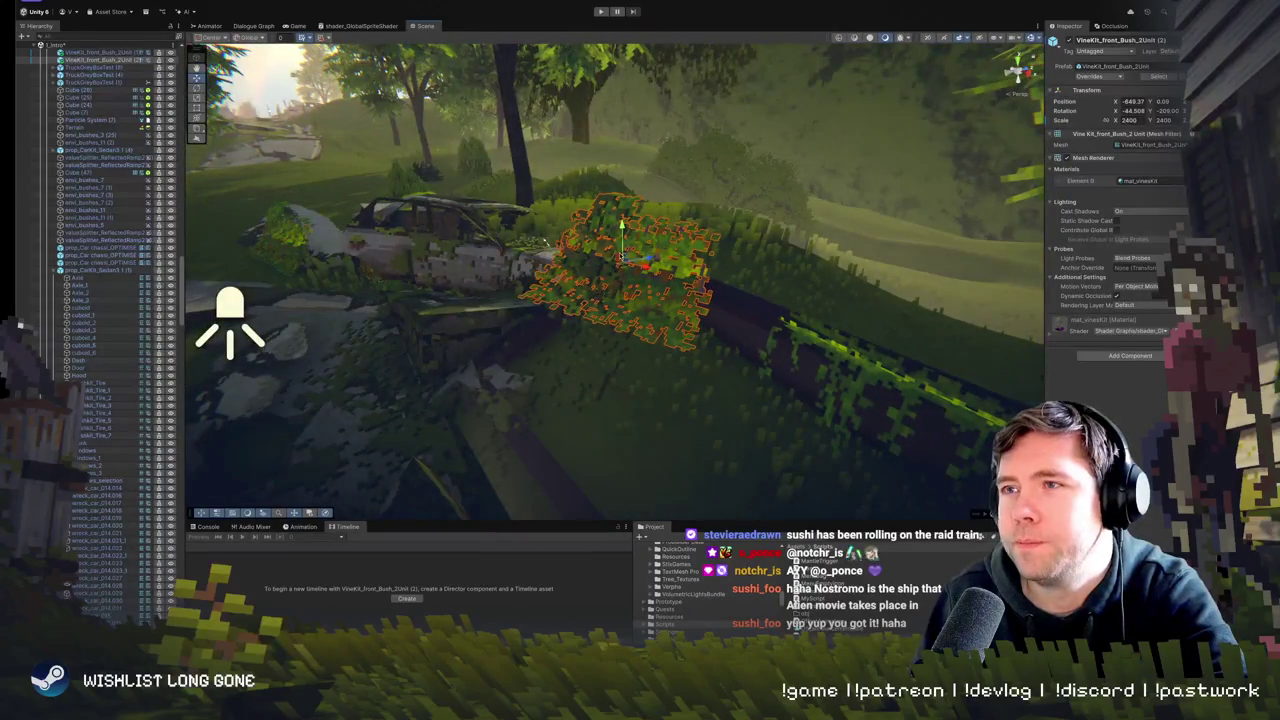
pyautogui.moveTo(622, 260); pyautogui.dragTo(651, 315)
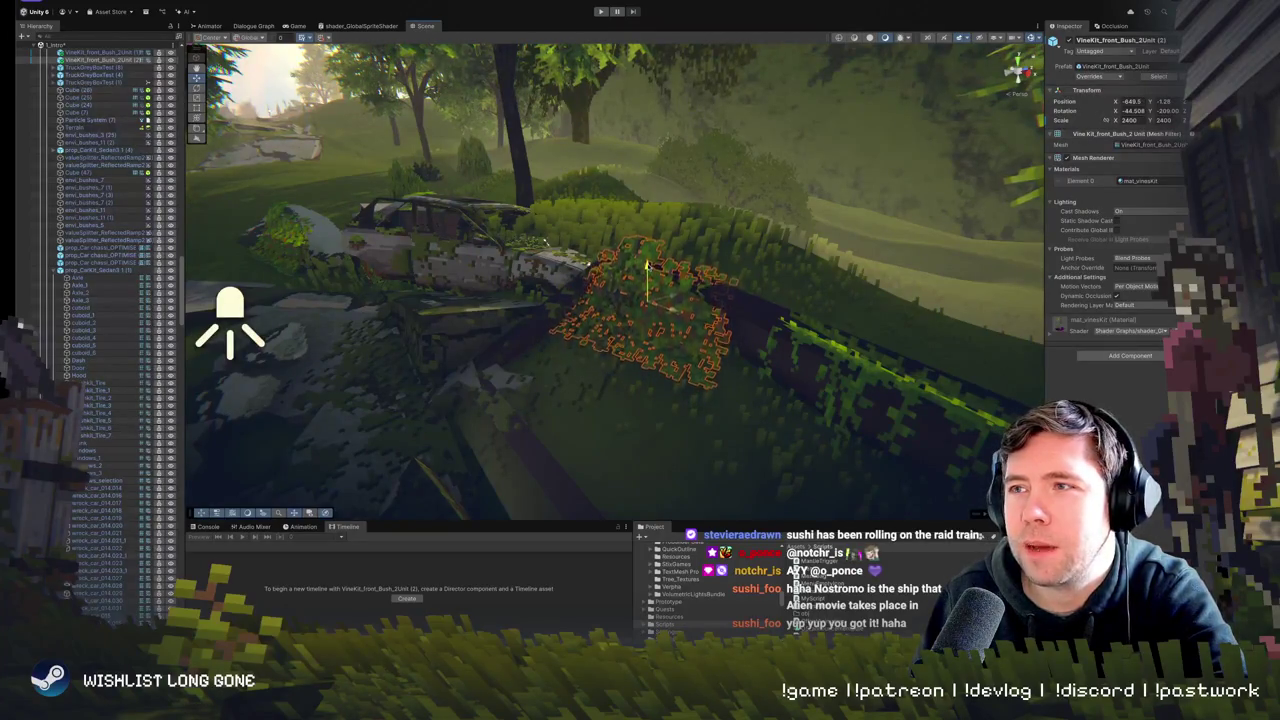
pyautogui.moveTo(663, 322)
pyautogui.mouseDown()
pyautogui.moveTo(649, 325)
pyautogui.moveTo(790, 315)
pyautogui.moveTo(674, 240)
pyautogui.moveTo(668, 262)
pyautogui.moveTo(710, 350)
pyautogui.mouseUp()
# - Select the vine bush beside the car and nudge it up and left toward the car
pyautogui.click(700, 260)
pyautogui.click(666, 267)
pyautogui.click(670, 272)
pyautogui.click(750, 432)
pyautogui.press('f')
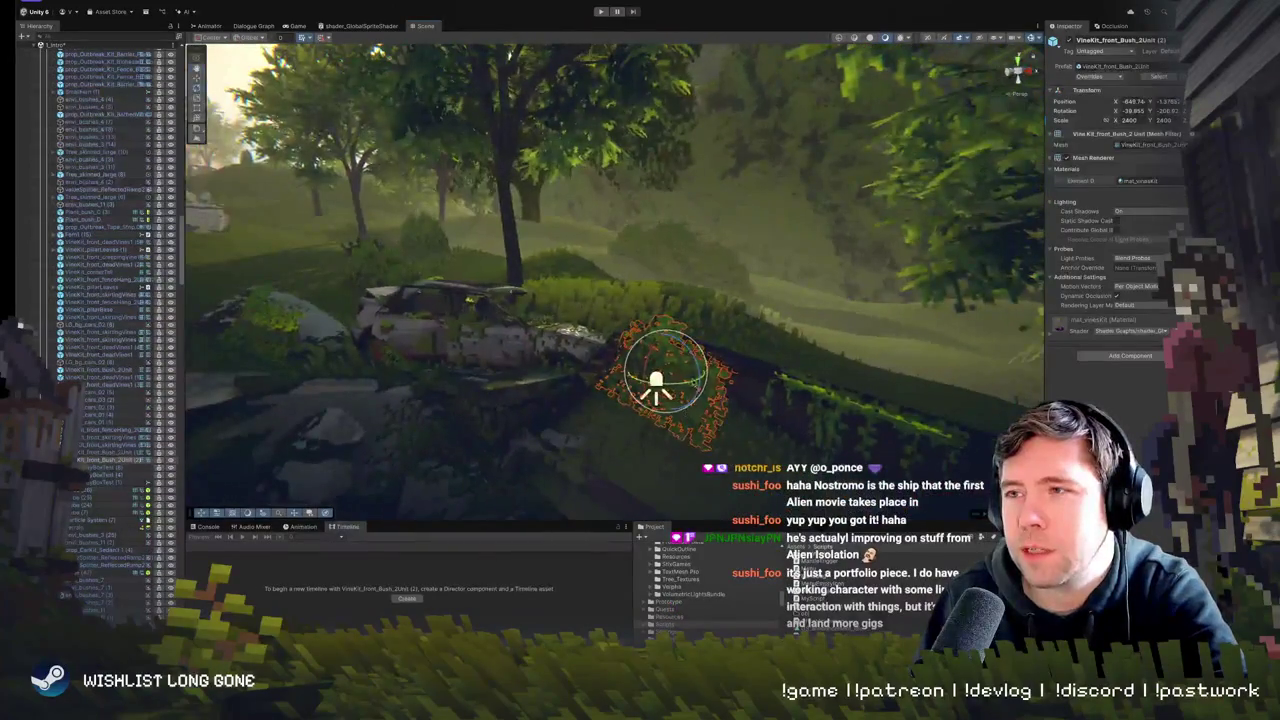
pyautogui.moveTo(672, 368)
pyautogui.mouseDown()
pyautogui.moveTo(660, 362)
pyautogui.moveTo(680, 363)
pyautogui.mouseUp()
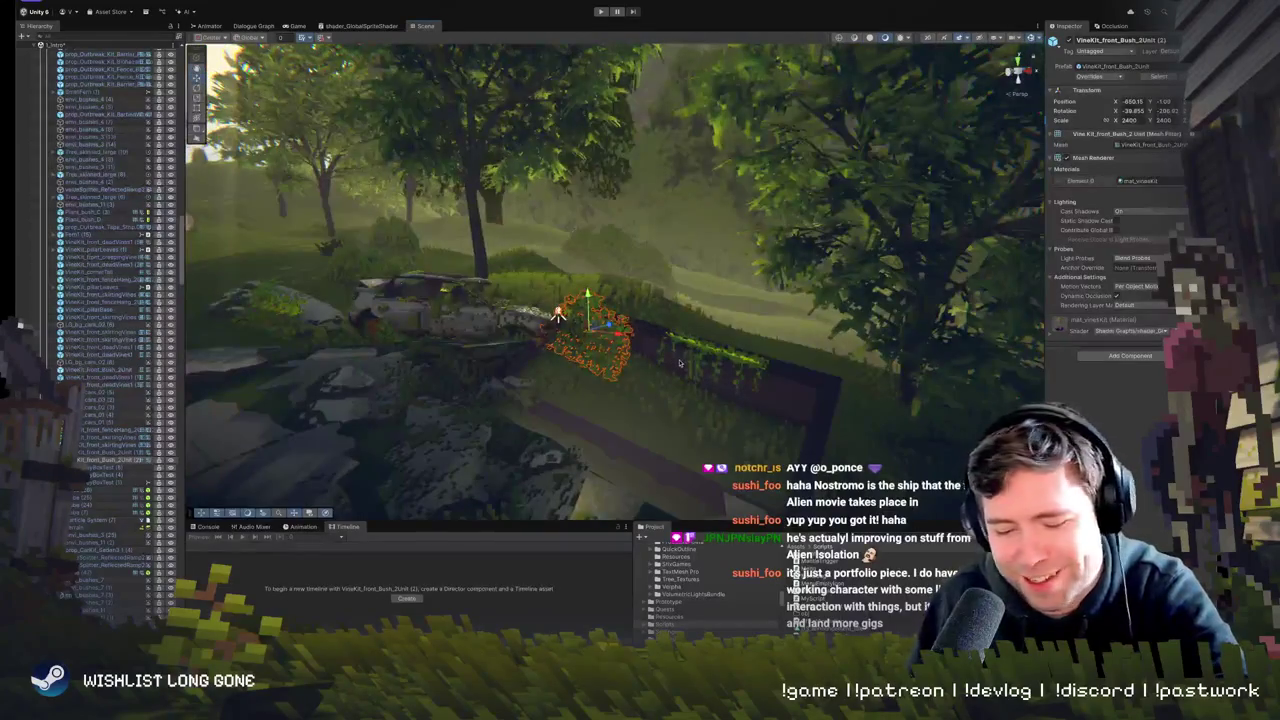
# - Duplicate the bush, slide the copy against the car's side, and rotate it slightly
pyautogui.hotkey('ctrl', 'd')
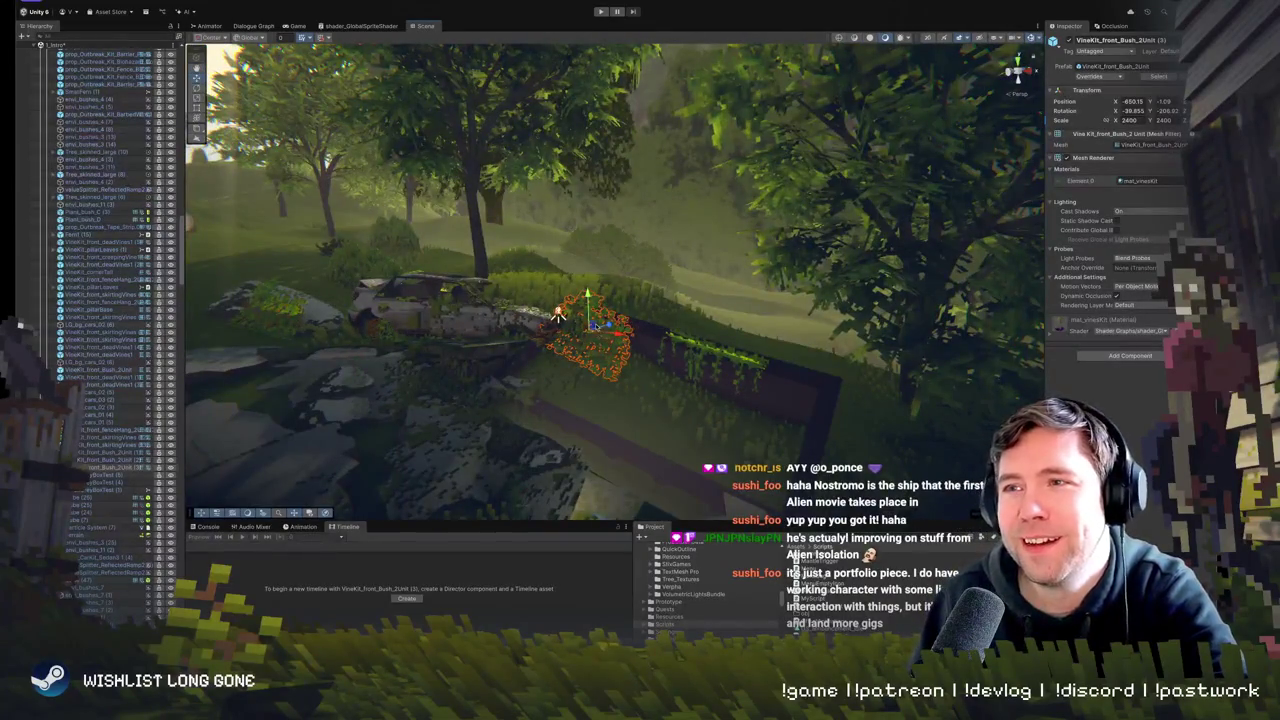
pyautogui.moveTo(600, 333)
pyautogui.mouseDown()
pyautogui.moveTo(550, 304)
pyautogui.moveTo(607, 312)
pyautogui.moveTo(575, 318)
pyautogui.moveTo(645, 349)
pyautogui.moveTo(583, 286)
pyautogui.mouseUp()
pyautogui.press('e')
pyautogui.press('w')
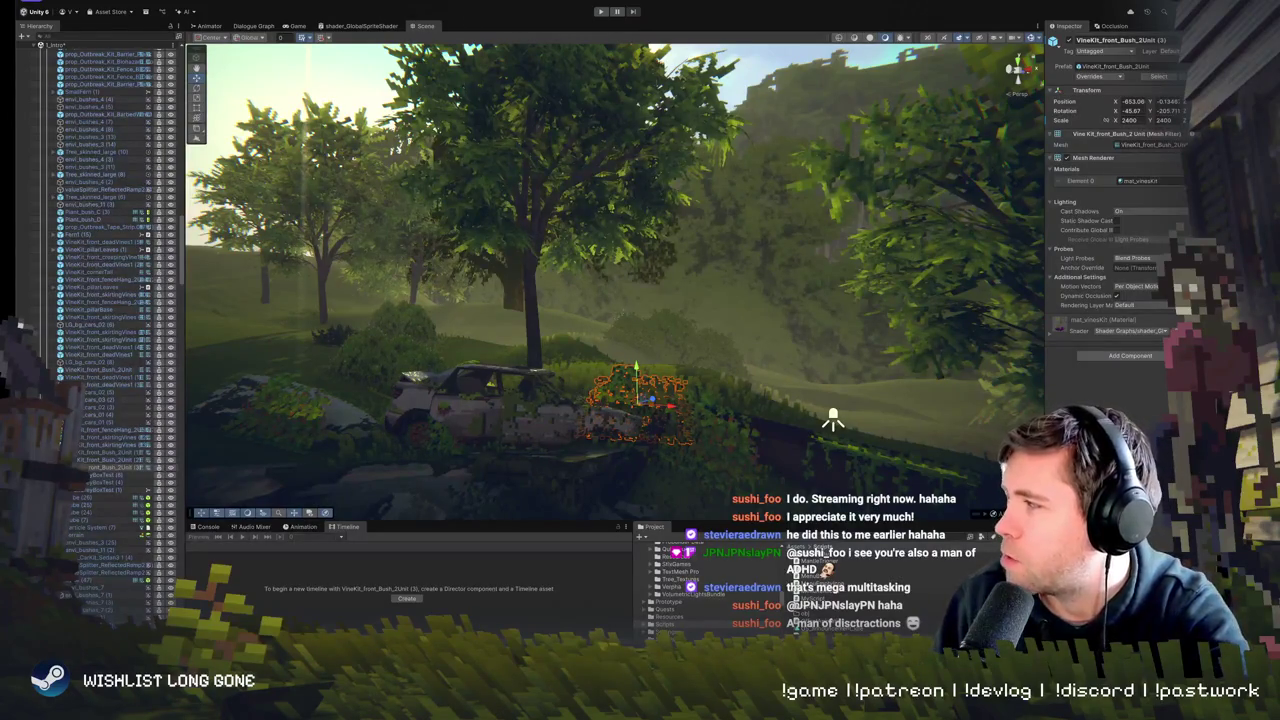
pyautogui.press('super+Tab')
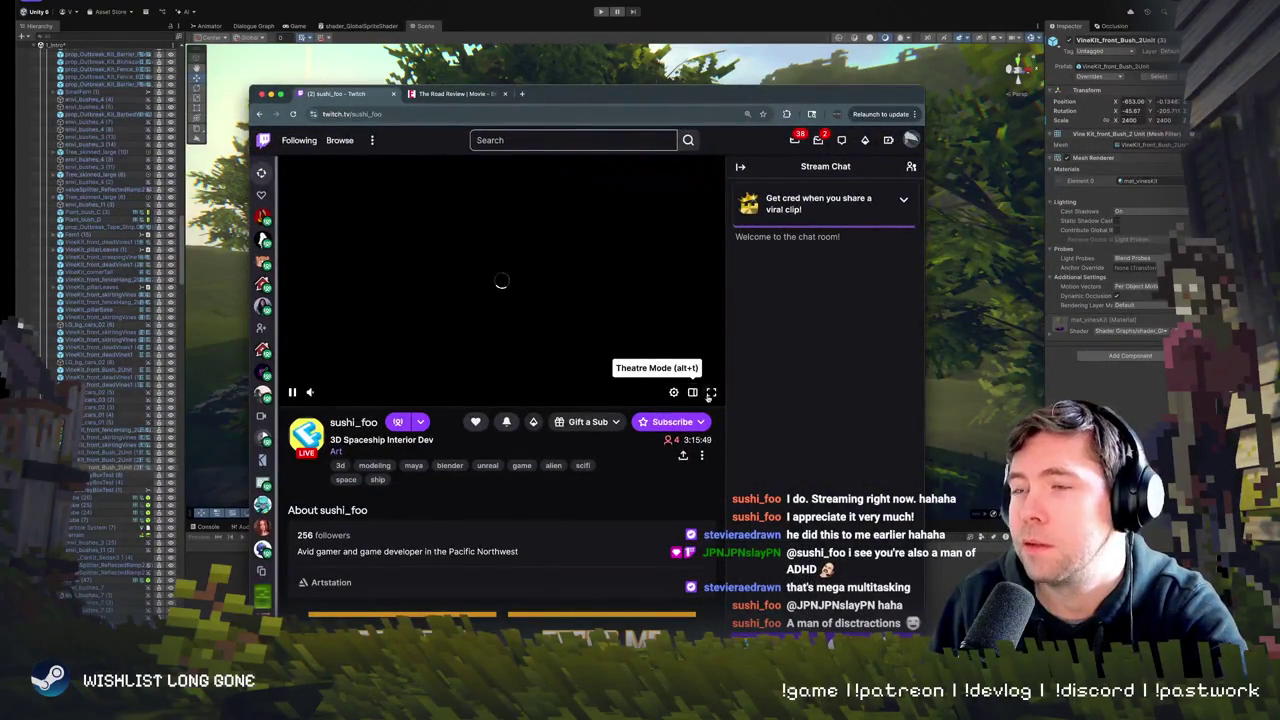
pyautogui.click(692, 393)
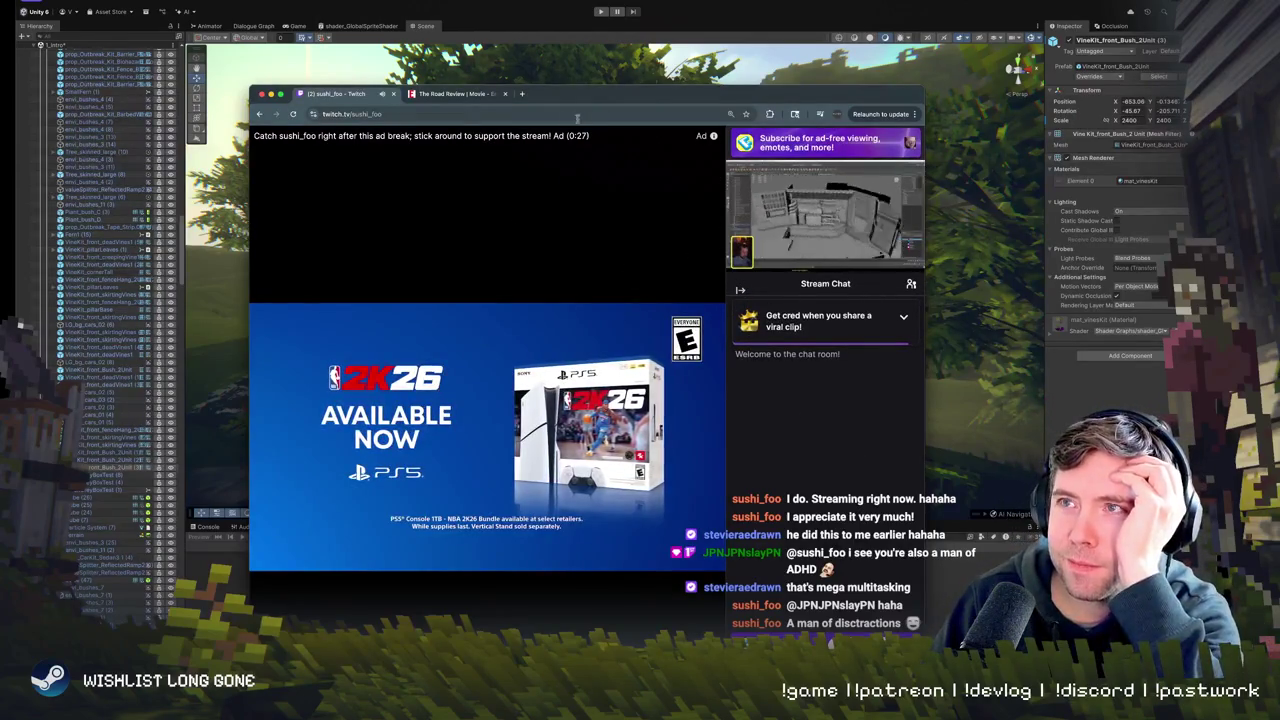
pyautogui.press('super+Tab')
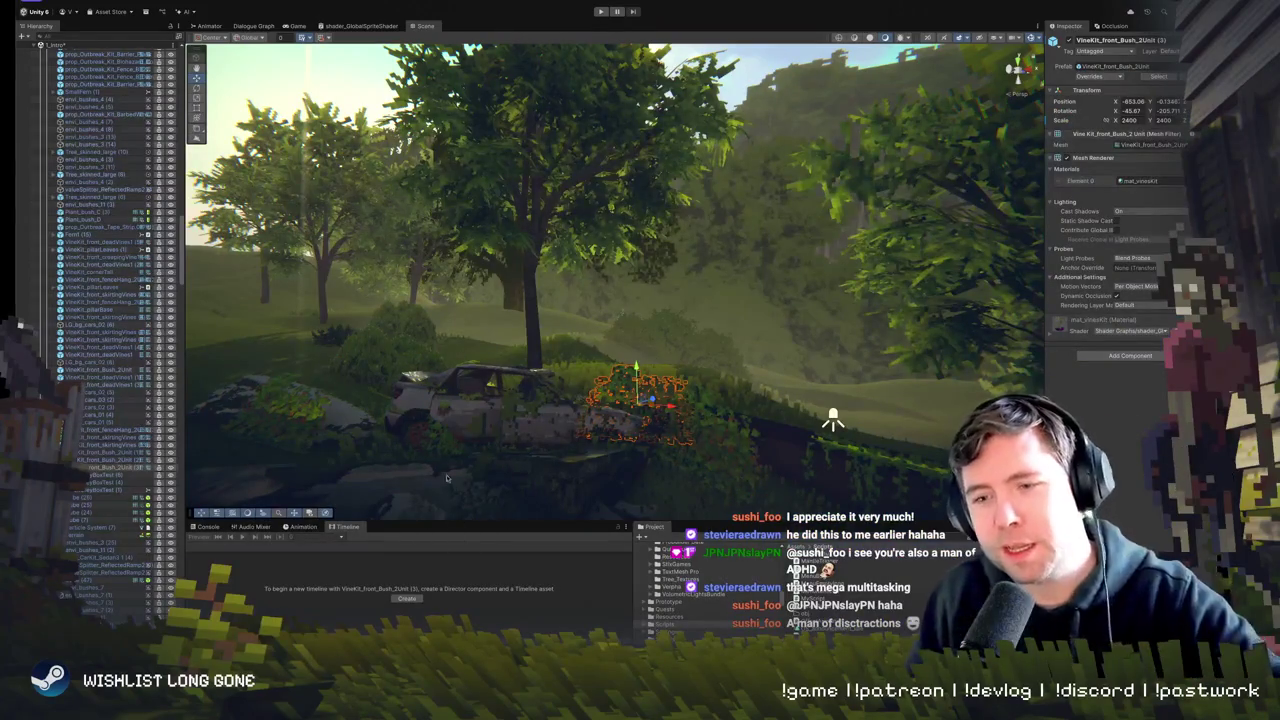
# - Slide the vine bush left onto the rock by the car, sink it lower, then select the car's window piece
pyautogui.scroll(10, 669, 350)
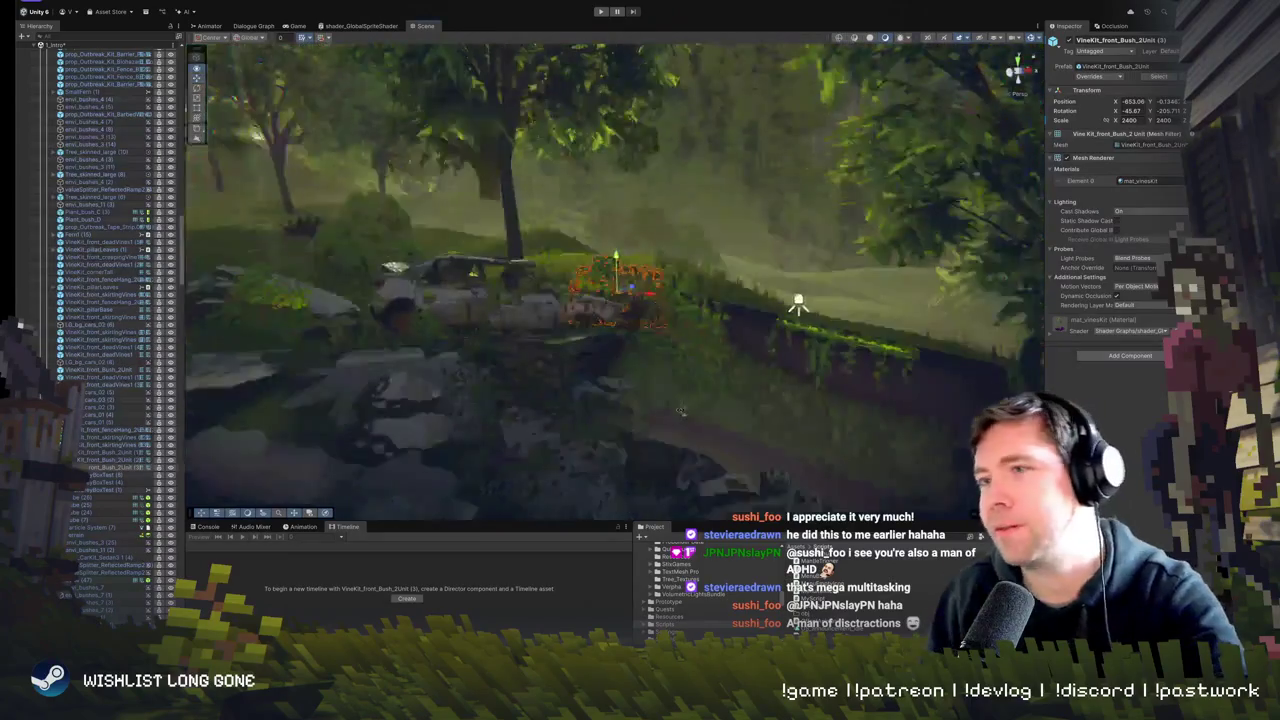
pyautogui.press('f')
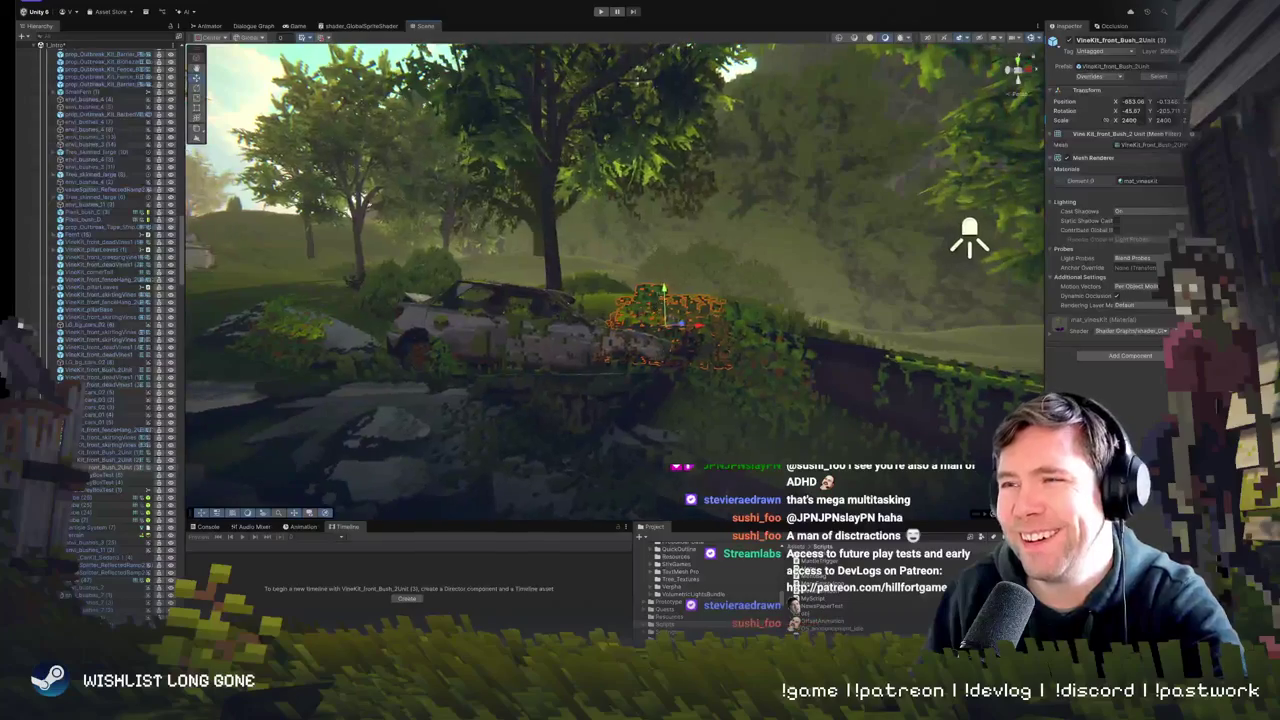
pyautogui.press('f')
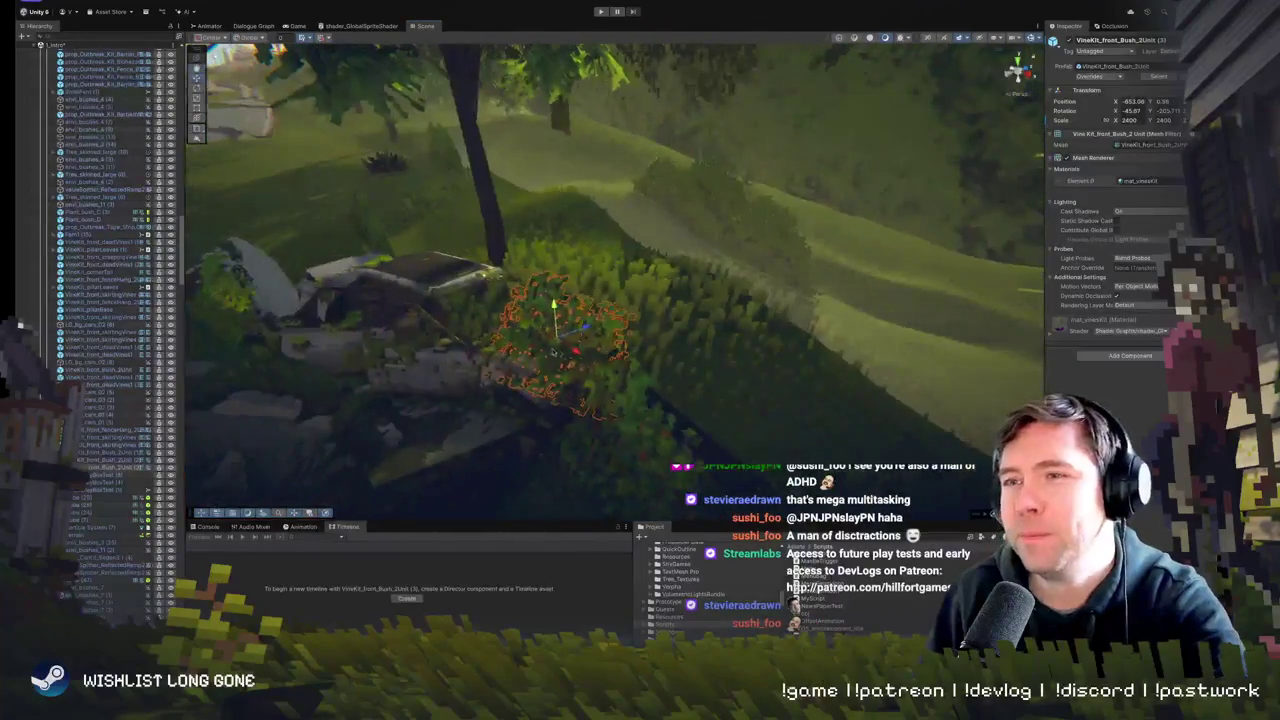
pyautogui.moveTo(561, 345)
pyautogui.mouseDown()
pyautogui.moveTo(590, 420)
pyautogui.moveTo(389, 345)
pyautogui.mouseUp()
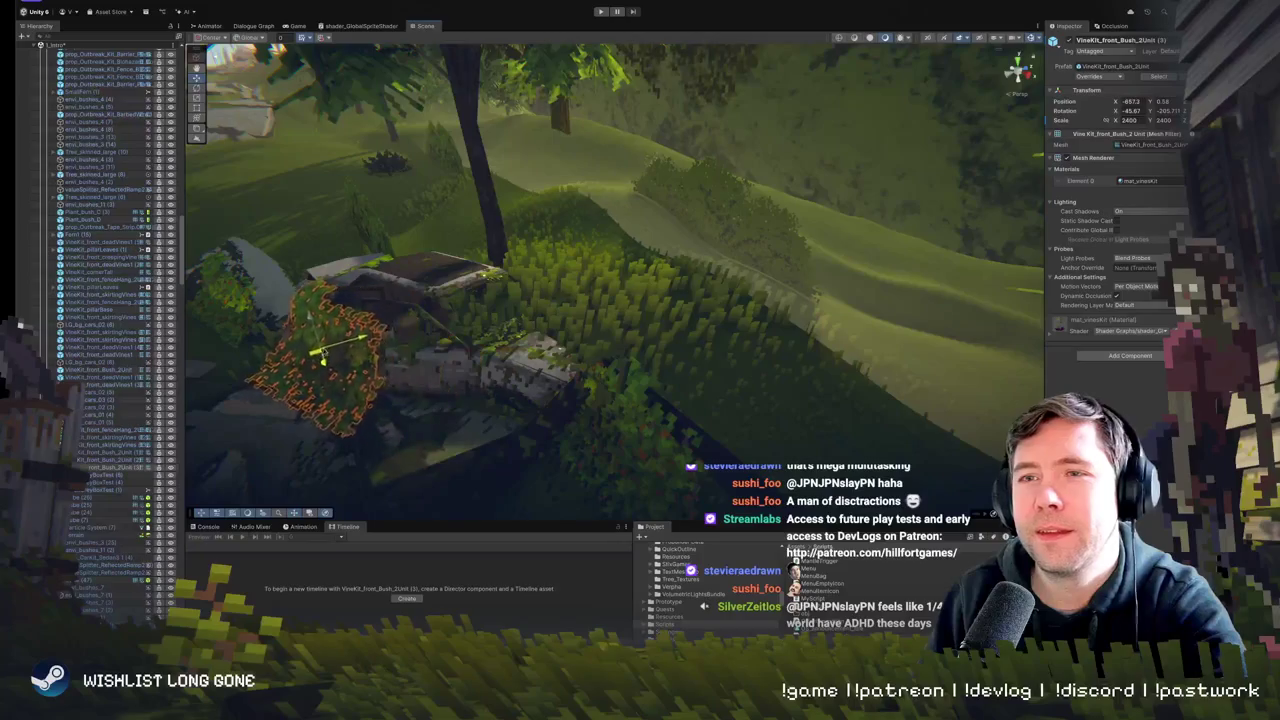
pyautogui.press('f')
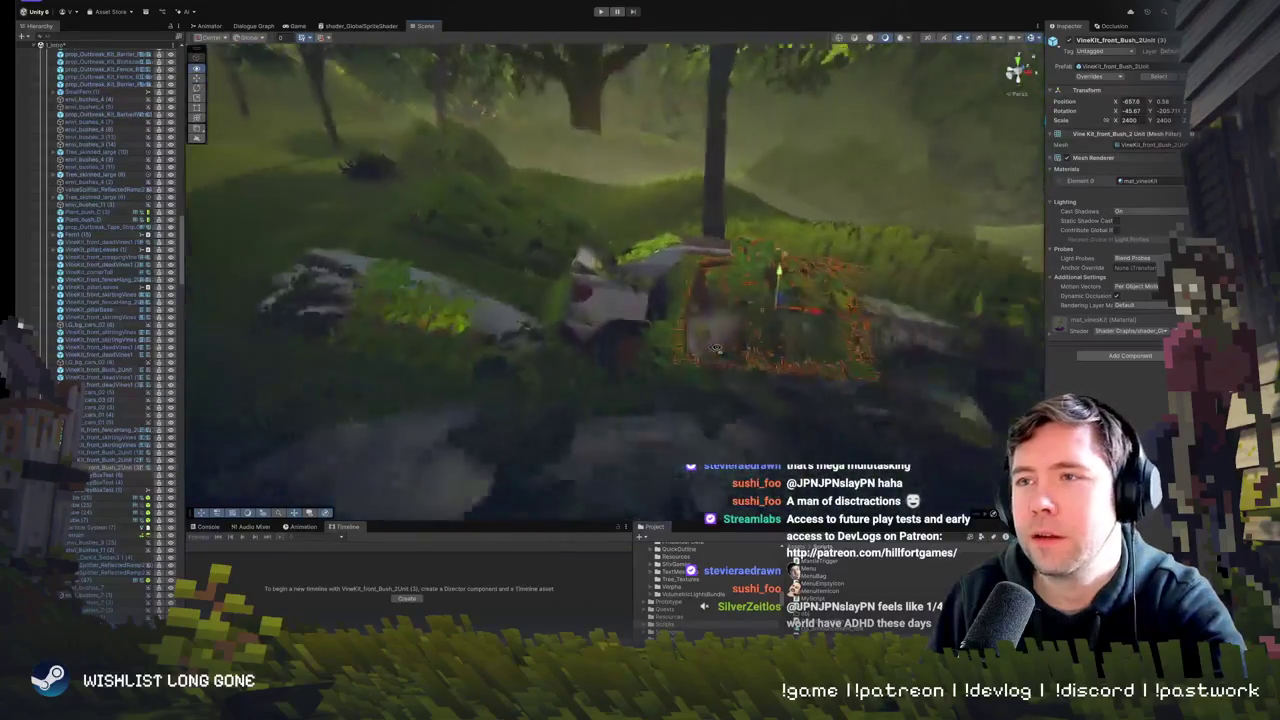
pyautogui.moveTo(542, 316); pyautogui.dragTo(395, 312)
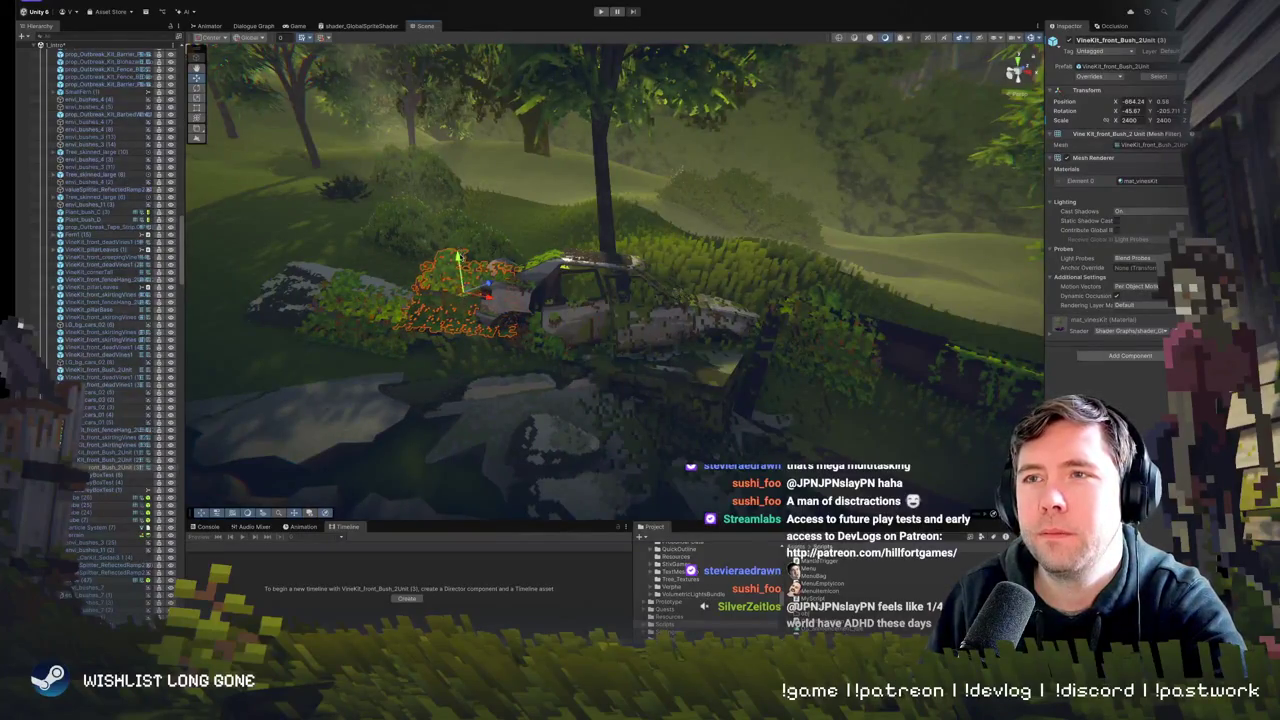
pyautogui.moveTo(458, 262); pyautogui.dragTo(453, 352)
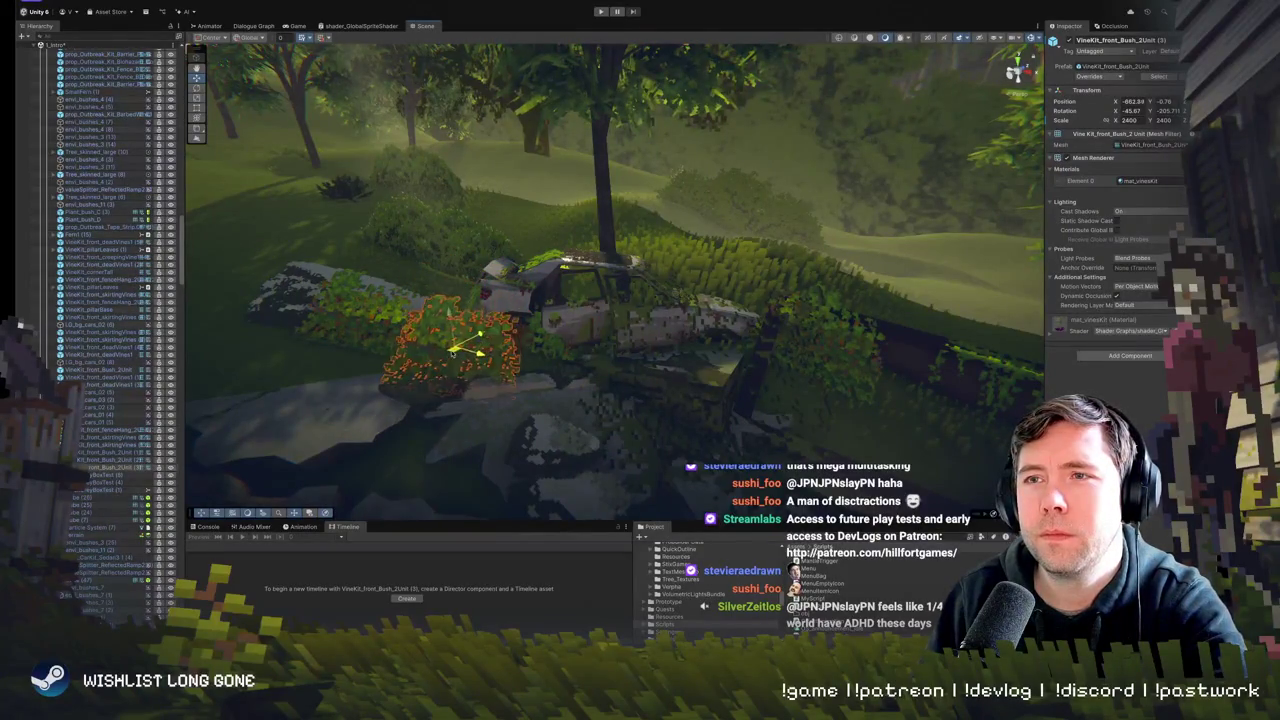
pyautogui.moveTo(455, 298)
pyautogui.mouseDown()
pyautogui.moveTo(709, 349)
pyautogui.moveTo(453, 300)
pyautogui.moveTo(524, 263)
pyautogui.moveTo(460, 273)
pyautogui.moveTo(434, 259)
pyautogui.moveTo(570, 293)
pyautogui.mouseUp()
pyautogui.click(572, 291)
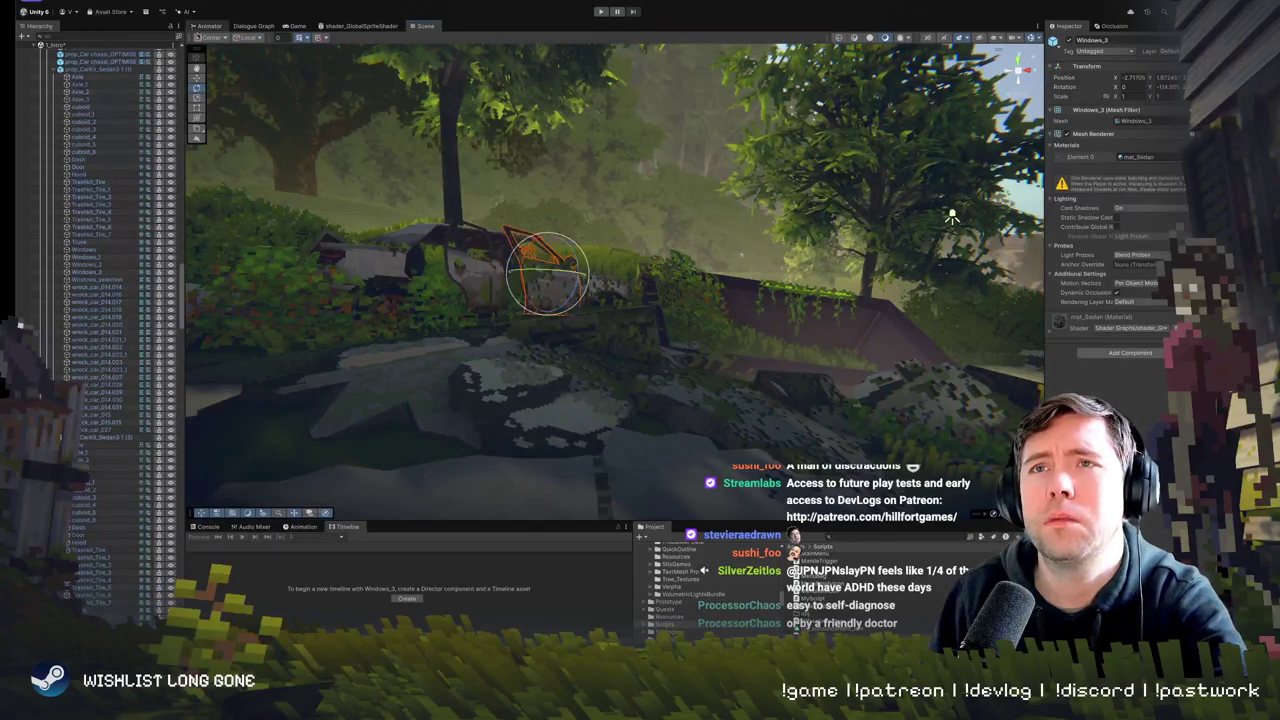
pyautogui.click(219, 38)
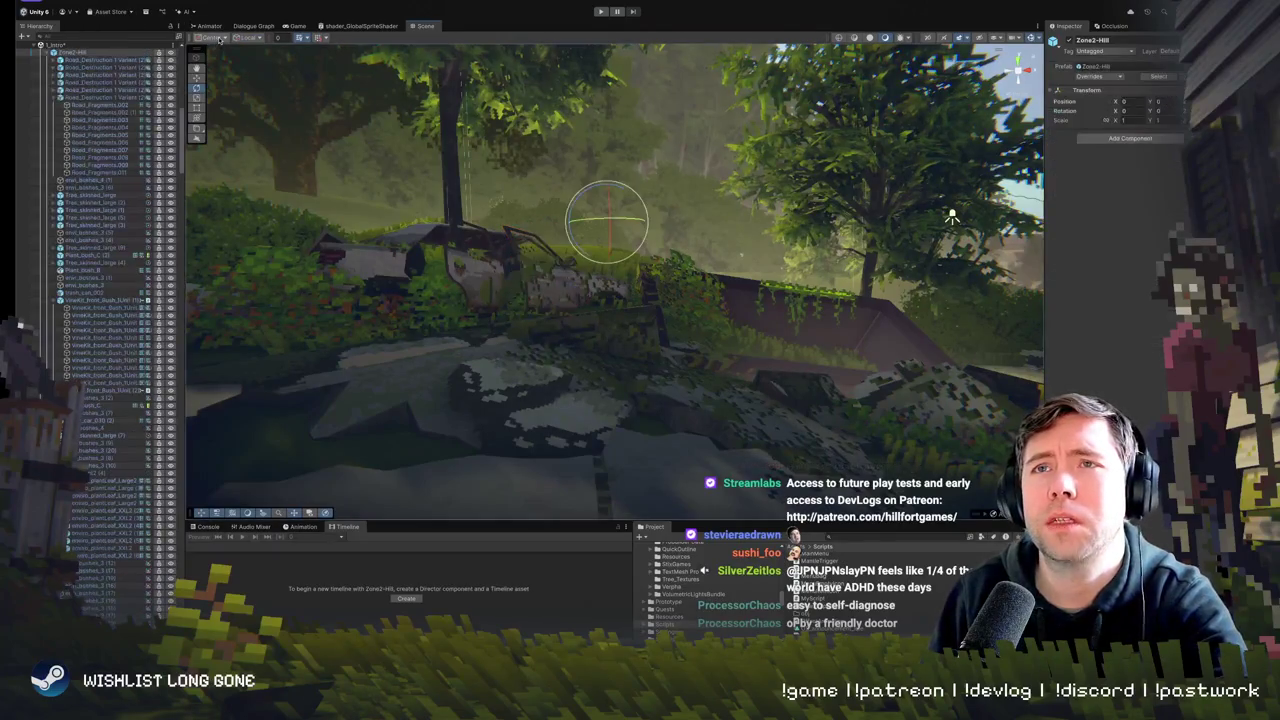
pyautogui.click(566, 280)
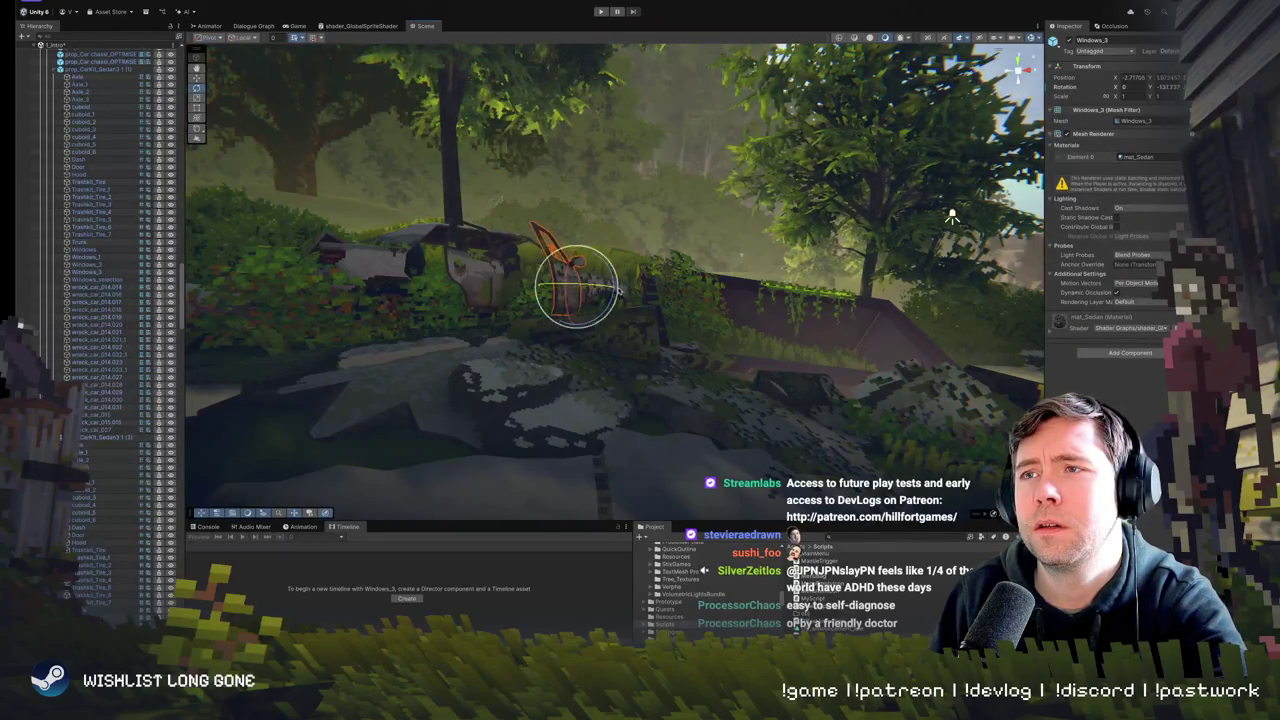
pyautogui.moveTo(618, 290); pyautogui.dragTo(847, 351)
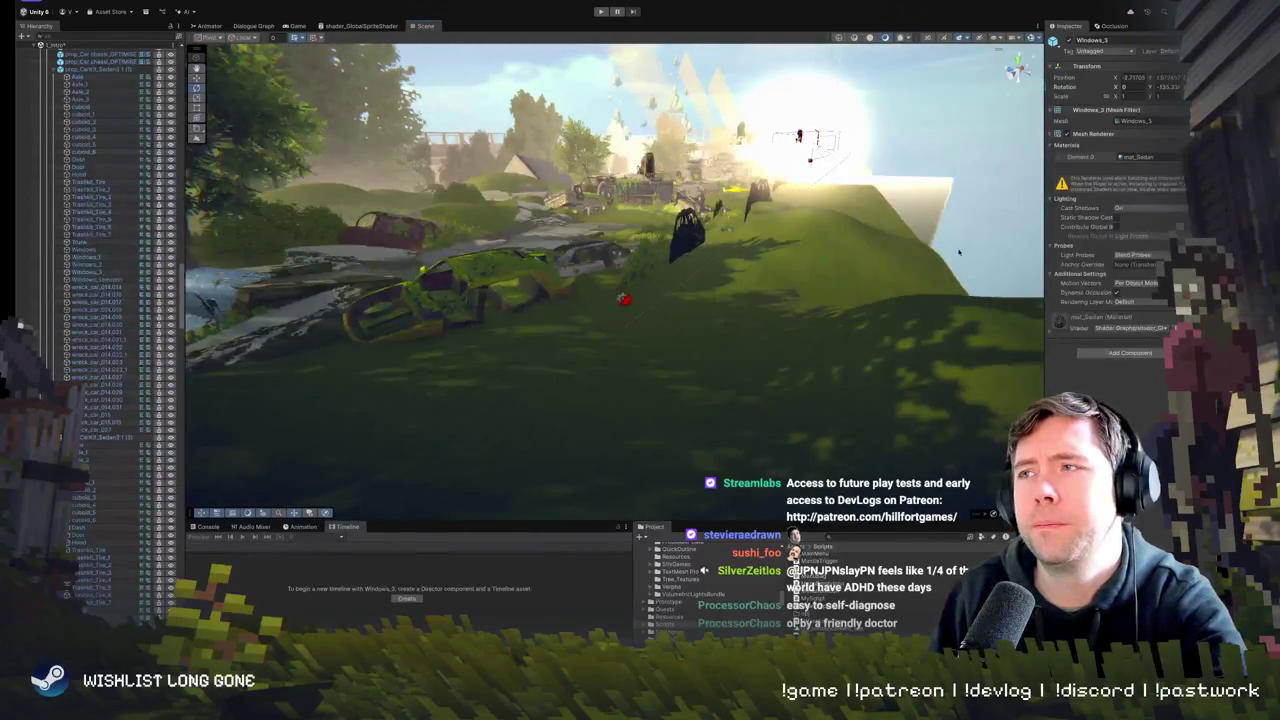
pyautogui.moveTo(958, 252)
pyautogui.mouseDown()
pyautogui.moveTo(804, 268)
pyautogui.moveTo(484, 127)
pyautogui.moveTo(492, 141)
pyautogui.mouseUp()
pyautogui.click(548, 307)
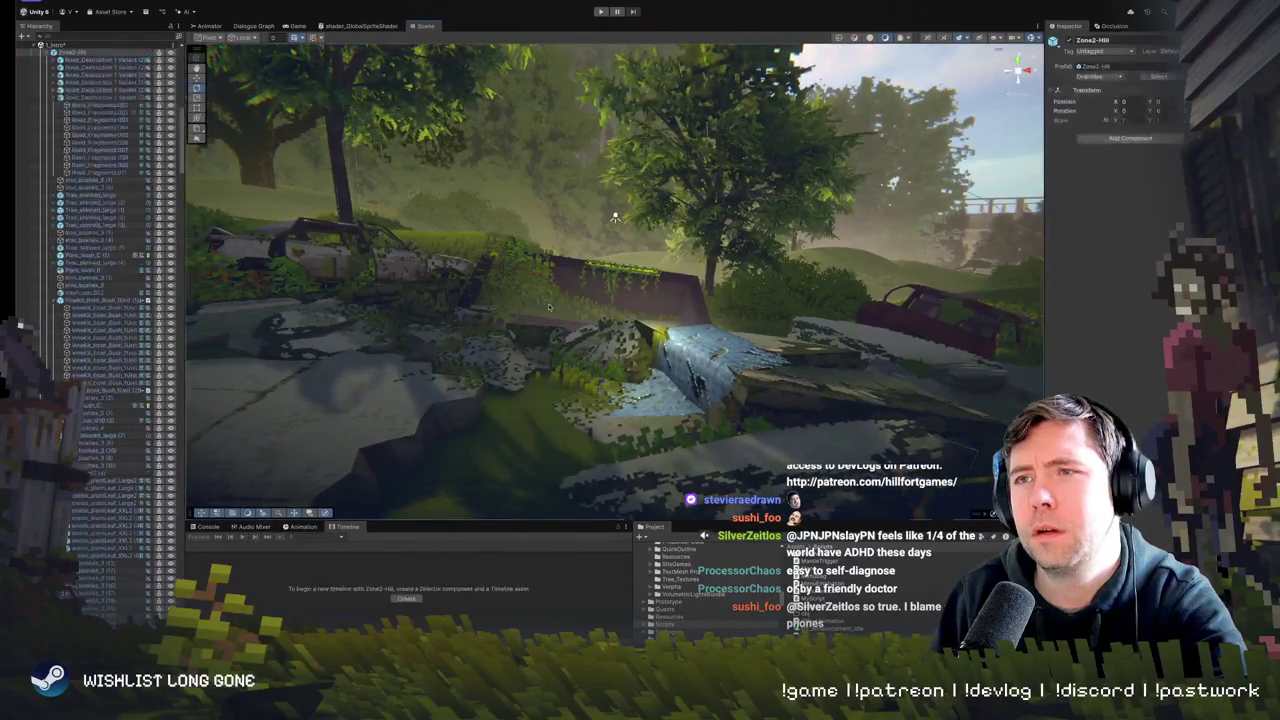
# - Raise valueSplitter_ReflectedRamp2 by the creek about one unit, then switch to the Twitch stream
pyautogui.click(548, 307)
pyautogui.moveTo(548, 307); pyautogui.dragTo(572, 322)
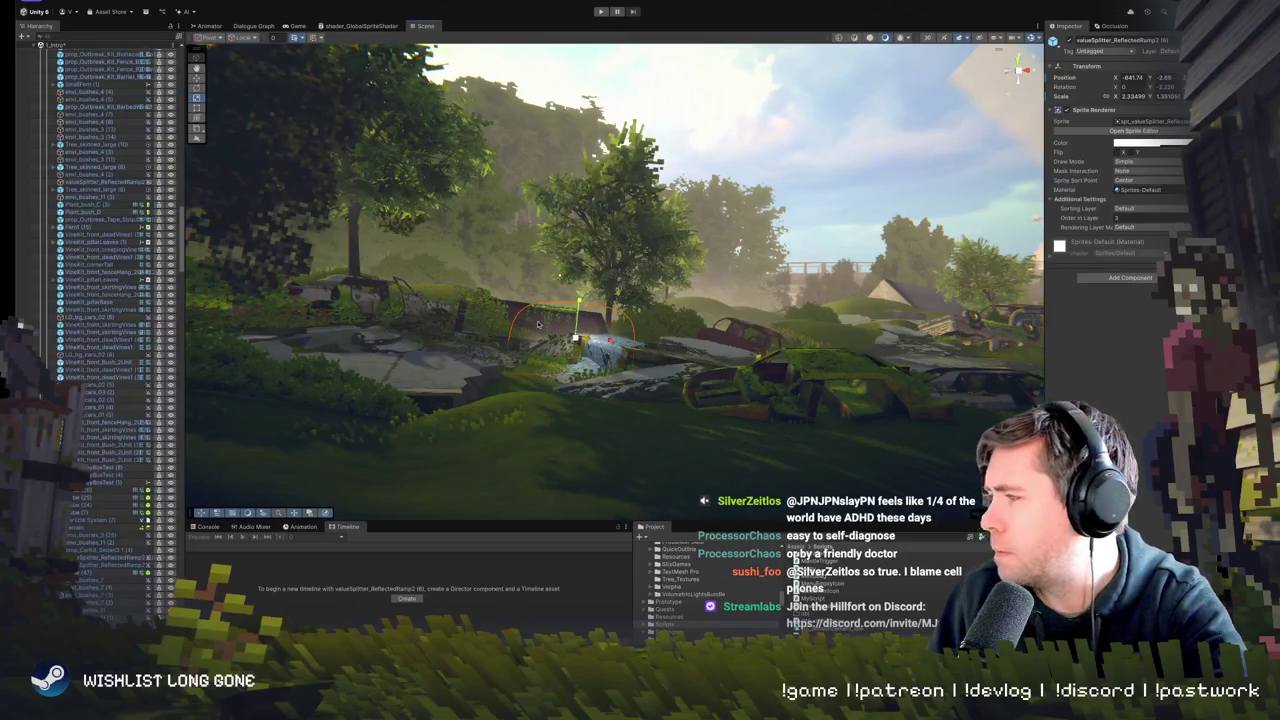
pyautogui.moveTo(572, 332); pyautogui.dragTo(570, 323)
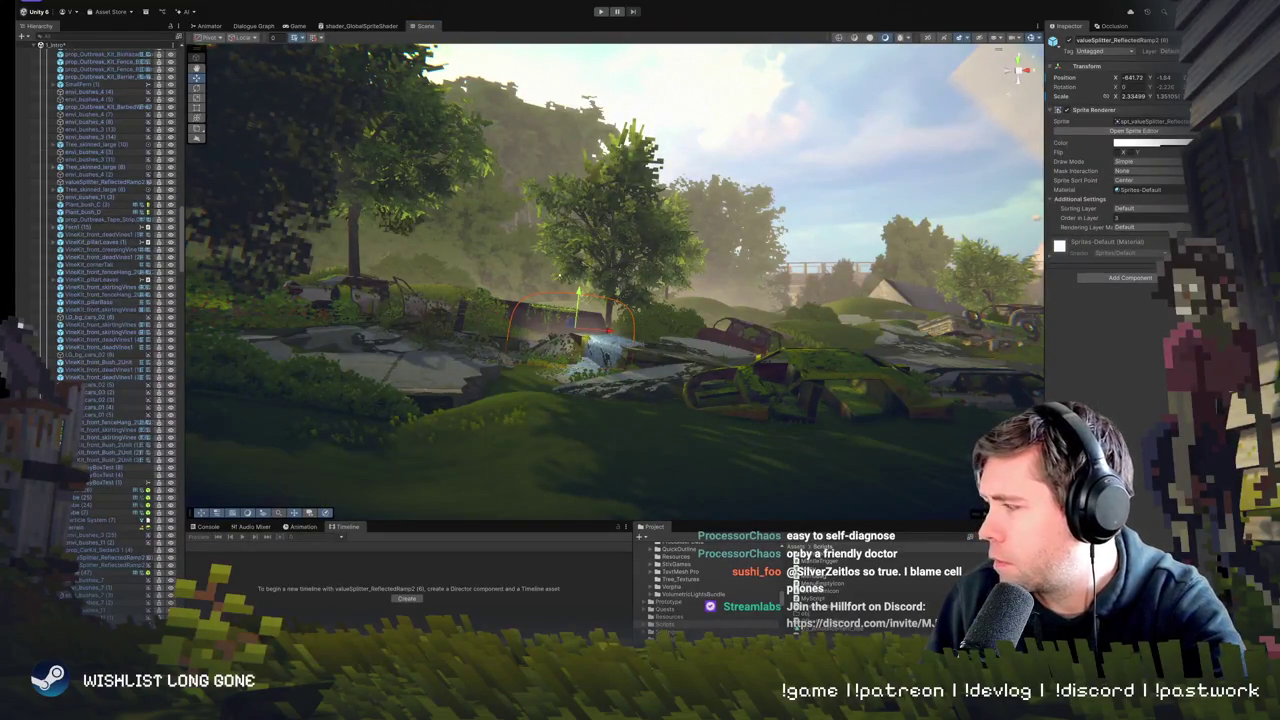
pyautogui.press('super+Tab')
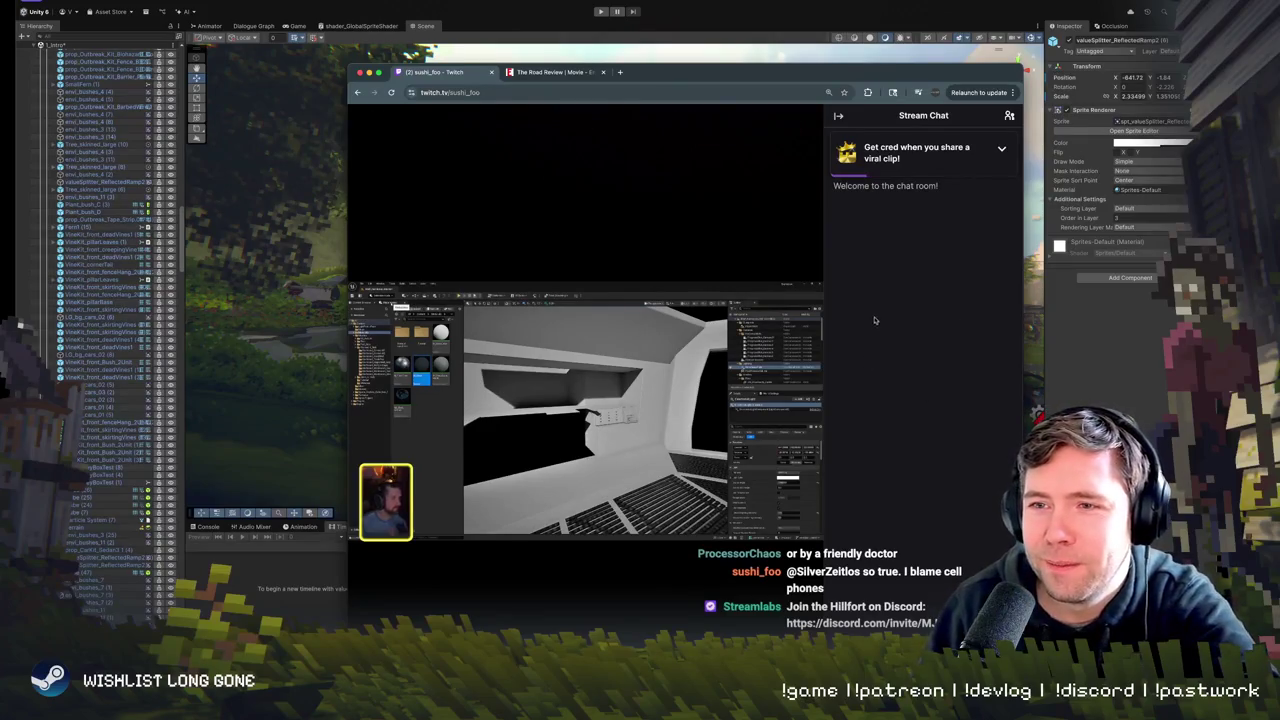
pyautogui.moveTo(811, 134)
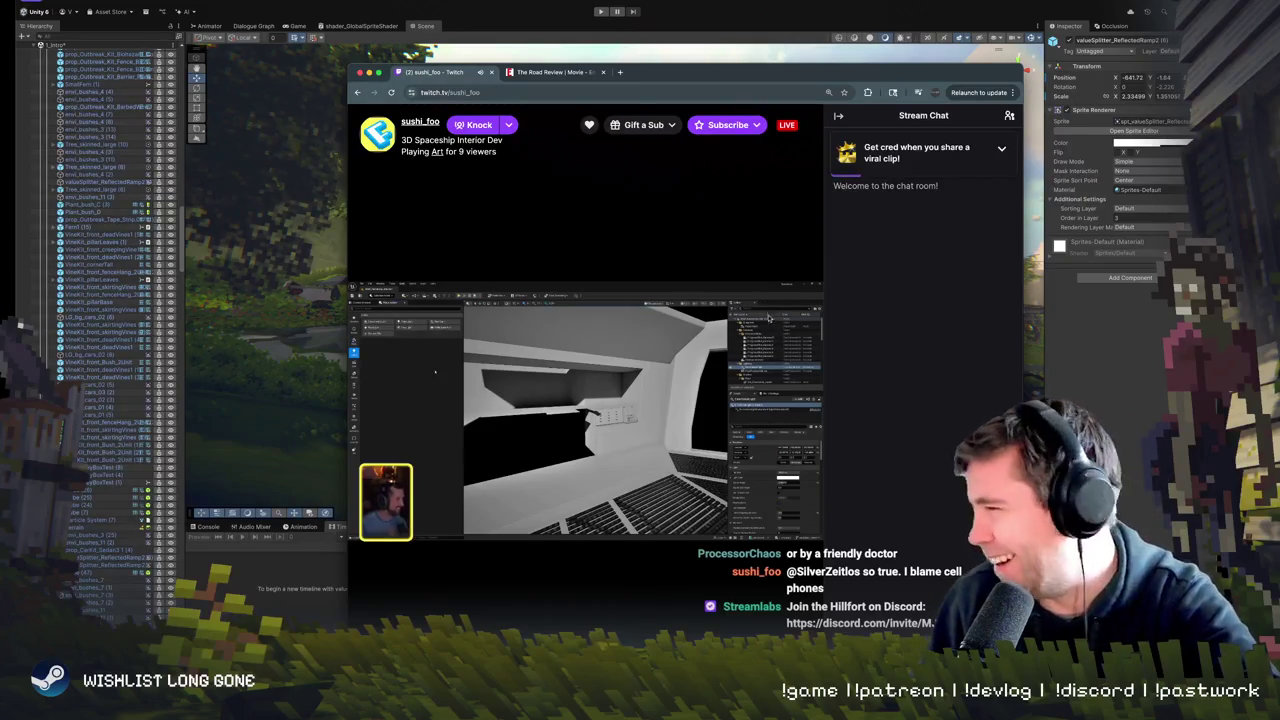
pyautogui.press('super+Tab')
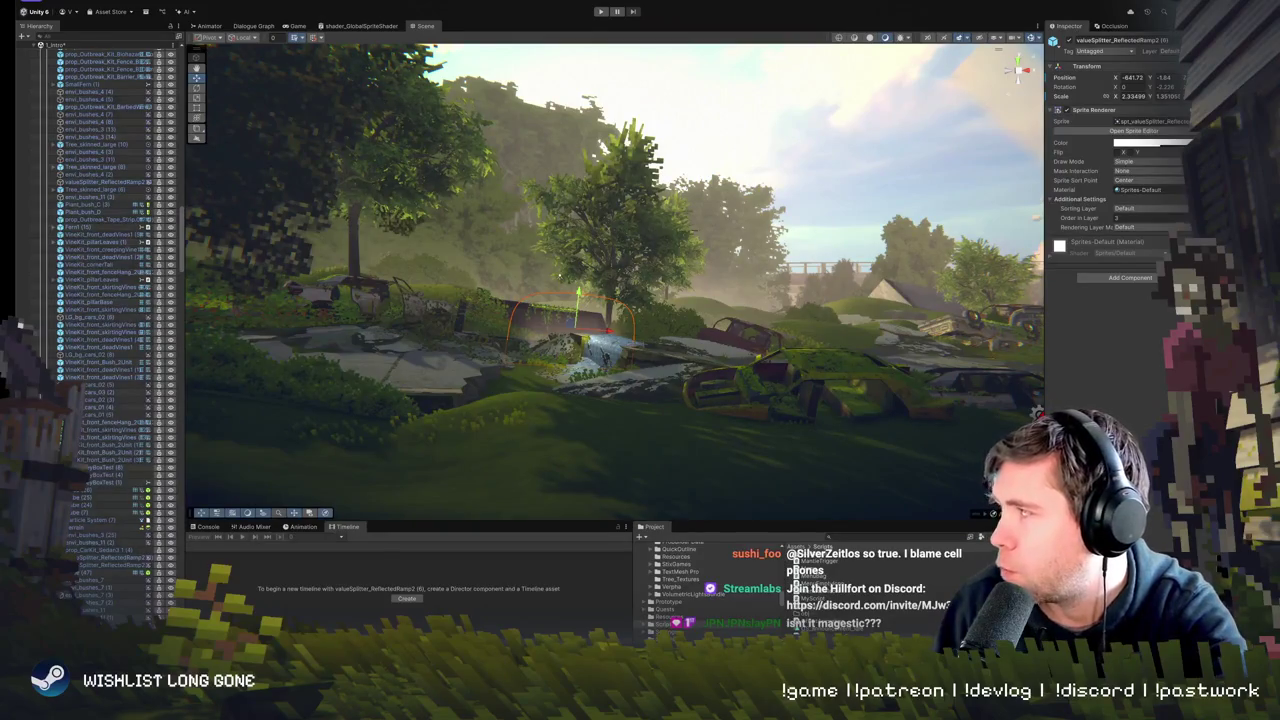
pyautogui.press('super+Tab')
pyautogui.moveTo(640, 23)
pyautogui.mouseDown()
pyautogui.moveTo(676, 49)
pyautogui.moveTo(676, 34)
pyautogui.mouseUp()
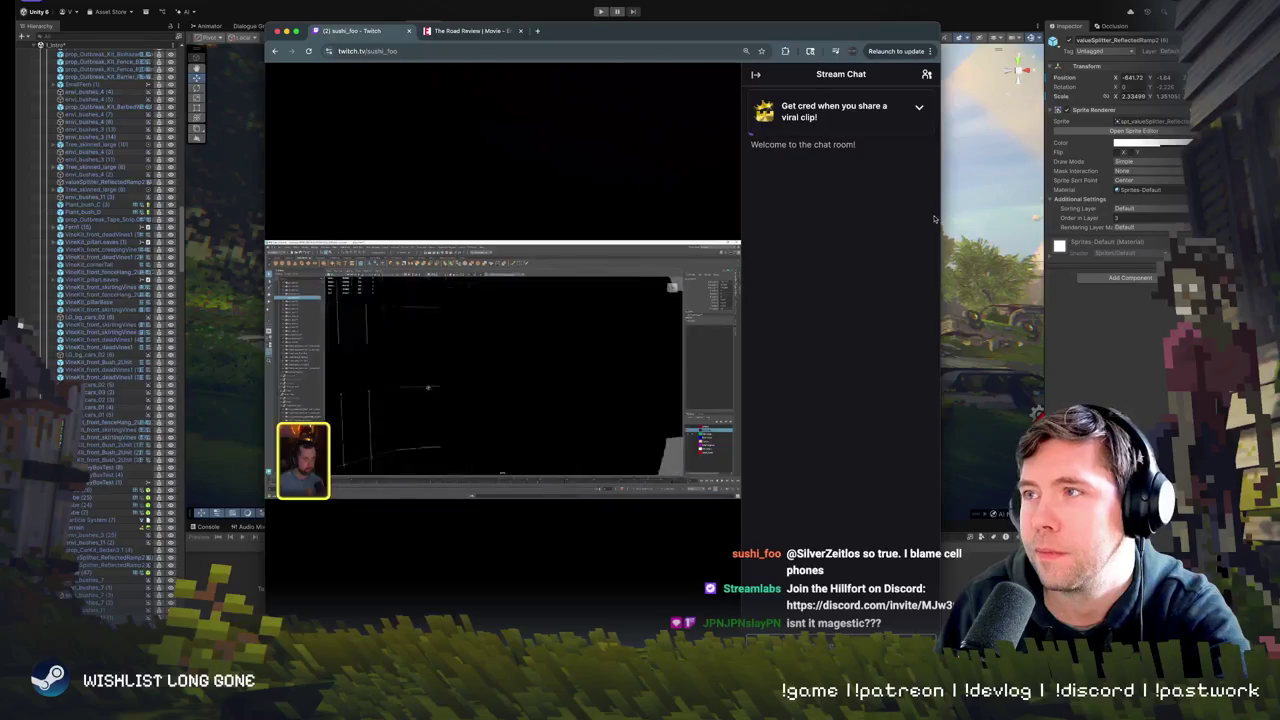
# - Maximise the Chrome window for a bigger spaceship-interior stream, then return to Unity
pyautogui.doubleClick(676, 34)
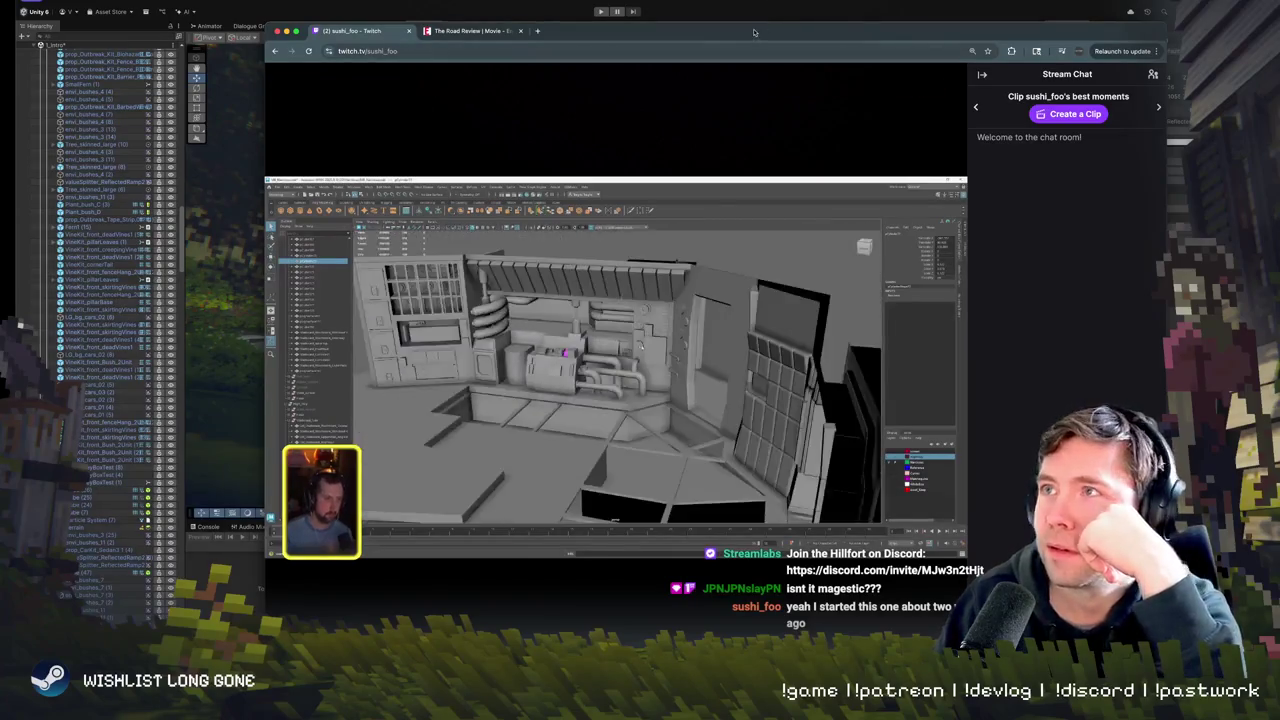
pyautogui.press('super+Tab')
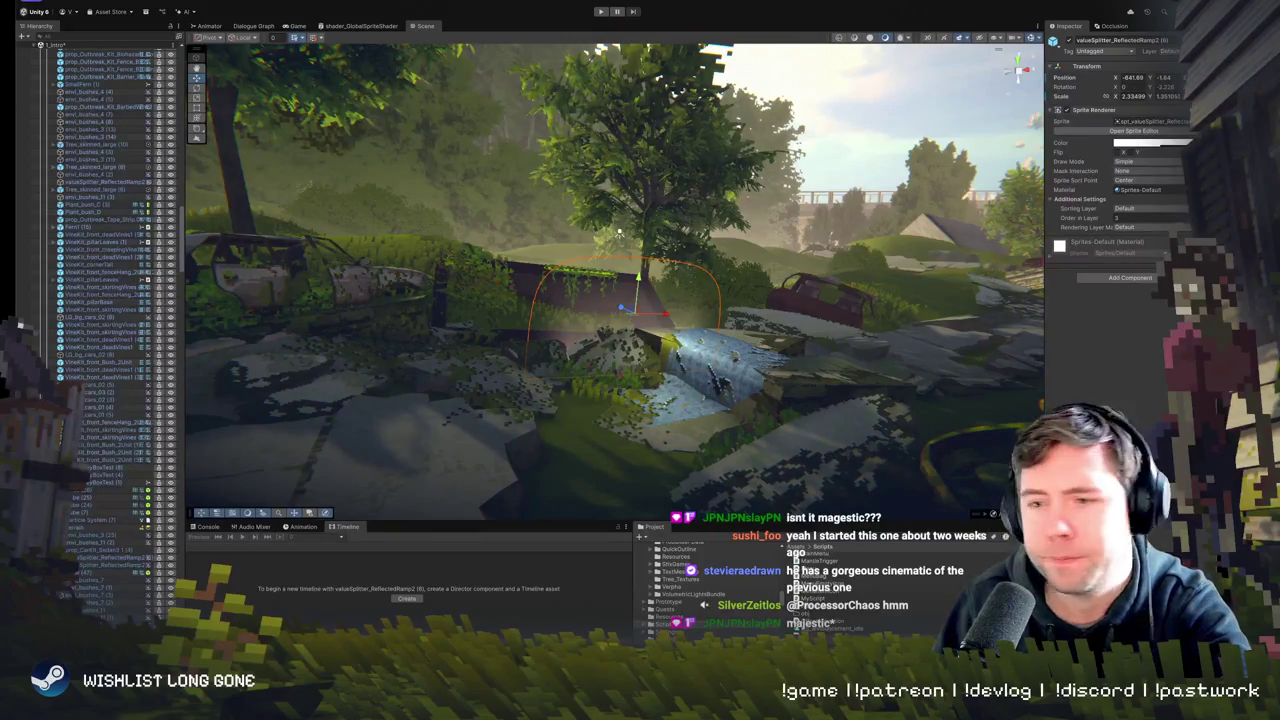
pyautogui.scroll(-5, 462, 368)
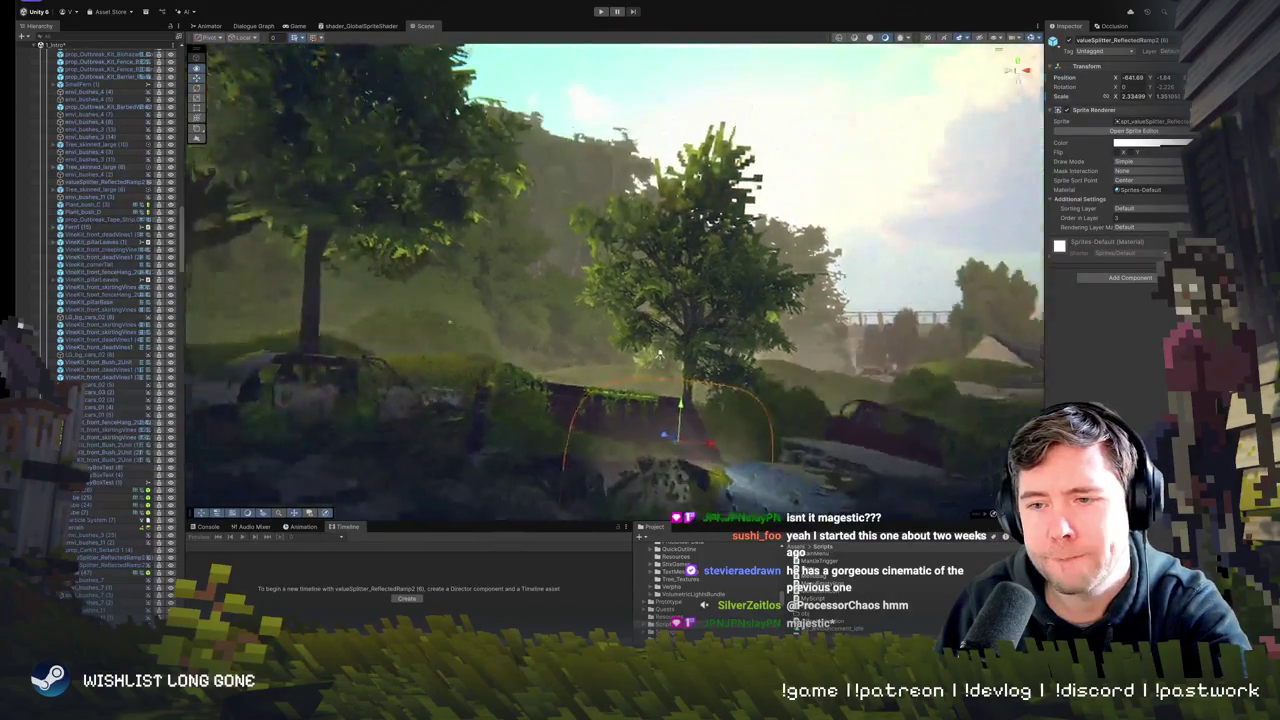
pyautogui.scroll(5, 458, 322)
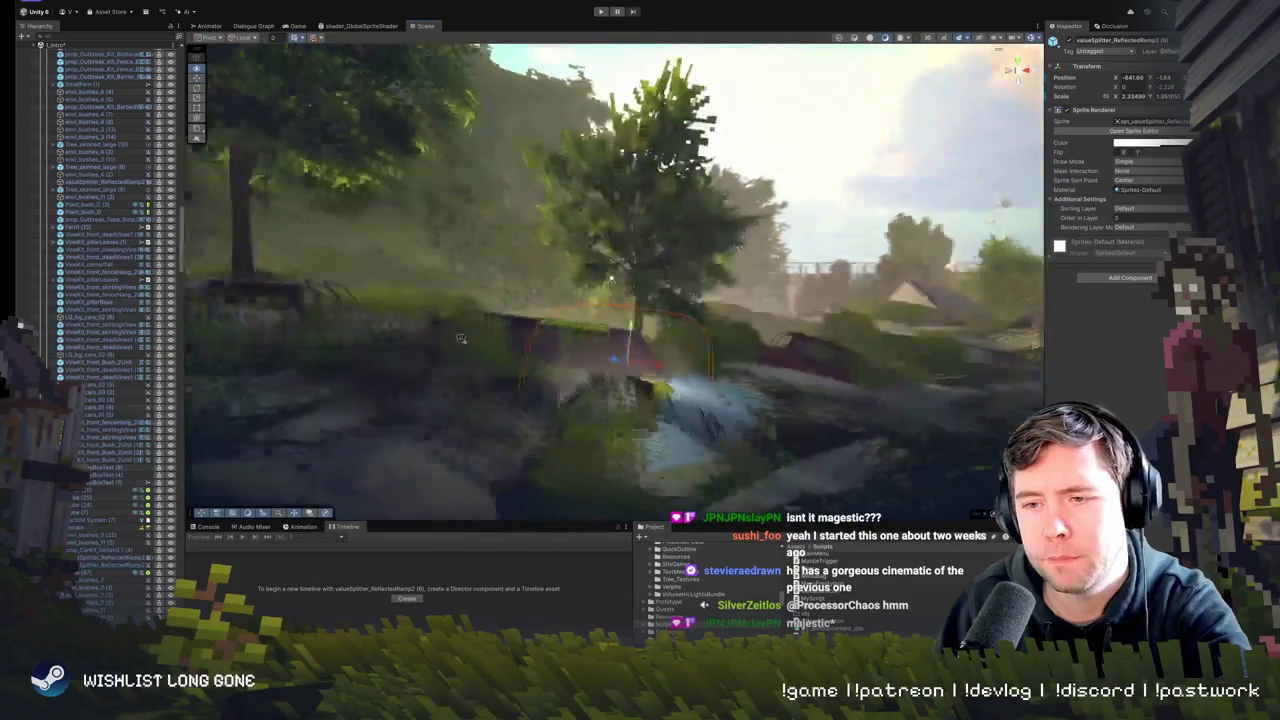
pyautogui.scroll(5, 432, 346)
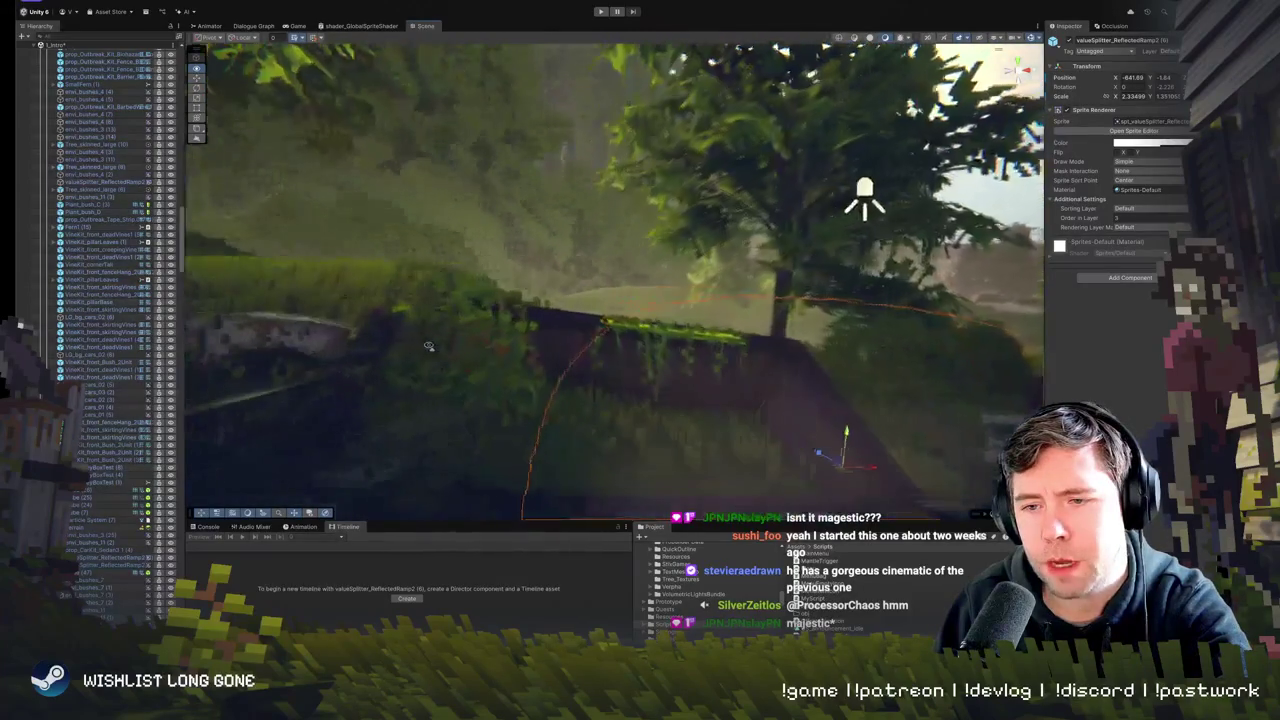
pyautogui.scroll(-10, 413, 347)
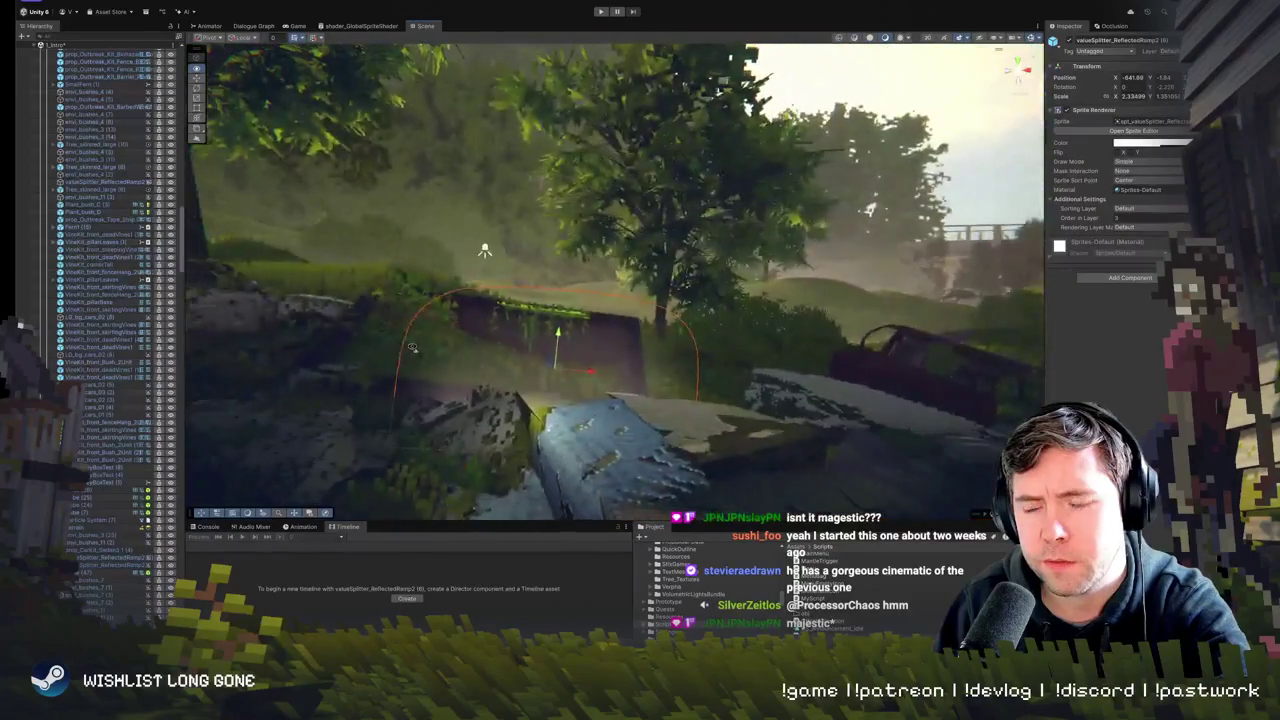
pyautogui.scroll(5, 449, 342)
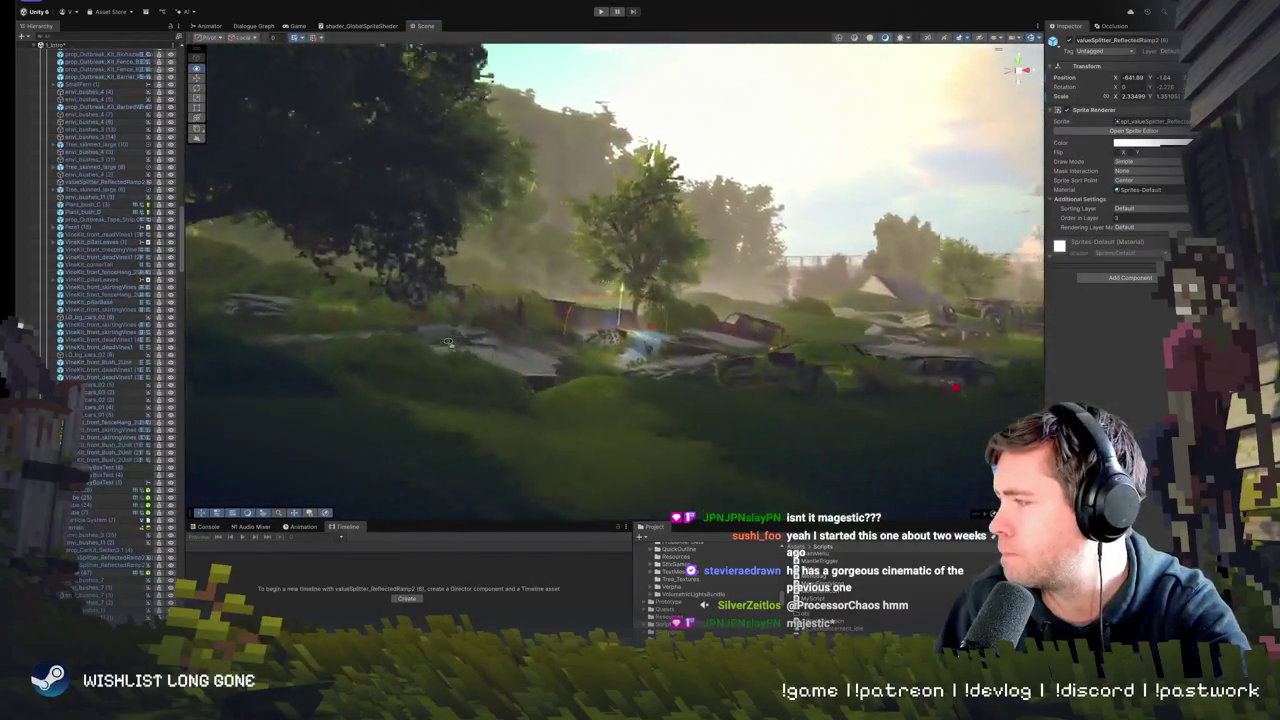
pyautogui.scroll(6, 441, 342)
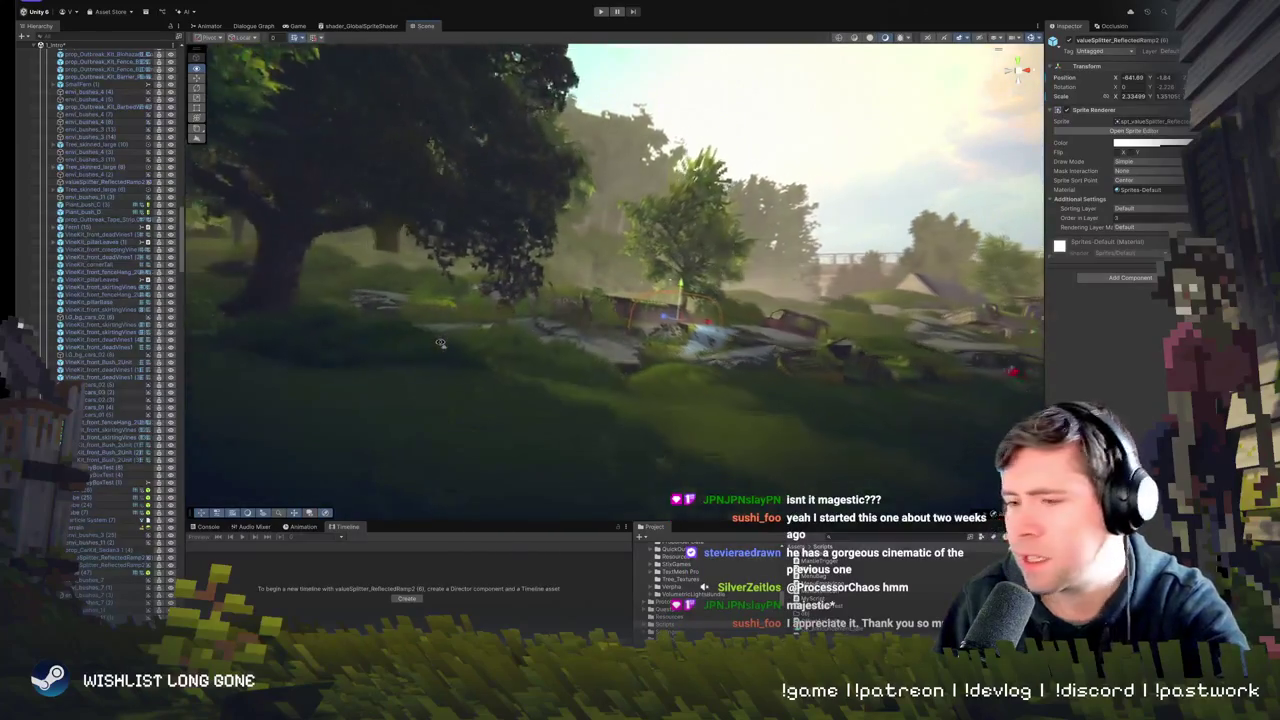
pyautogui.scroll(-1, 497, 354)
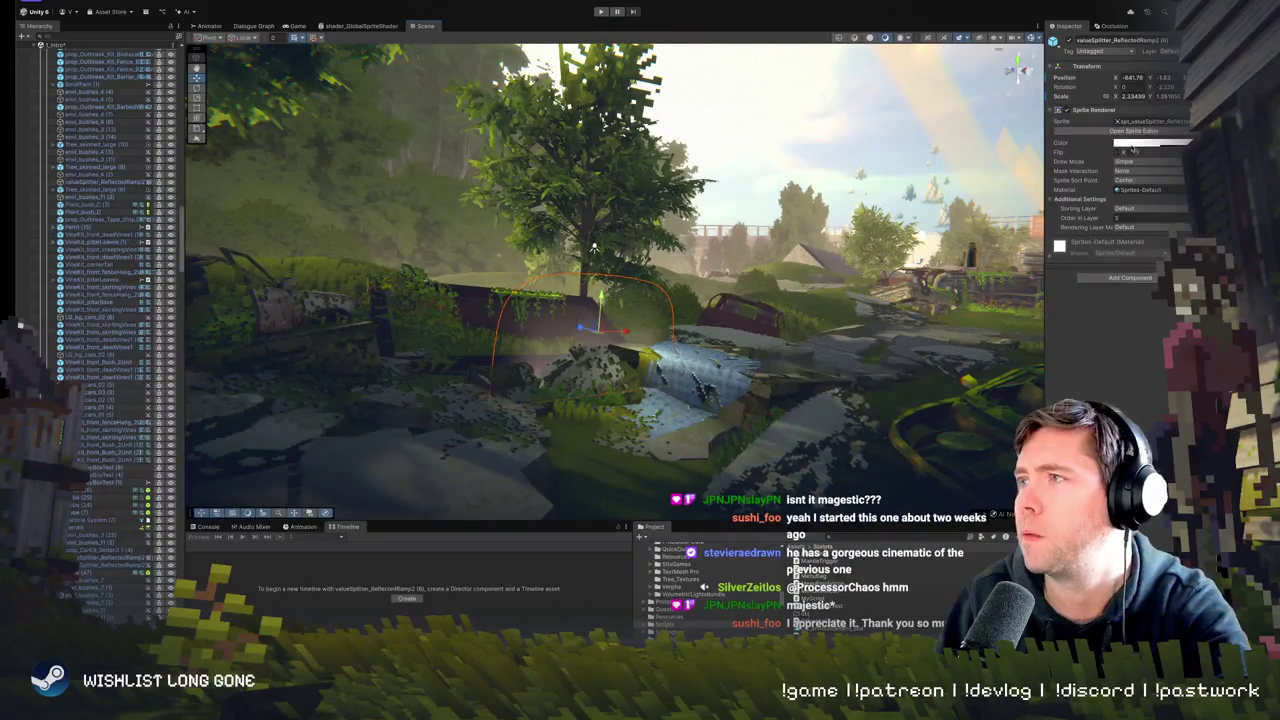
# - Give the reflected-ramp sprite's Sprite Renderer a new greyish tint colour
pyautogui.click(1133, 144)
pyautogui.click(1152, 195)
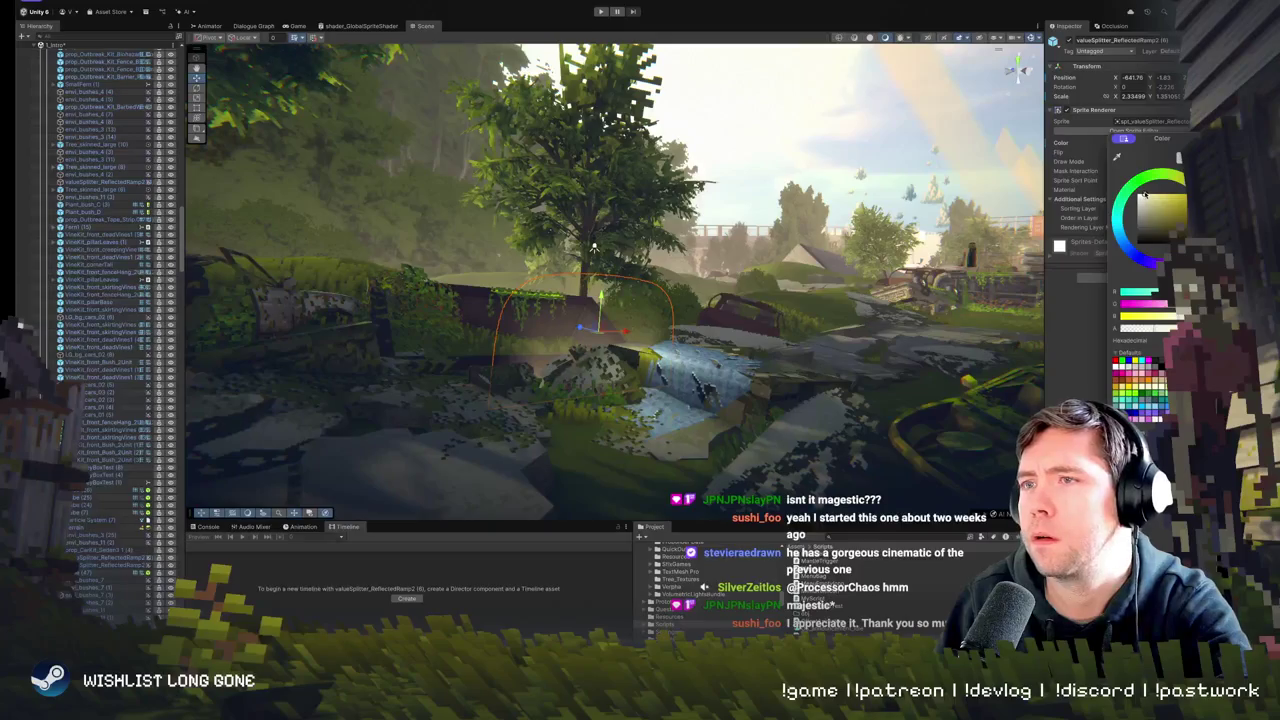
pyautogui.moveTo(594, 246)
pyautogui.mouseDown()
pyautogui.moveTo(763, 353)
pyautogui.moveTo(672, 315)
pyautogui.mouseUp()
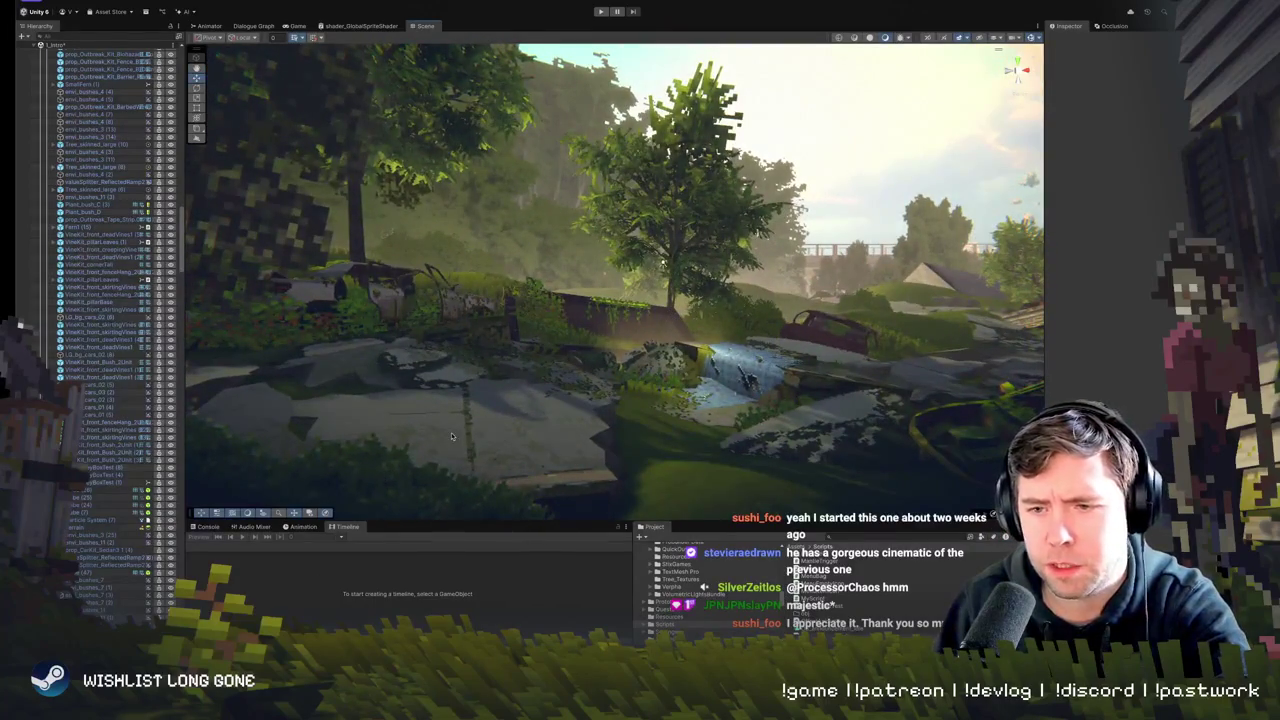
# - Rotate VineKit_front_fenceHang_2Unit on the wrecked car to a slightly tilted angle
pyautogui.moveTo(451, 436); pyautogui.dragTo(500, 420)
pyautogui.click(645, 330)
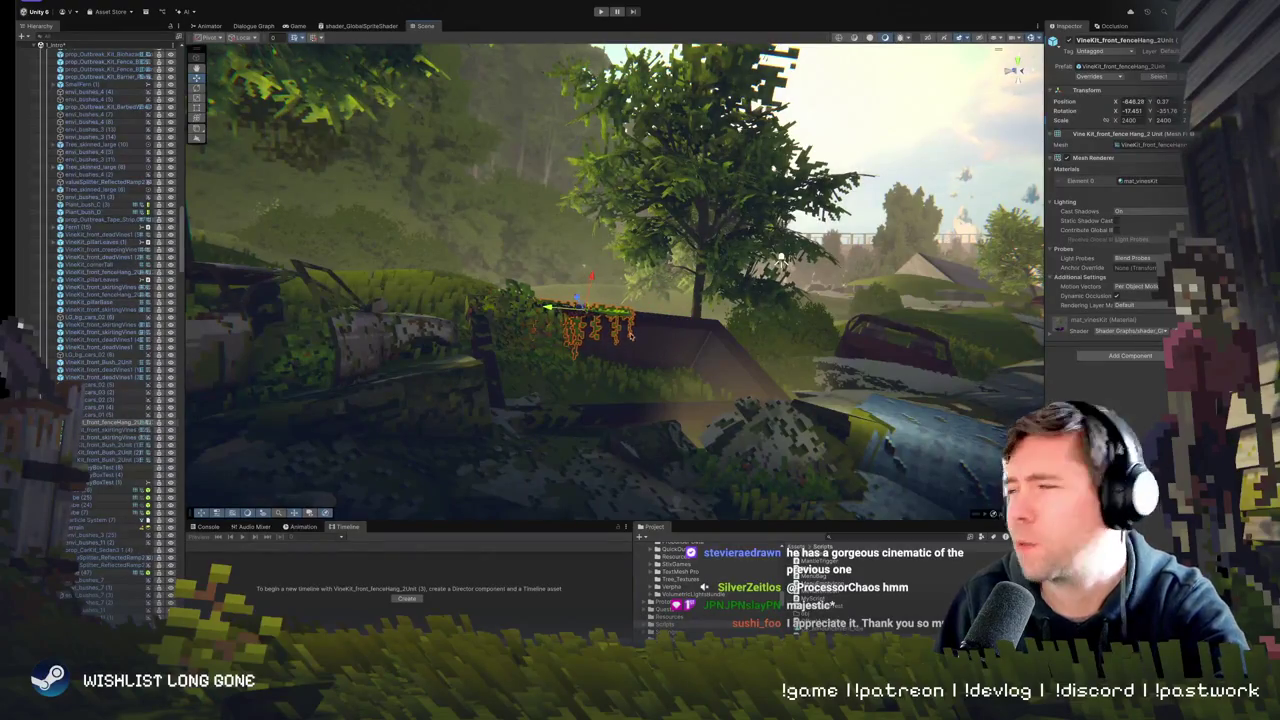
pyautogui.moveTo(781, 257)
pyautogui.mouseDown()
pyautogui.moveTo(807, 280)
pyautogui.moveTo(560, 375)
pyautogui.mouseUp()
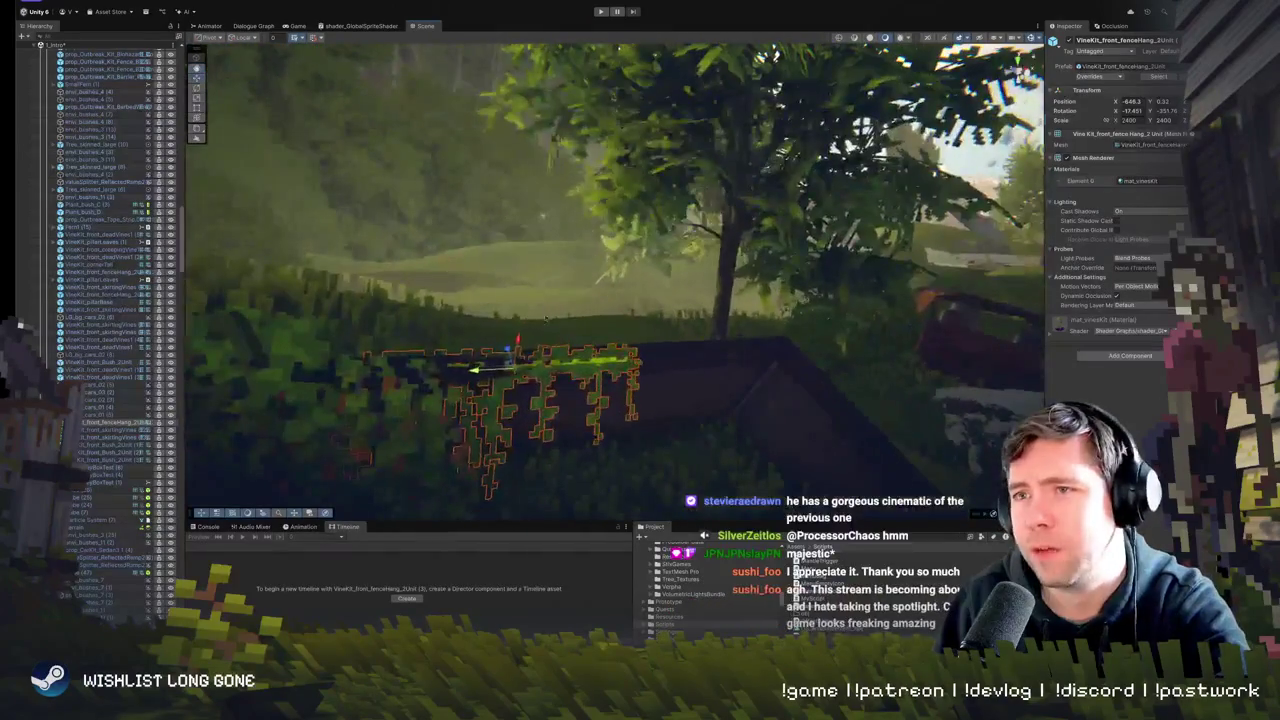
pyautogui.press('e')
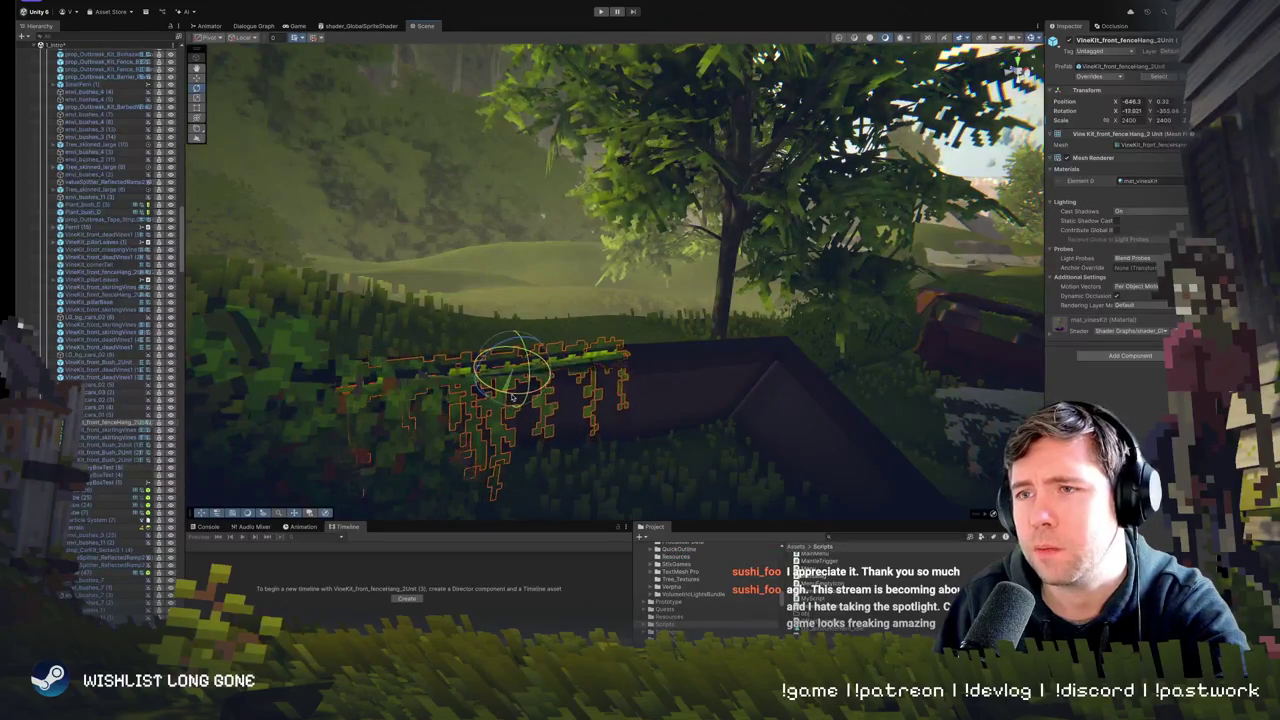
pyautogui.moveTo(512, 397)
pyautogui.mouseDown()
pyautogui.moveTo(508, 372)
pyautogui.moveTo(481, 372)
pyautogui.moveTo(510, 363)
pyautogui.moveTo(556, 398)
pyautogui.moveTo(465, 367)
pyautogui.mouseUp()
pyautogui.scroll(-8, 490, 360)
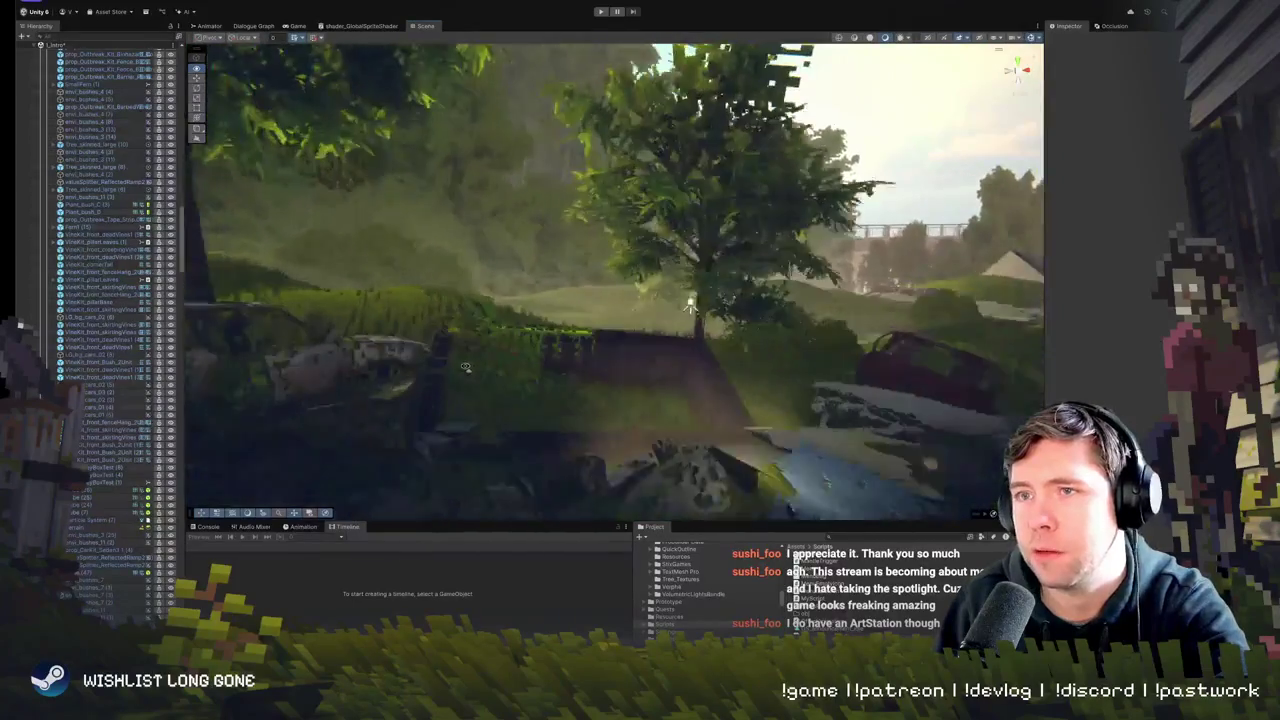
# - Move VineKit_front_Bush_2Unit (4) off the wreck onto the right slab edge and fine-tune it
pyautogui.click(575, 355)
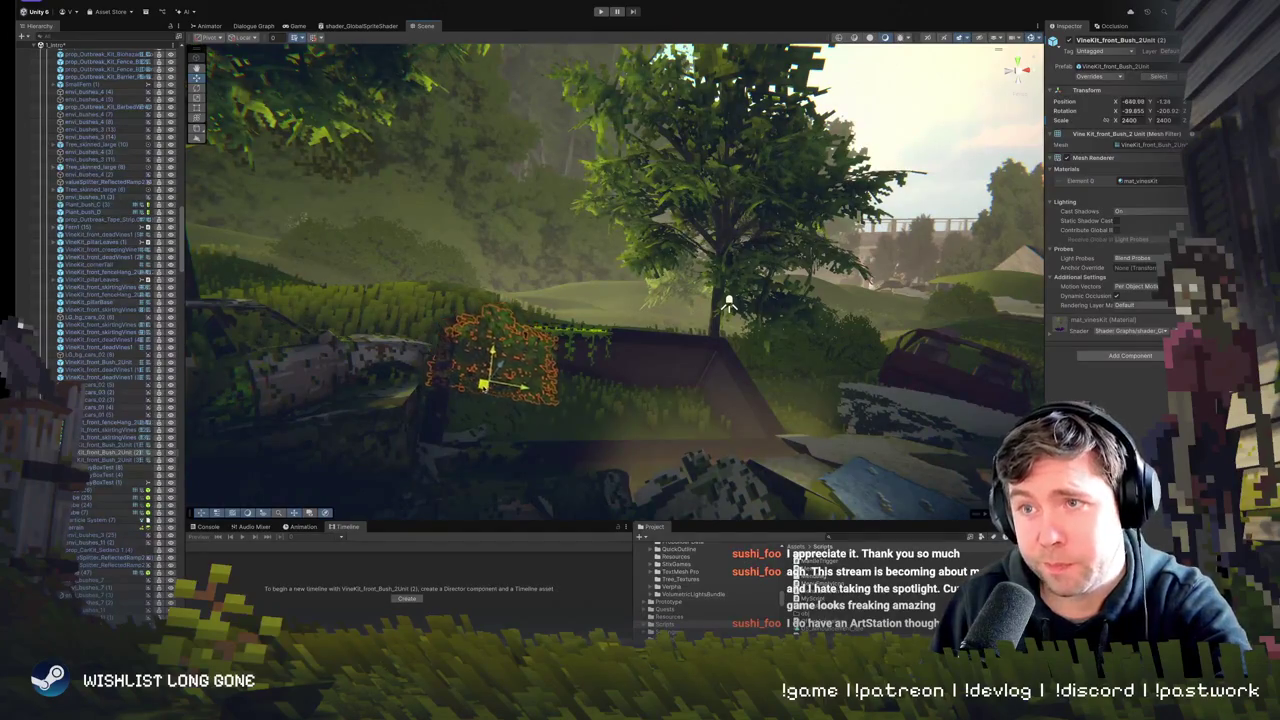
pyautogui.moveTo(502, 368); pyautogui.dragTo(506, 364)
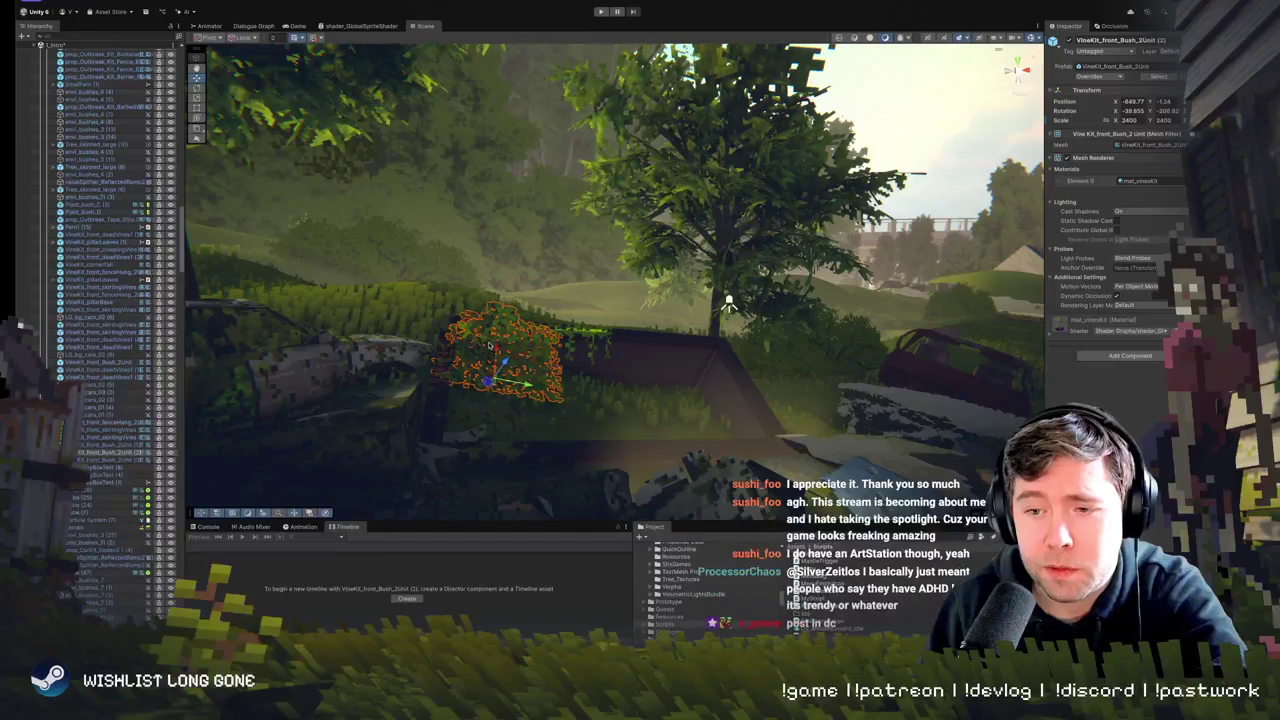
pyautogui.moveTo(471, 349); pyautogui.dragTo(470, 337)
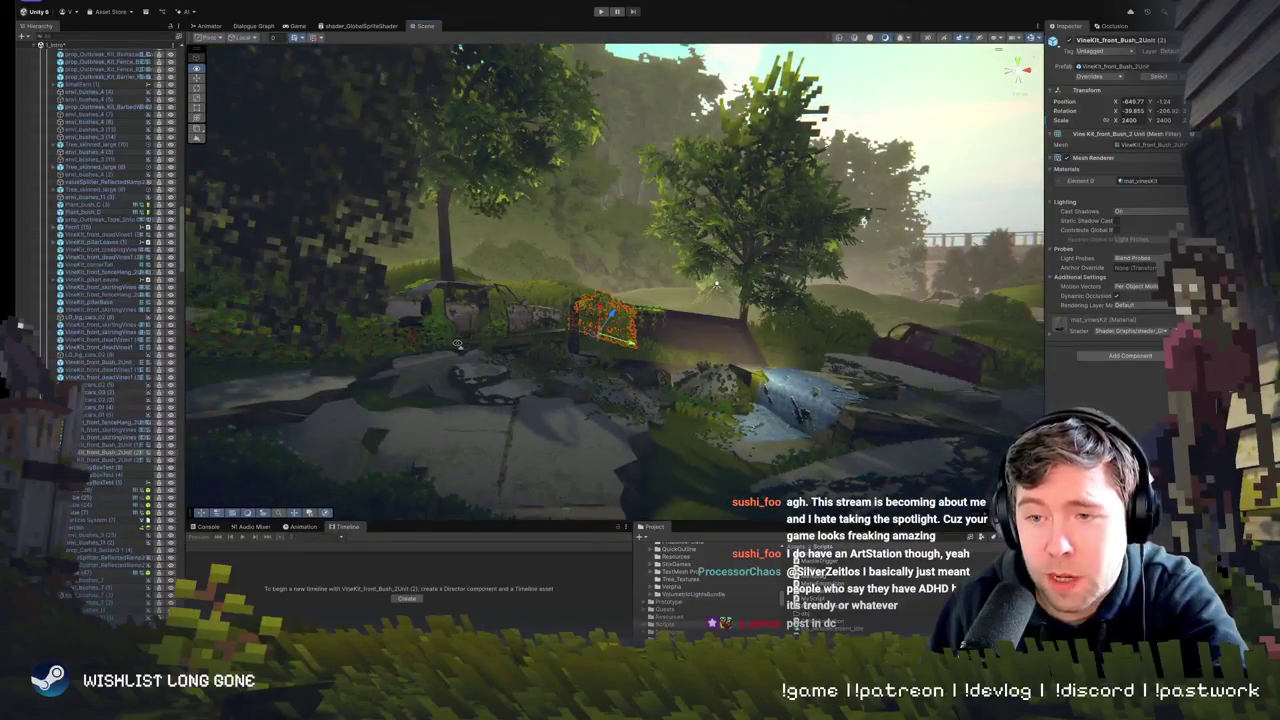
pyautogui.moveTo(457, 343); pyautogui.dragTo(451, 350)
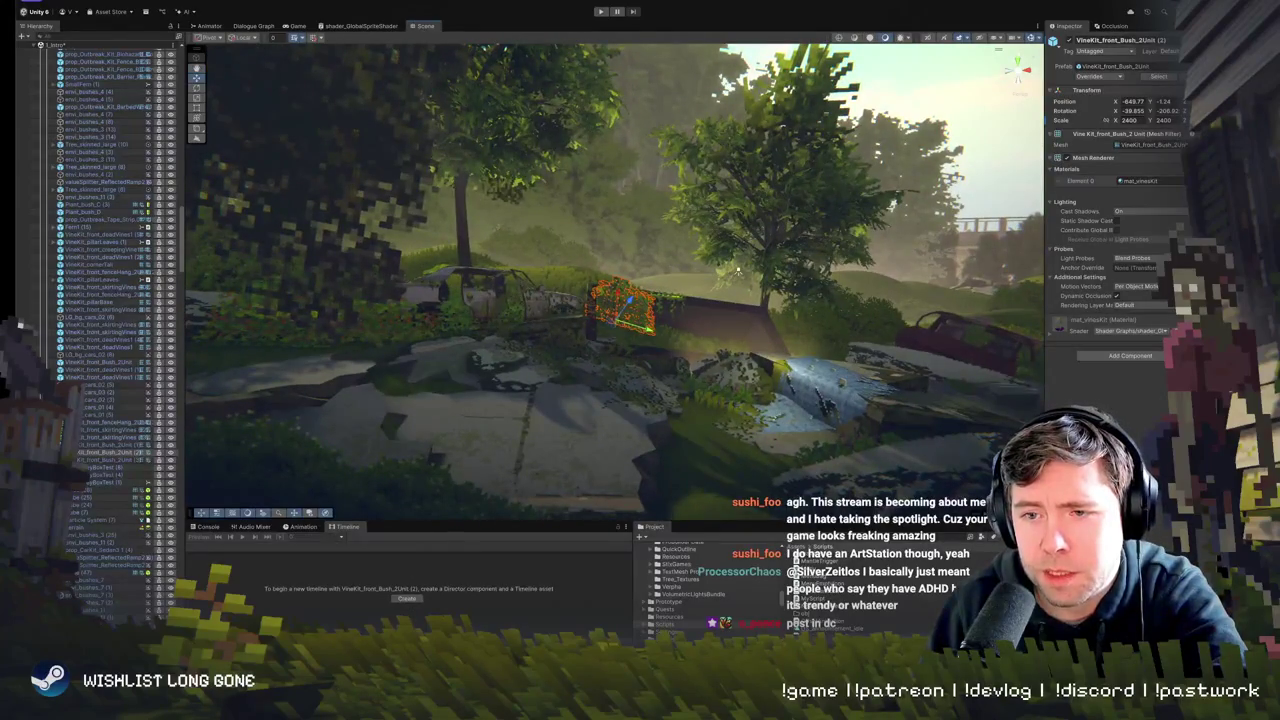
pyautogui.moveTo(514, 326)
pyautogui.mouseDown()
pyautogui.moveTo(512, 308)
pyautogui.moveTo(511, 319)
pyautogui.mouseUp()
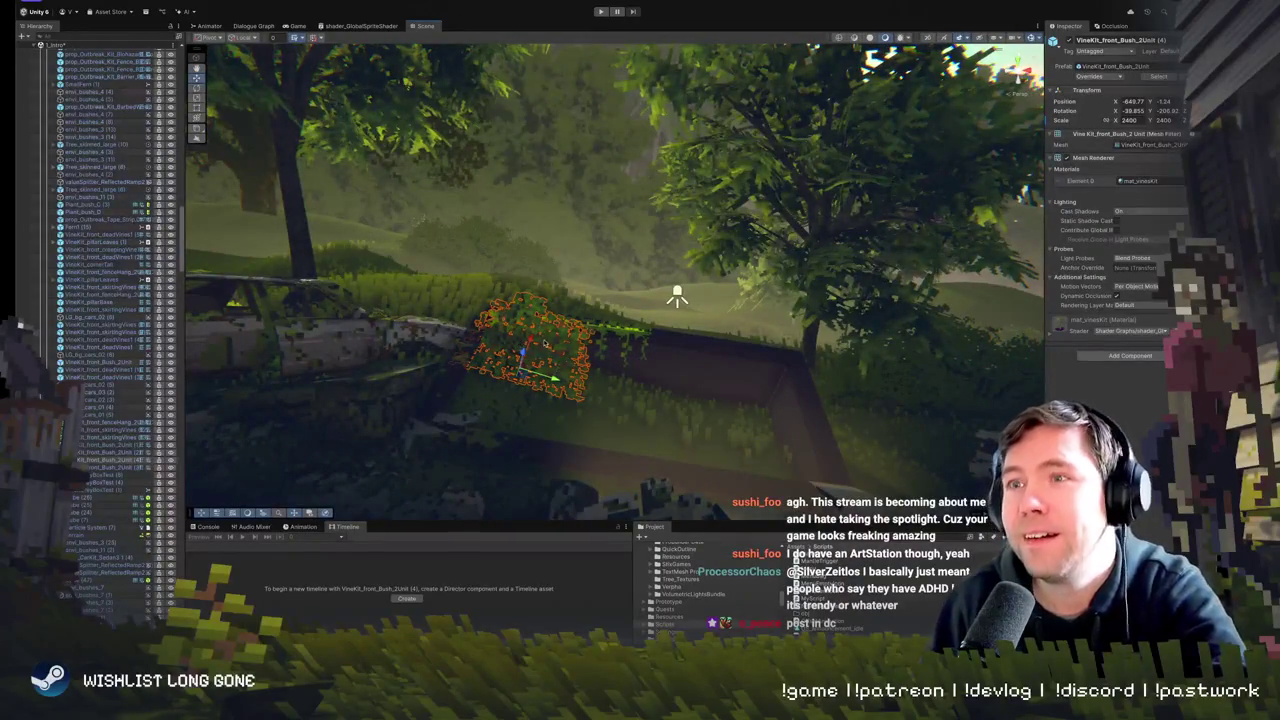
pyautogui.moveTo(677, 297); pyautogui.dragTo(677, 297)
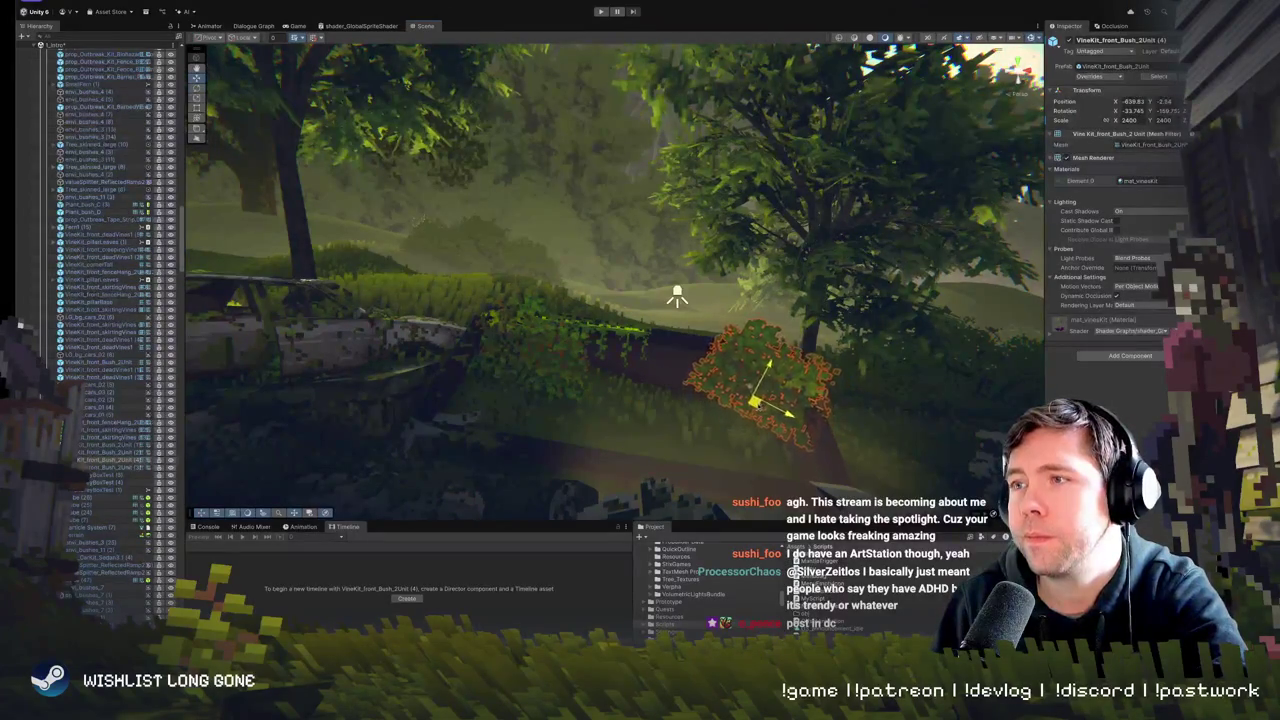
pyautogui.moveTo(740, 400); pyautogui.dragTo(620, 385)
pyautogui.moveTo(748, 376)
pyautogui.mouseDown()
pyautogui.moveTo(642, 333)
pyautogui.moveTo(655, 355)
pyautogui.mouseUp()
pyautogui.click(655, 355)
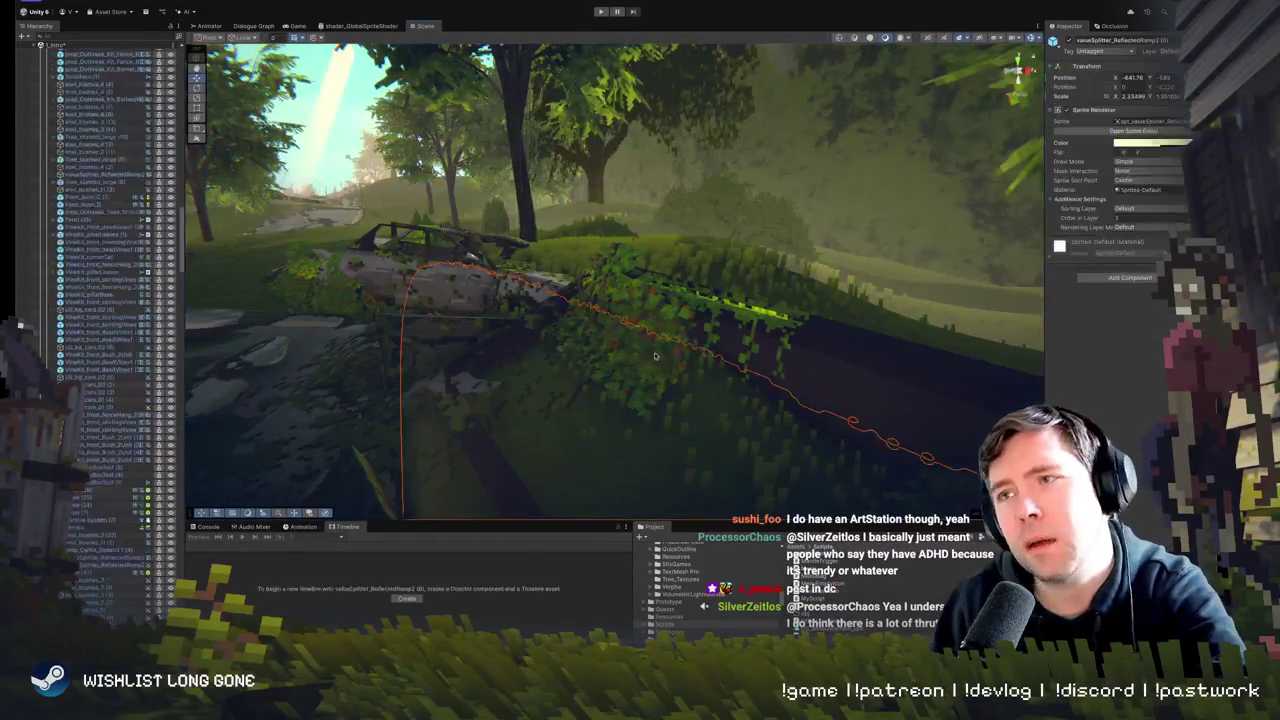
pyautogui.click(657, 331)
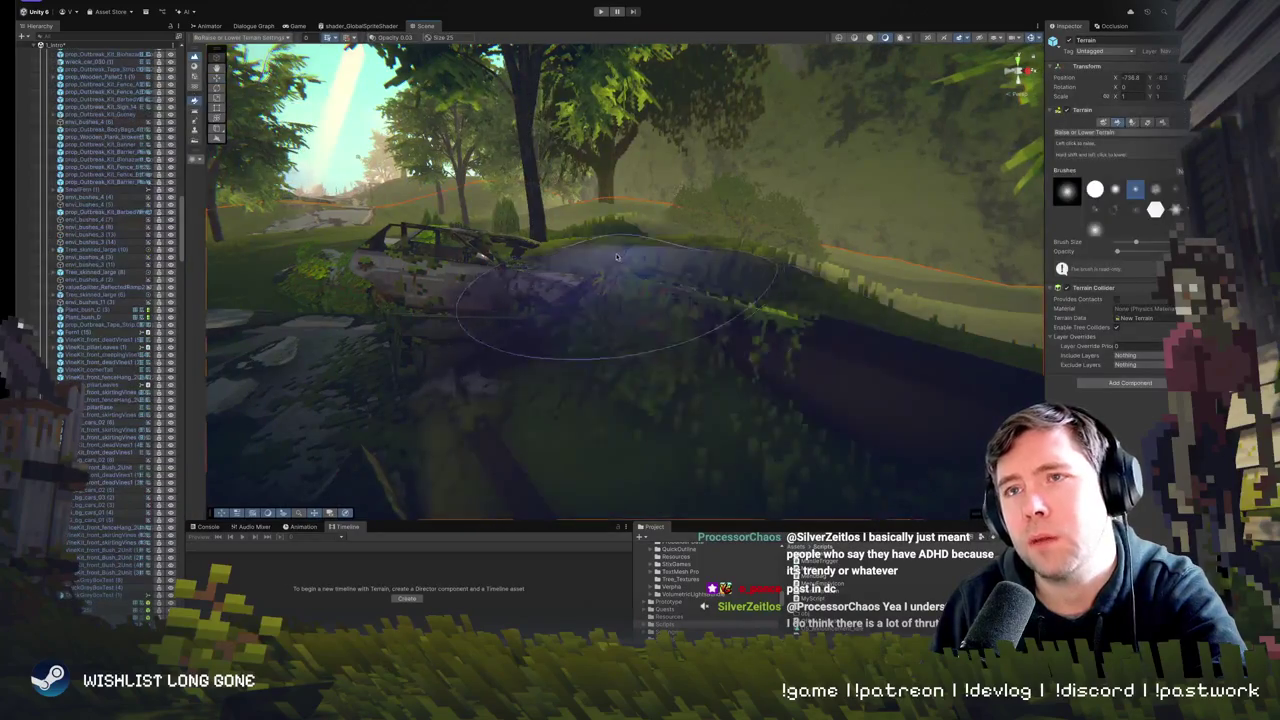
pyautogui.moveTo(617, 257)
pyautogui.mouseDown()
pyautogui.moveTo(491, 234)
pyautogui.moveTo(992, 262)
pyautogui.moveTo(615, 272)
pyautogui.moveTo(640, 275)
pyautogui.mouseUp()
pyautogui.click(615, 272)
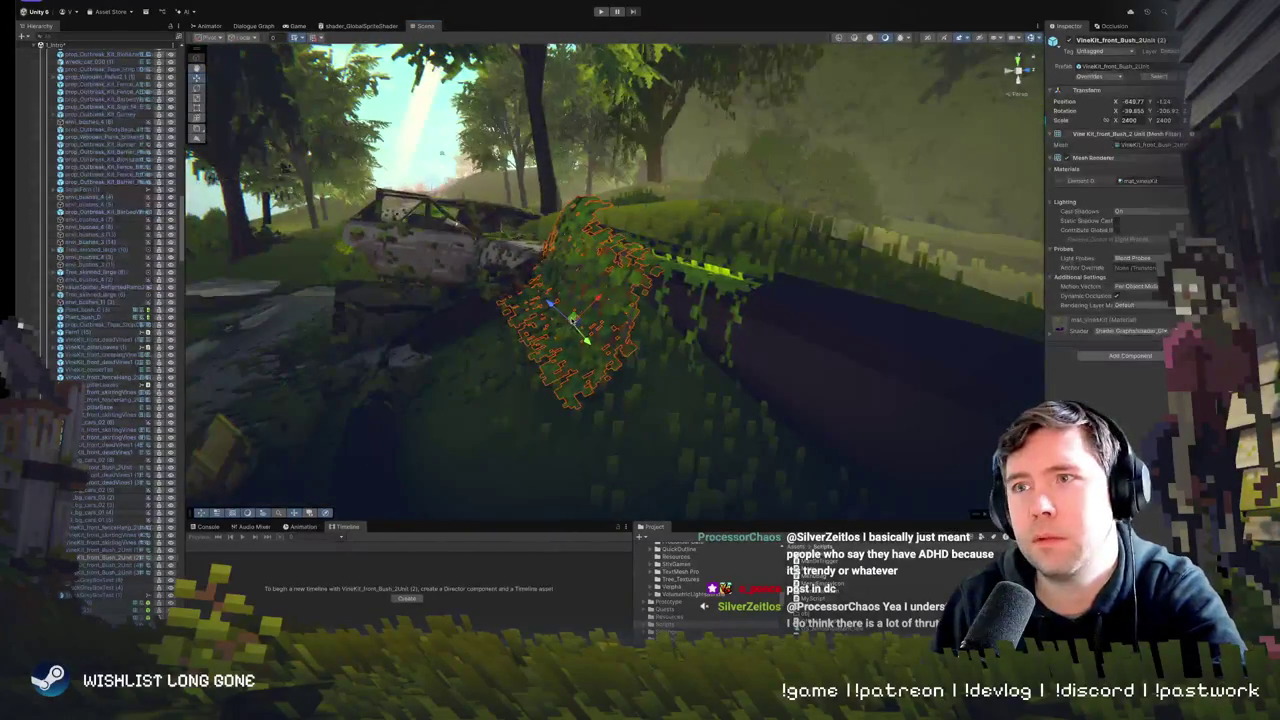
pyautogui.moveTo(594, 312); pyautogui.dragTo(713, 320)
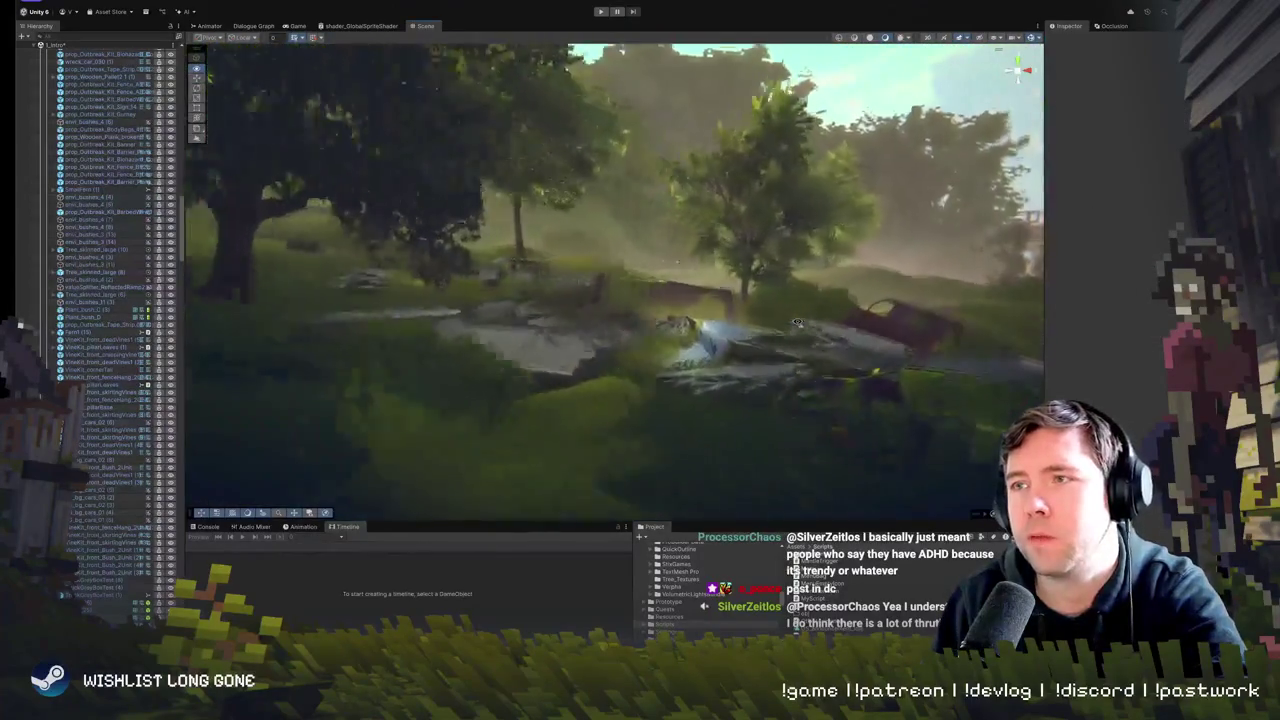
pyautogui.moveTo(797, 322); pyautogui.dragTo(783, 321)
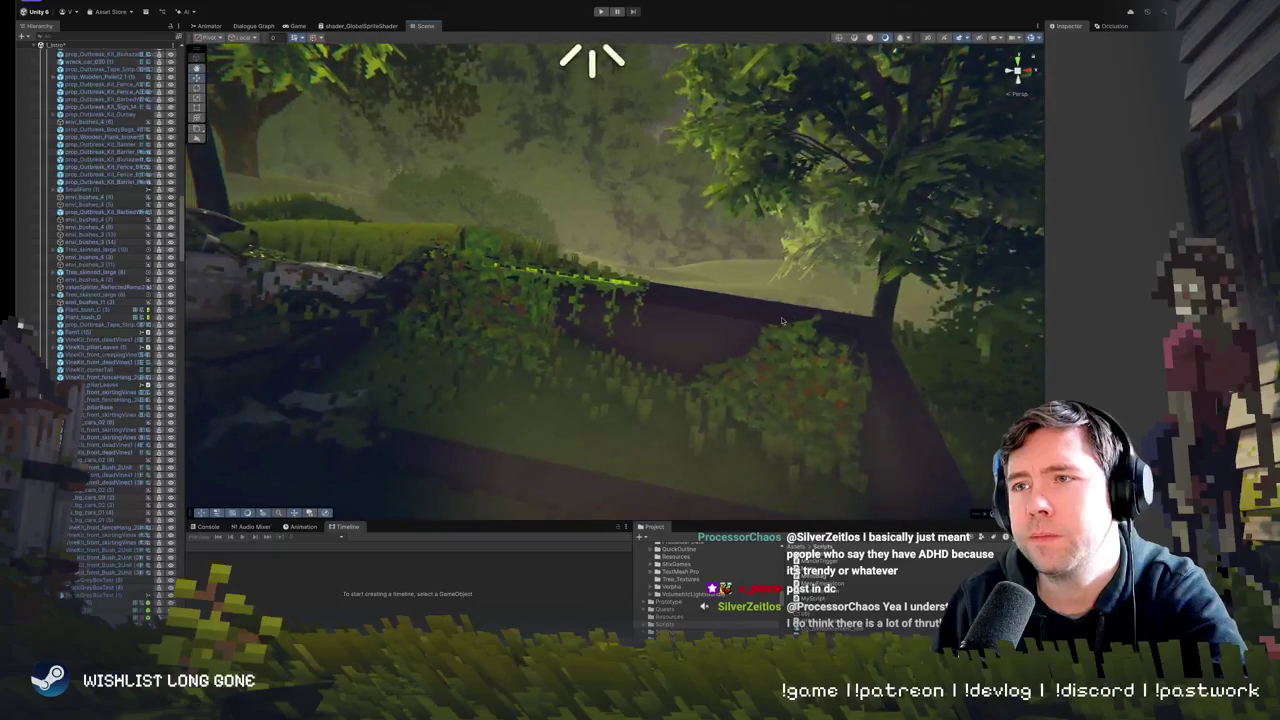
pyautogui.click(607, 283)
pyautogui.moveTo(607, 283); pyautogui.dragTo(613, 287)
pyautogui.click(737, 323)
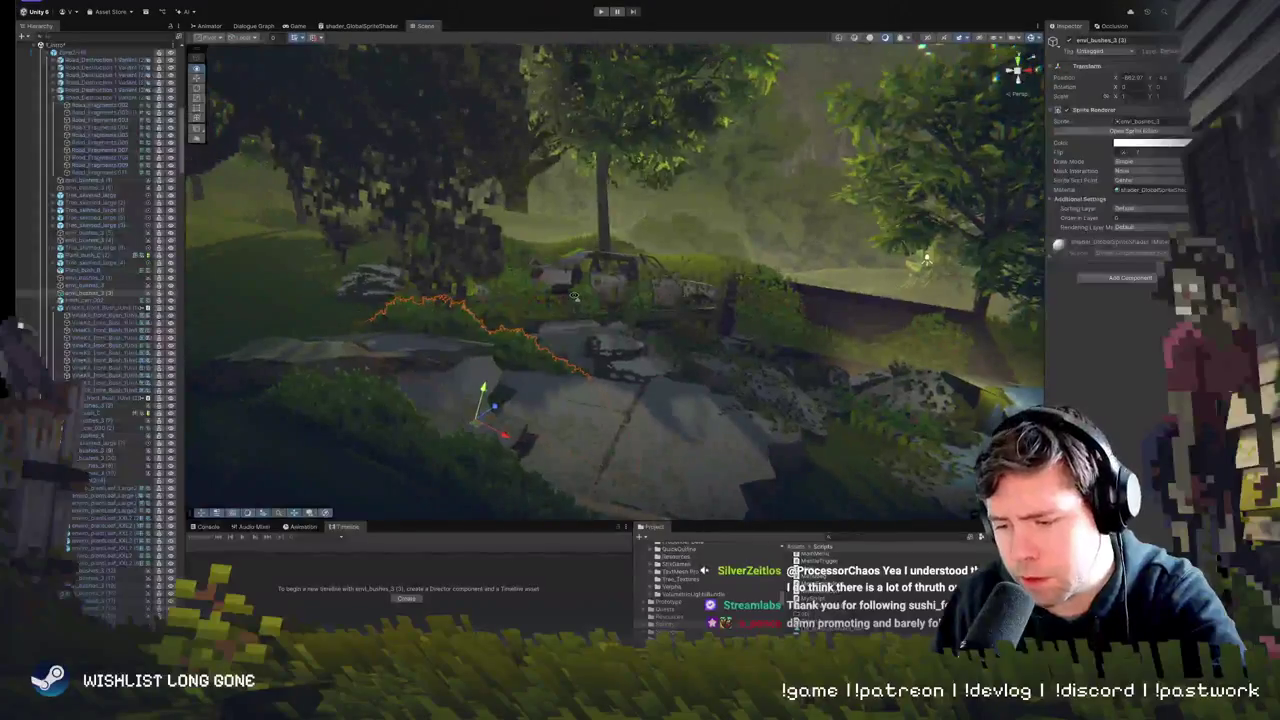
# - Tilt the foreground Road_Fragments.008 slab piece to a slightly steeper angle
pyautogui.moveTo(568, 290); pyautogui.dragTo(503, 303)
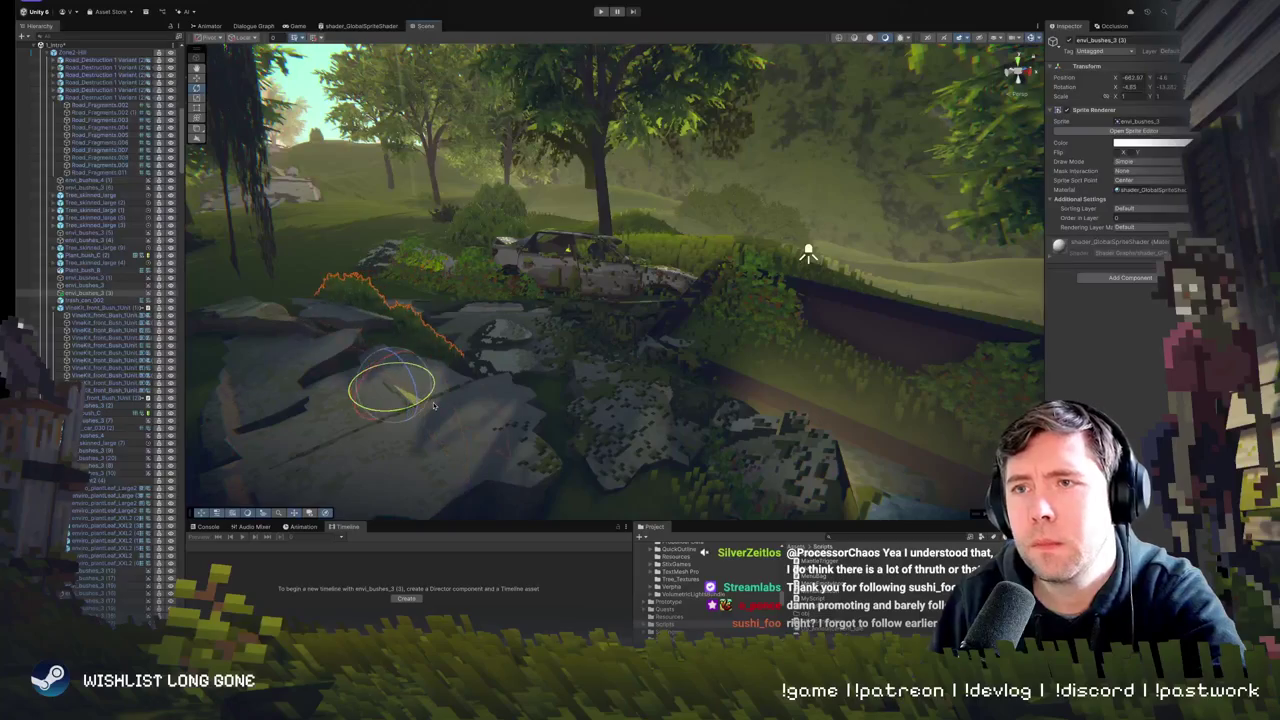
pyautogui.moveTo(451, 390); pyautogui.dragTo(597, 344)
pyautogui.click(605, 344)
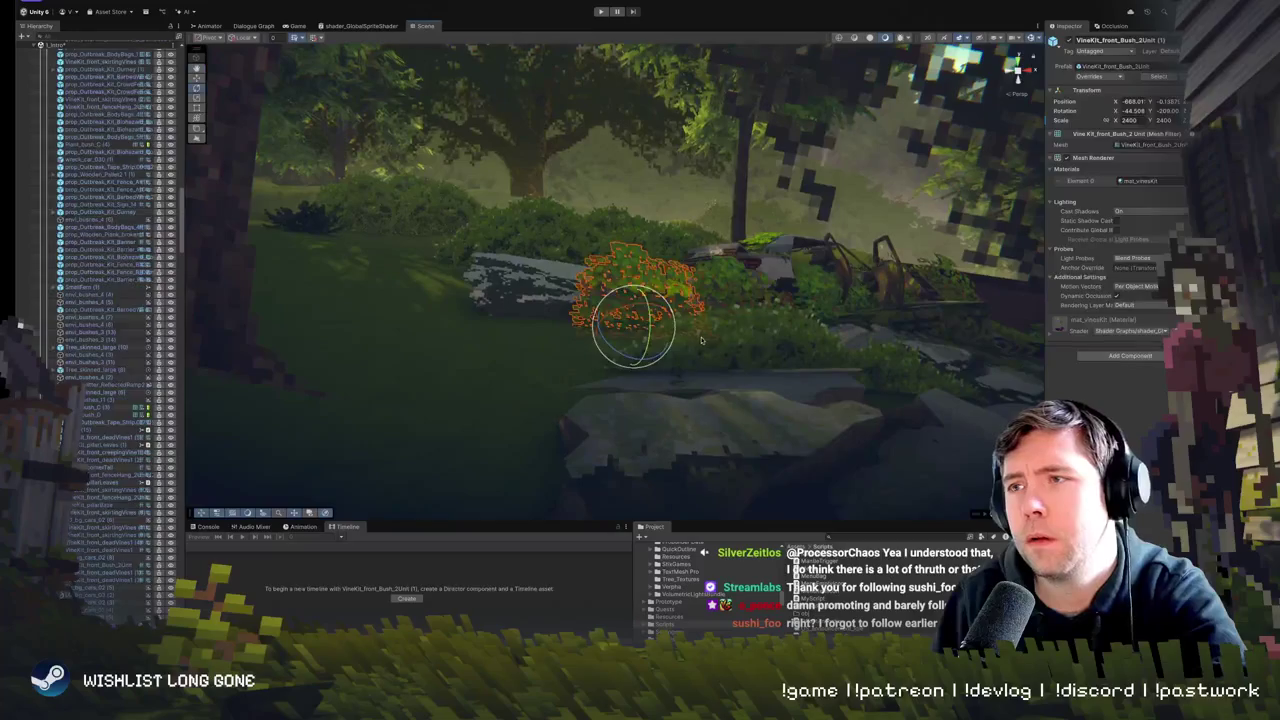
pyautogui.click(701, 341)
pyautogui.moveTo(701, 341)
pyautogui.mouseDown()
pyautogui.moveTo(691, 350)
pyautogui.moveTo(772, 365)
pyautogui.moveTo(459, 364)
pyautogui.mouseUp()
pyautogui.click(480, 366)
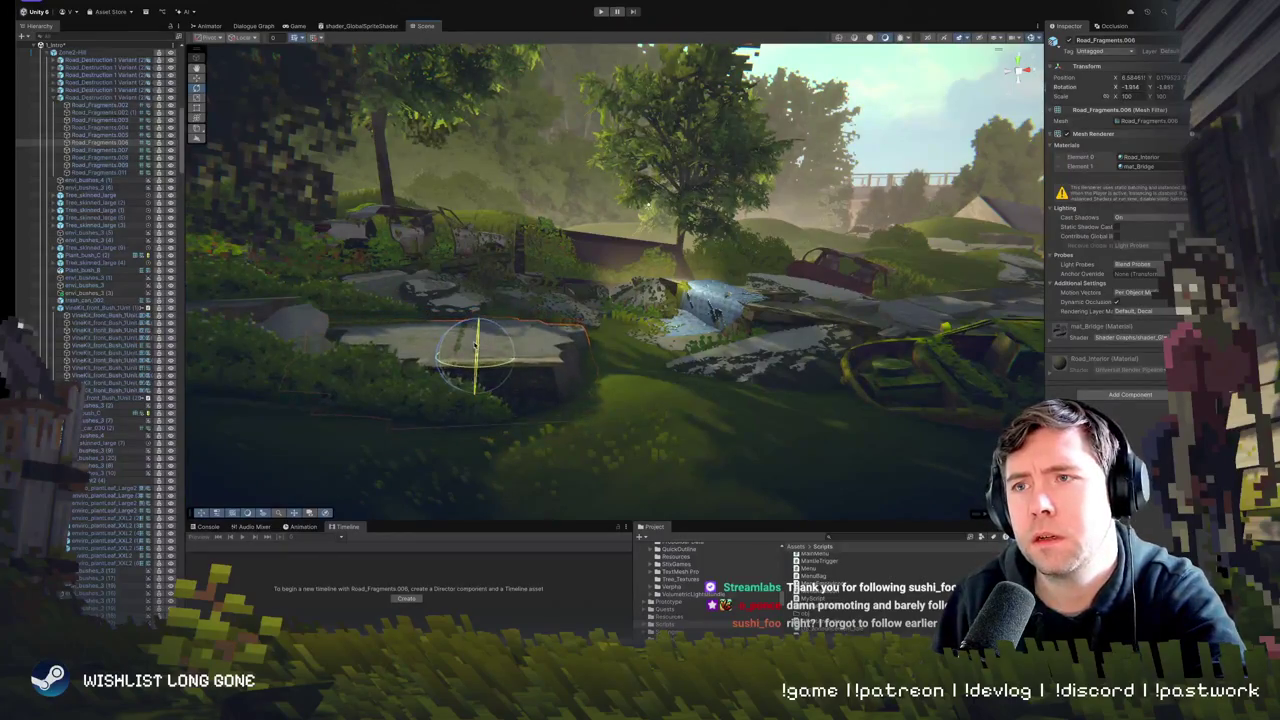
pyautogui.click(615, 351)
pyautogui.moveTo(615, 351)
pyautogui.mouseDown()
pyautogui.moveTo(673, 366)
pyautogui.moveTo(600, 330)
pyautogui.mouseUp()
# - Check valueSplitter_ReflectedRamp2's tint colour, then enter play mode
pyautogui.click(583, 311)
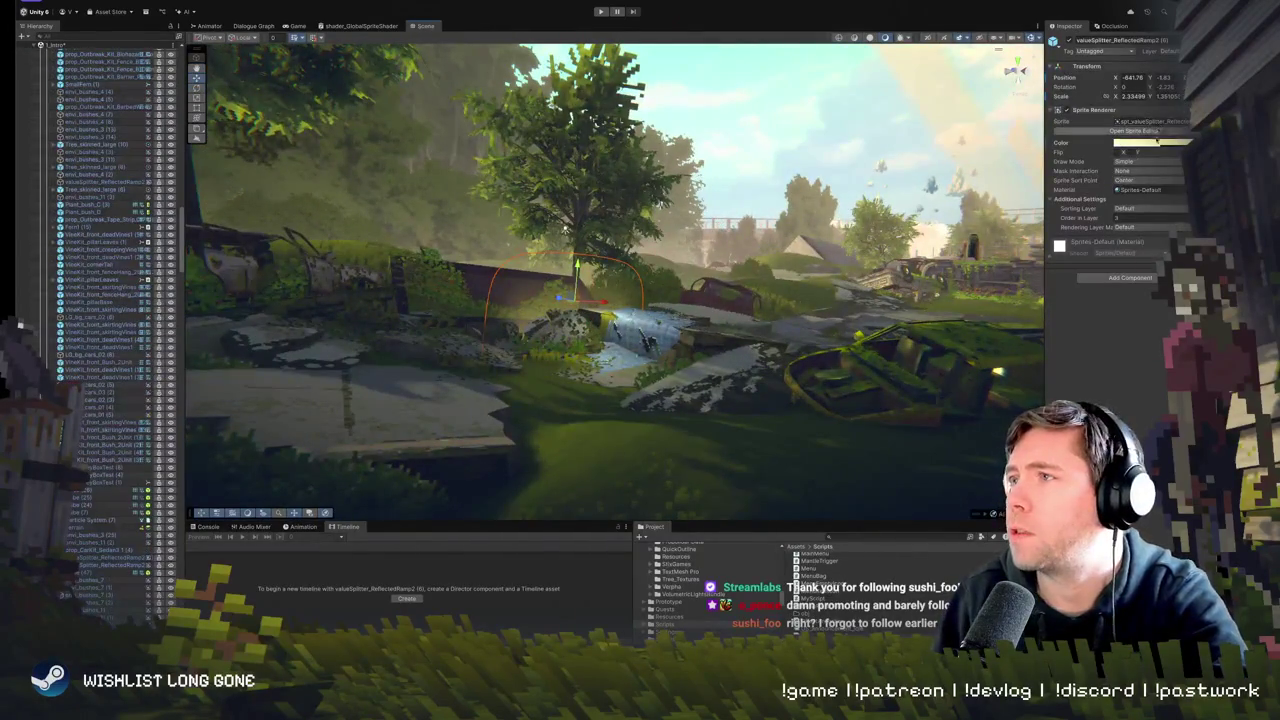
pyautogui.click(1157, 142)
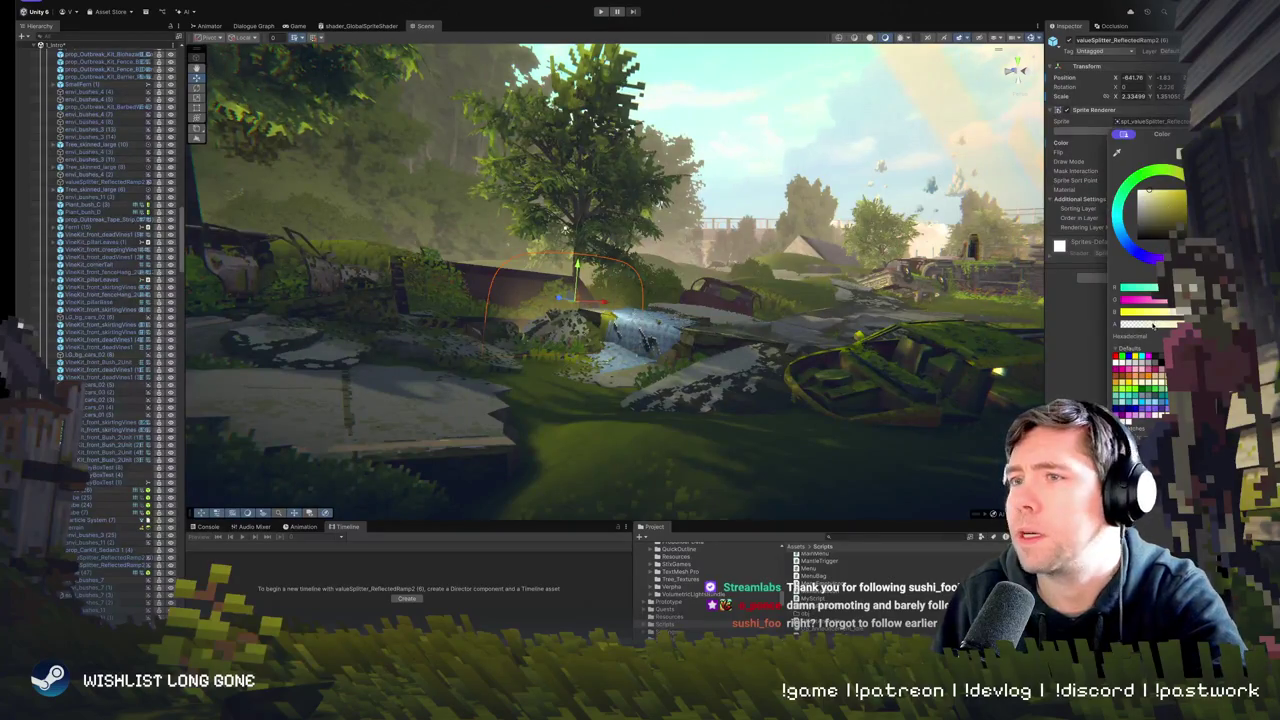
pyautogui.click(900, 360)
pyautogui.moveTo(900, 360)
pyautogui.mouseDown()
pyautogui.moveTo(916, 367)
pyautogui.moveTo(640, 361)
pyautogui.mouseUp()
pyautogui.click(600, 14)
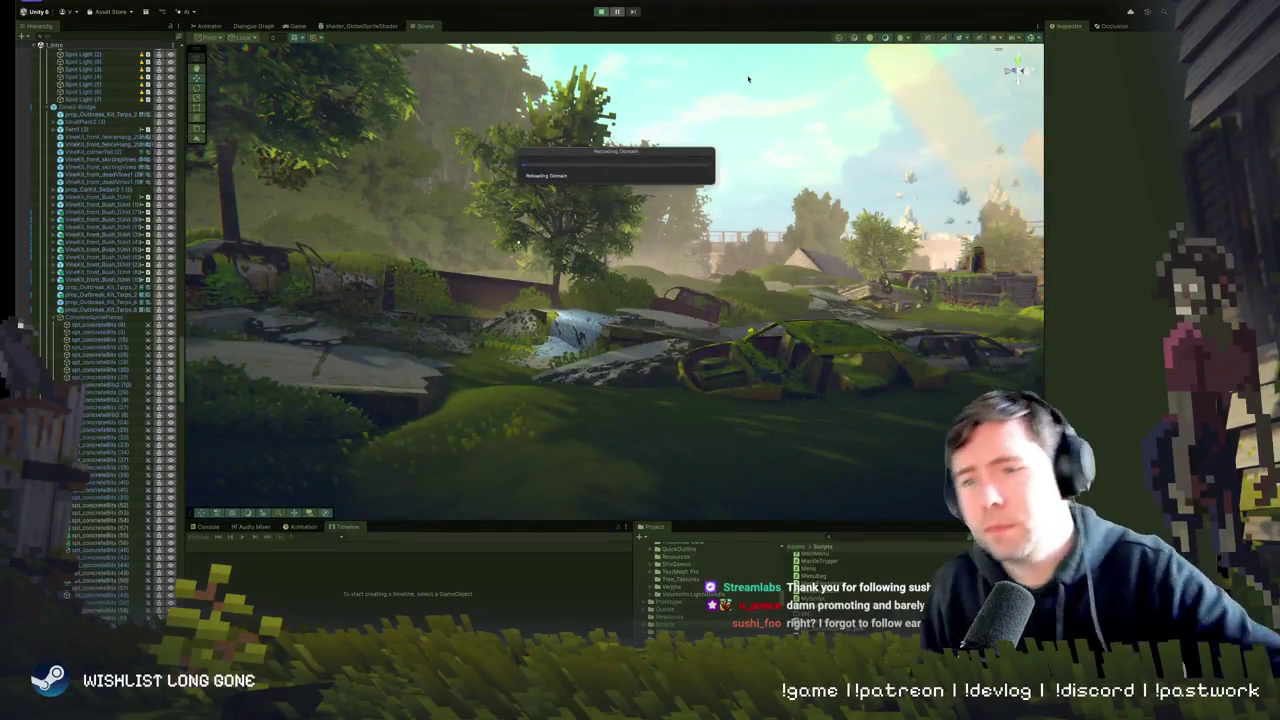
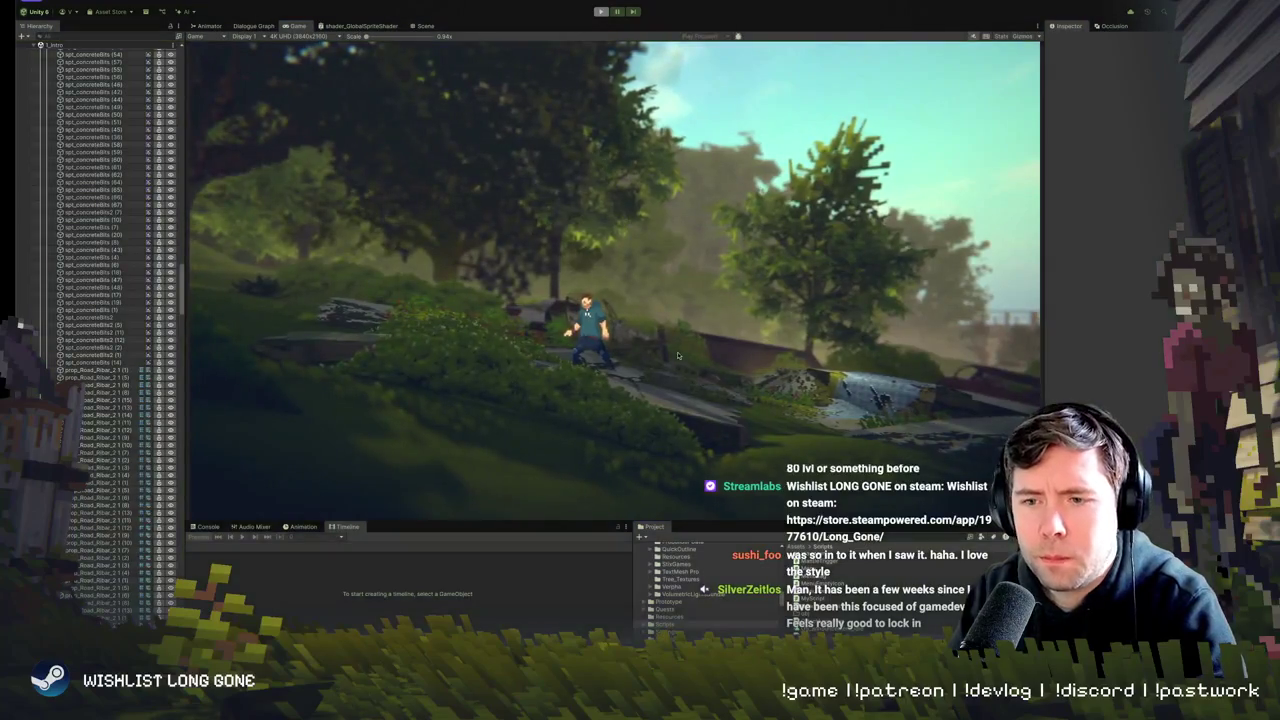
# - Exit Play mode and select the envi_bushes_3 bush sprites beside the rocks, including envi_bushes_3 (18)
pyautogui.hotkey('ctrl', 'p')
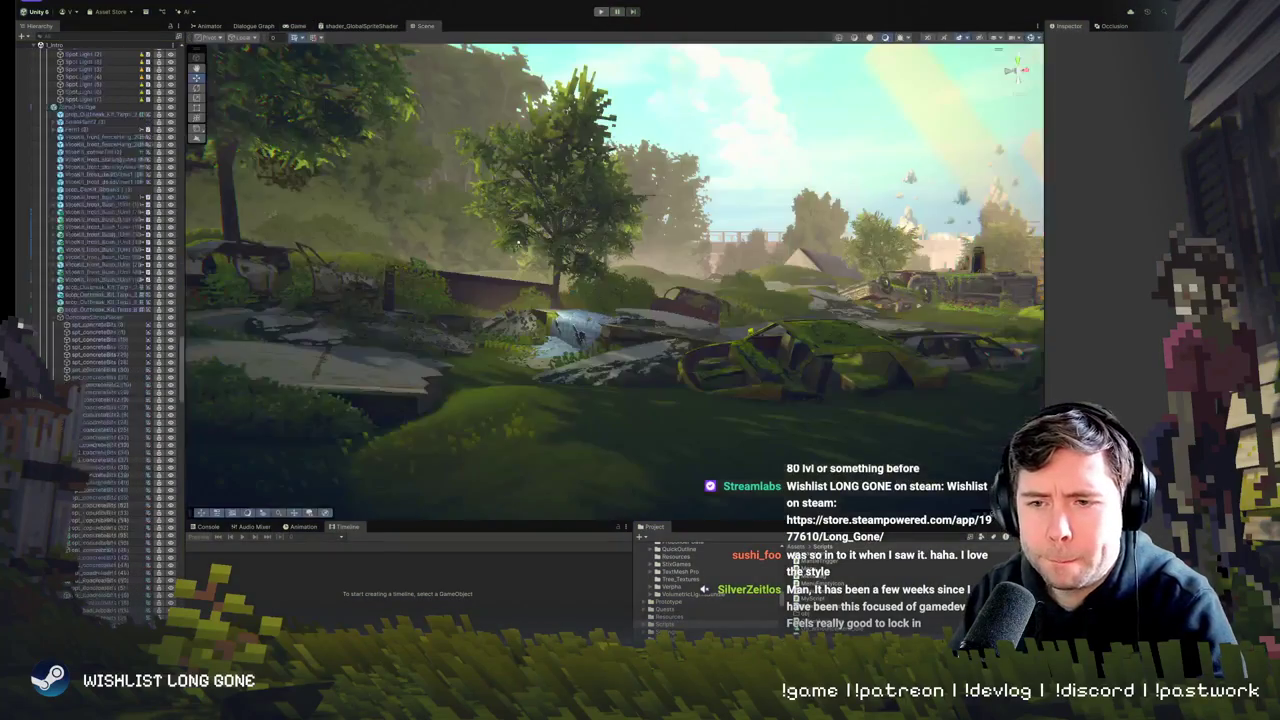
pyautogui.moveTo(540, 250)
pyautogui.mouseDown()
pyautogui.moveTo(535, 360)
pyautogui.moveTo(527, 332)
pyautogui.moveTo(530, 318)
pyautogui.moveTo(545, 420)
pyautogui.moveTo(593, 441)
pyautogui.mouseUp()
pyautogui.click(539, 356)
pyautogui.click(540, 360)
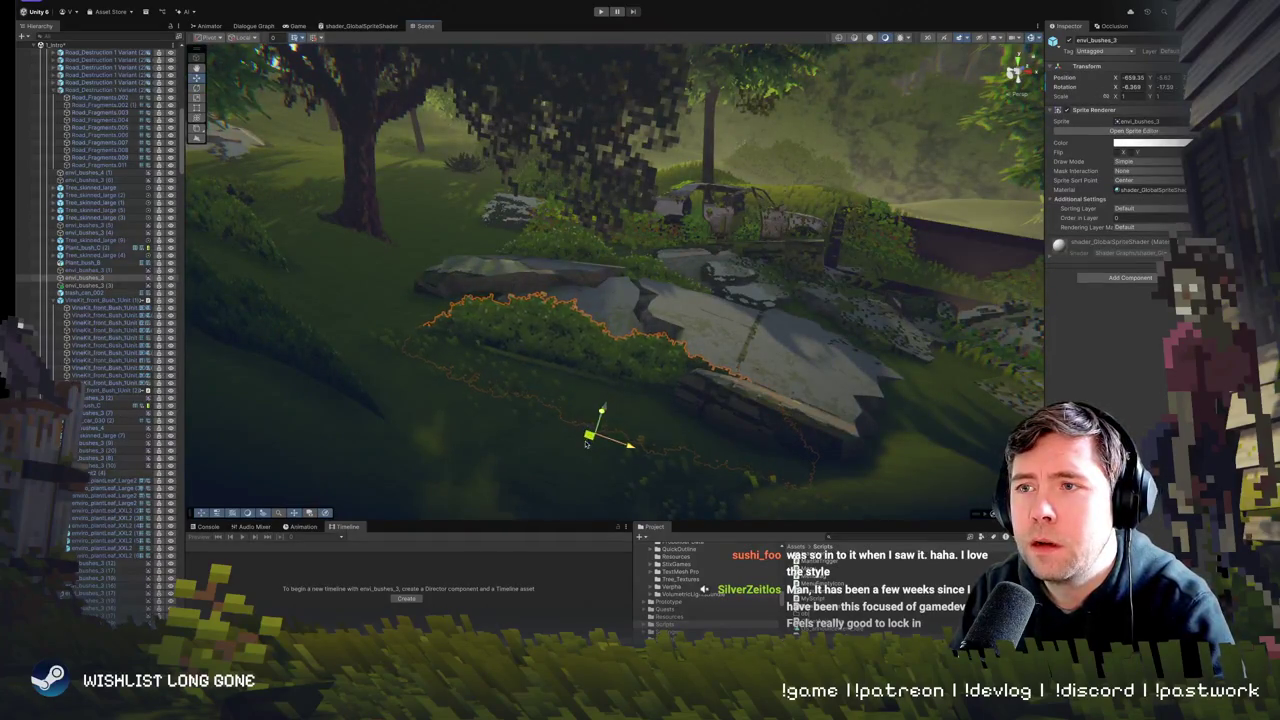
pyautogui.moveTo(629, 414); pyautogui.dragTo(742, 376)
pyautogui.moveTo(713, 366)
pyautogui.mouseDown()
pyautogui.moveTo(650, 372)
pyautogui.moveTo(443, 473)
pyautogui.moveTo(467, 443)
pyautogui.mouseUp()
pyautogui.click(650, 372)
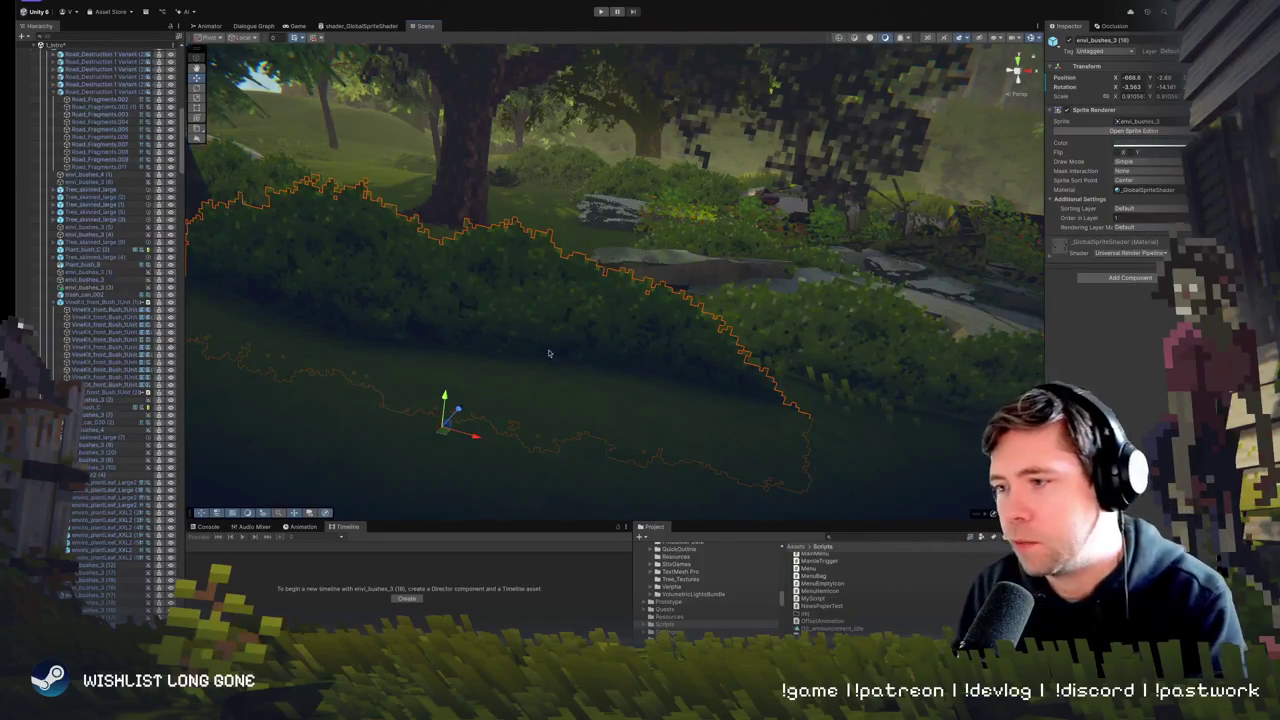
pyautogui.scroll(-10, 486, 365)
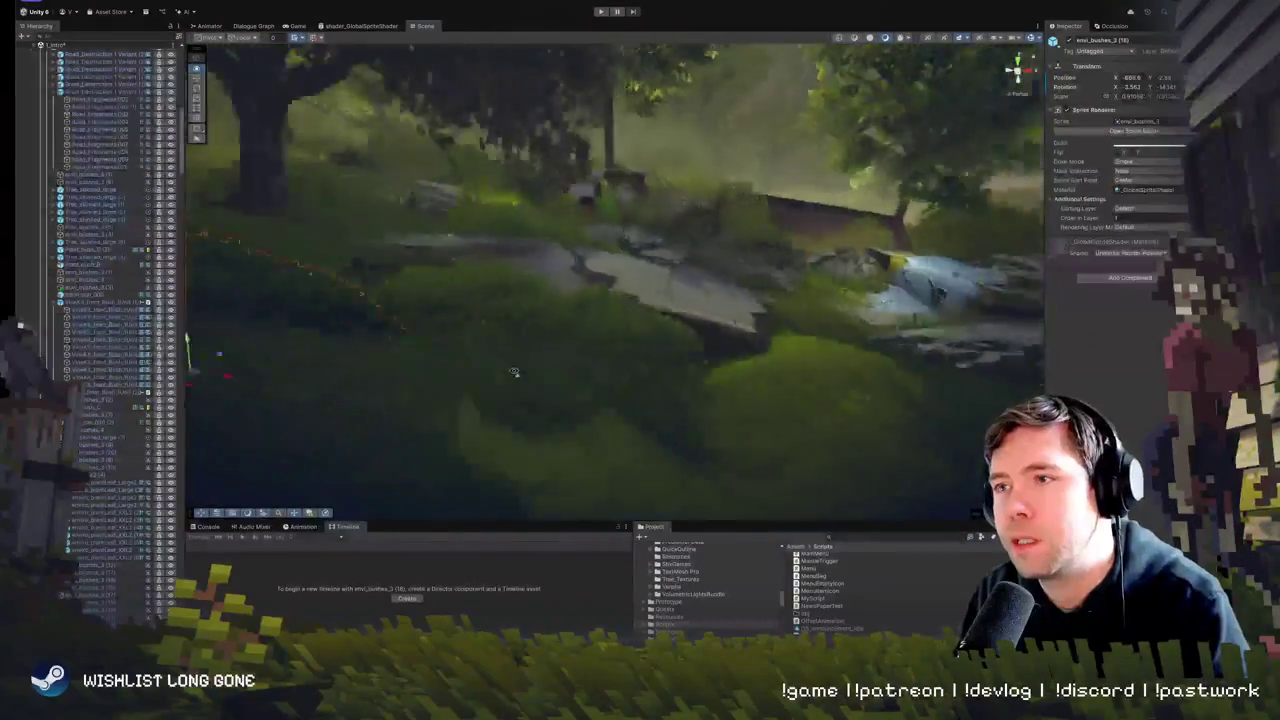
pyautogui.moveTo(471, 360); pyautogui.dragTo(471, 265)
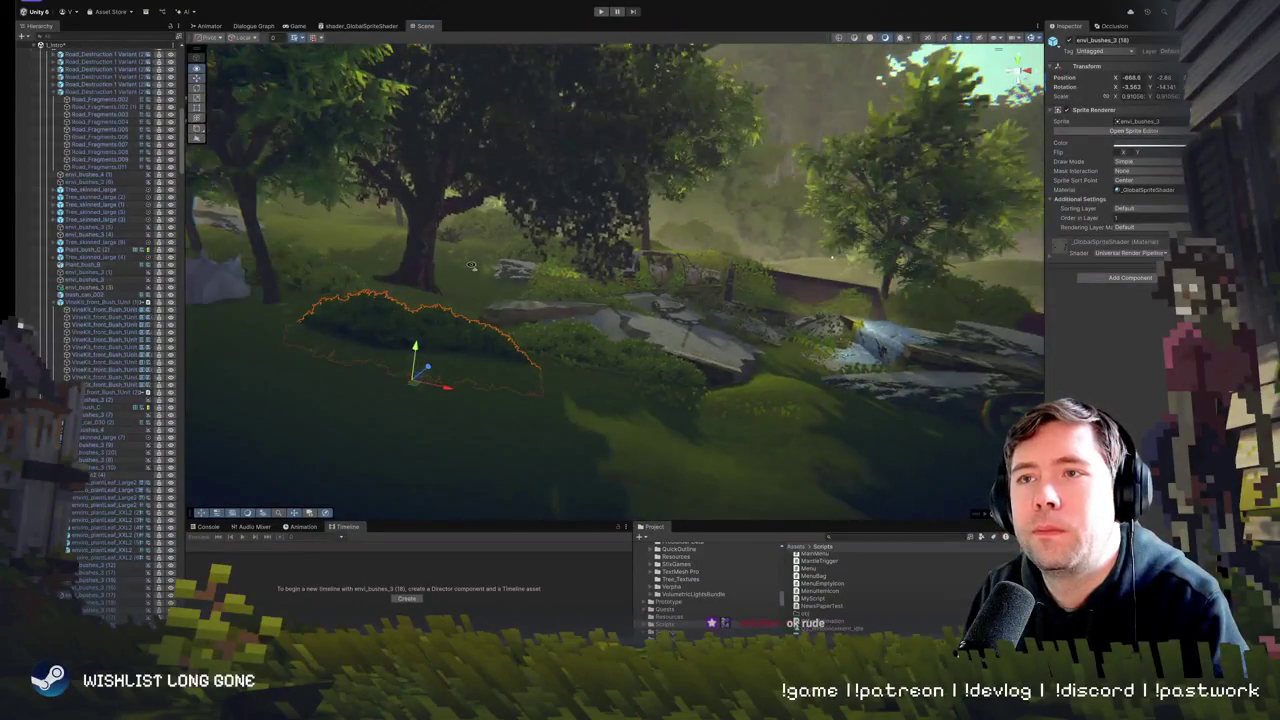
pyautogui.scroll(10, 573, 352)
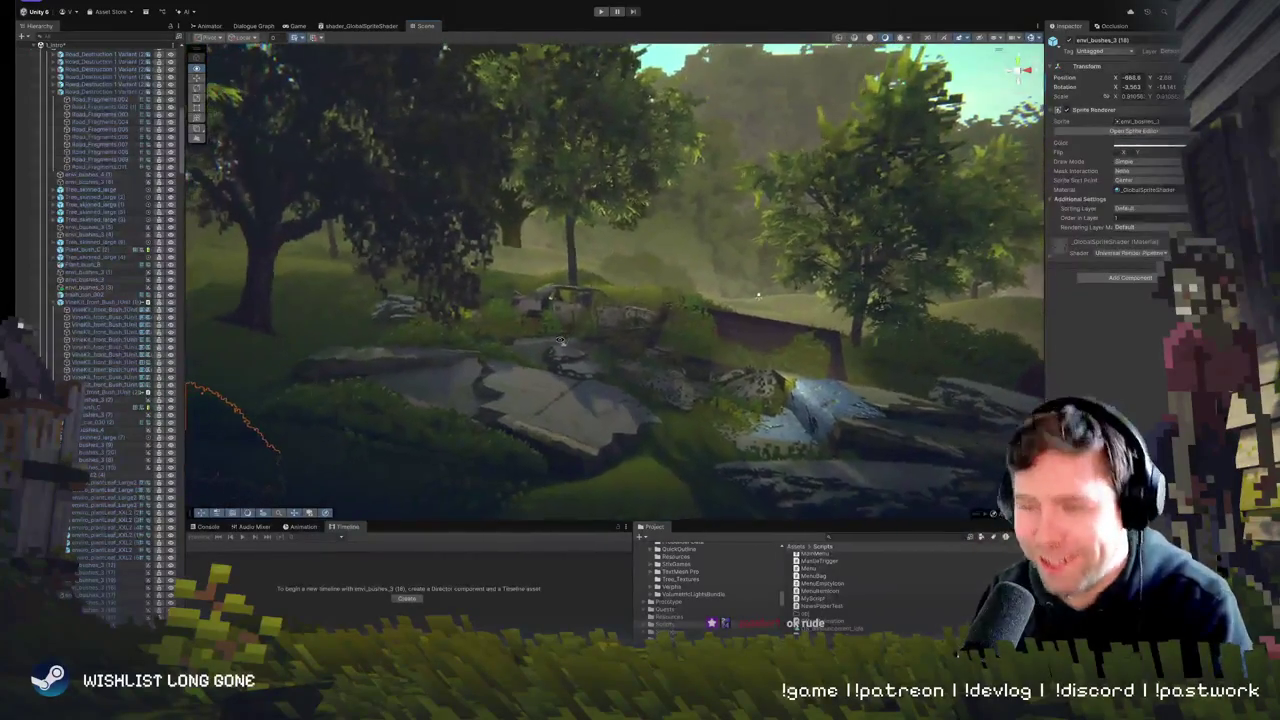
pyautogui.moveTo(560, 341)
pyautogui.mouseDown()
pyautogui.moveTo(541, 362)
pyautogui.moveTo(505, 323)
pyautogui.mouseUp()
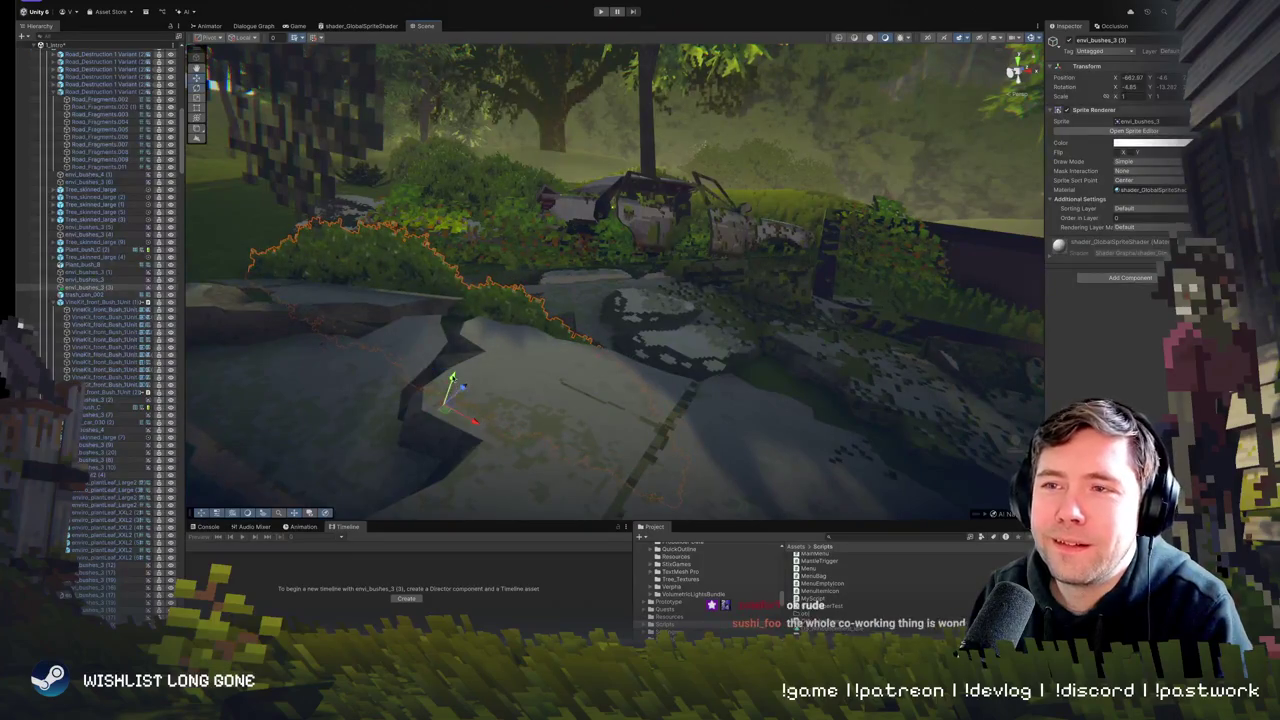
pyautogui.moveTo(573, 289); pyautogui.dragTo(829, 329)
pyautogui.click(827, 326)
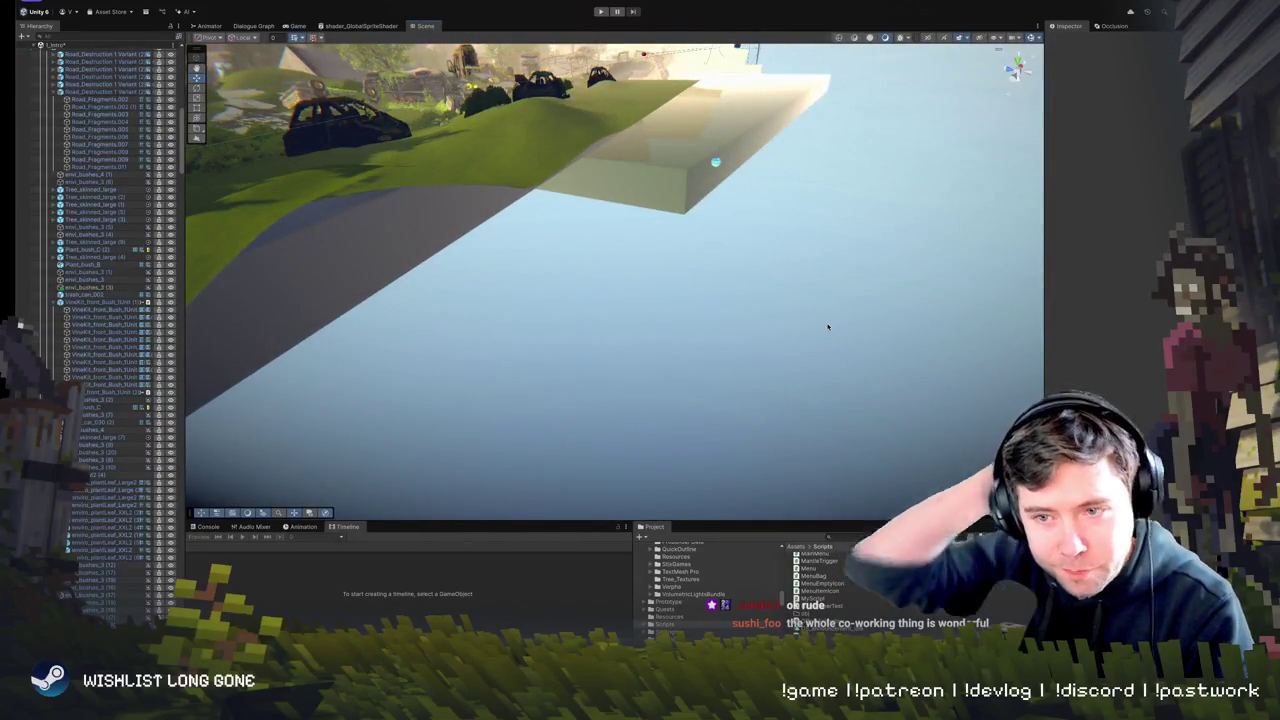
pyautogui.moveTo(541, 388); pyautogui.dragTo(393, 336)
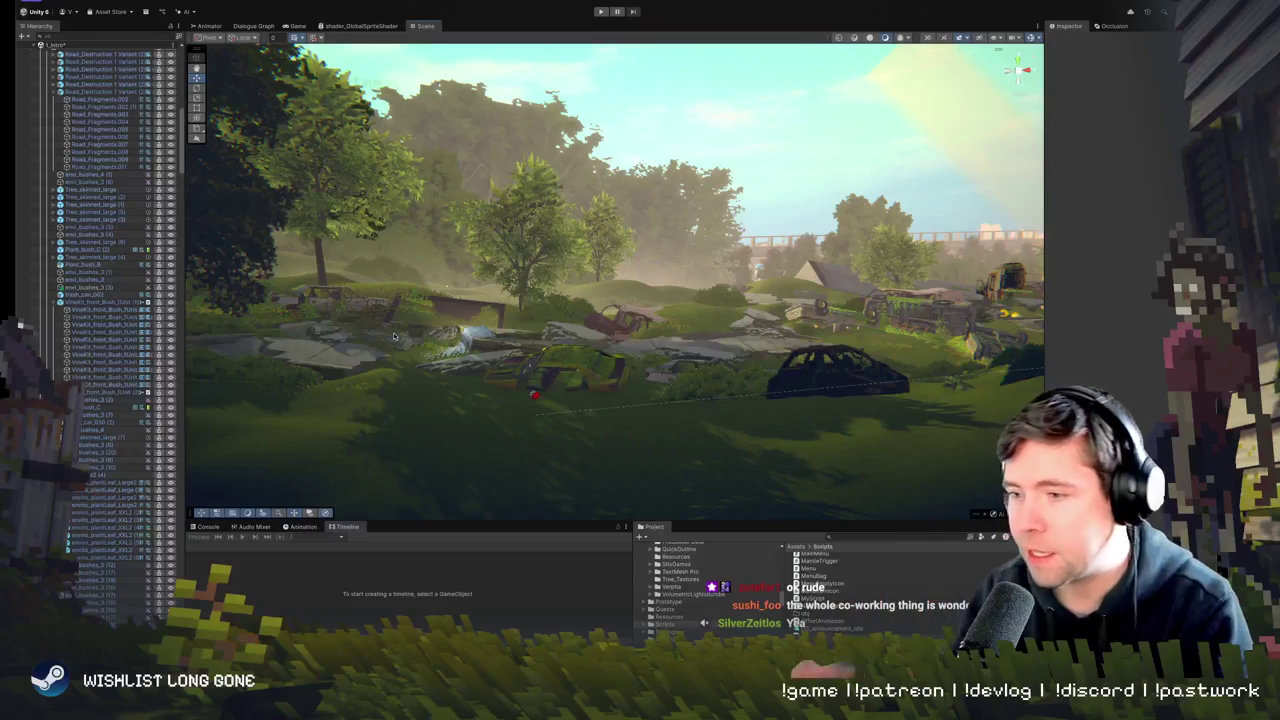
pyautogui.moveTo(531, 389); pyautogui.dragTo(530, 339)
pyautogui.click(727, 374)
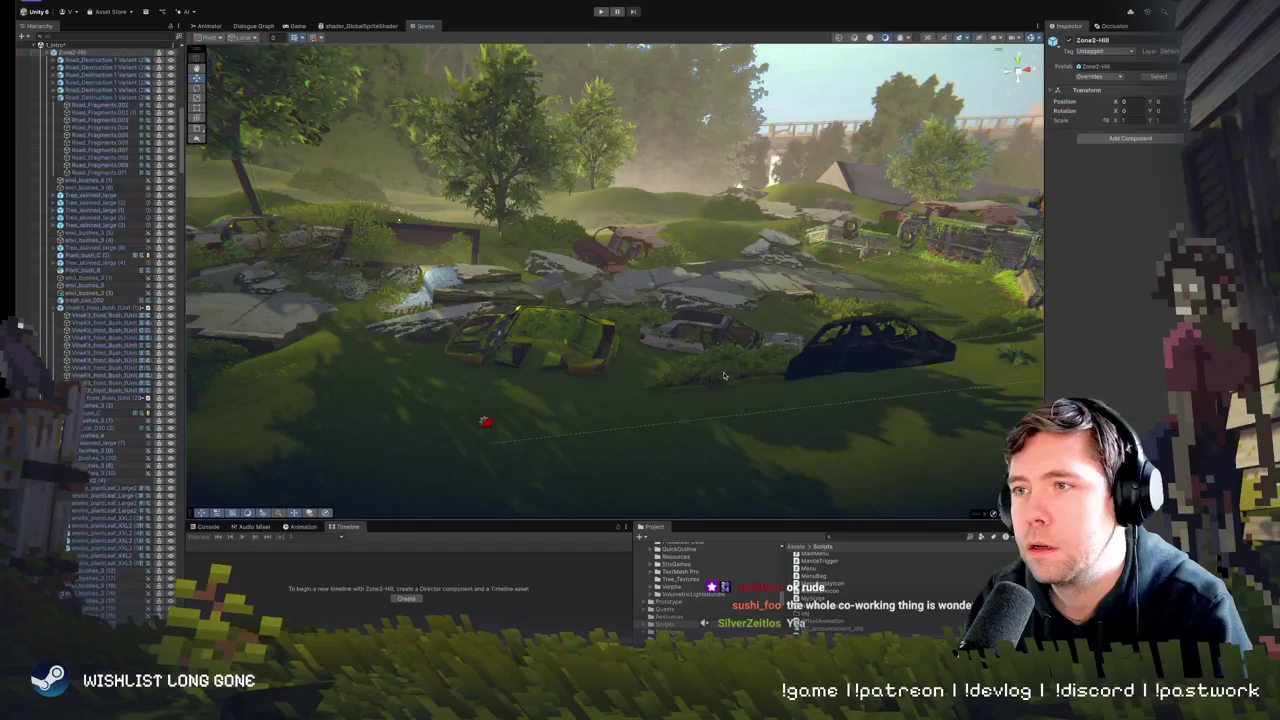
pyautogui.moveTo(727, 374); pyautogui.dragTo(667, 388)
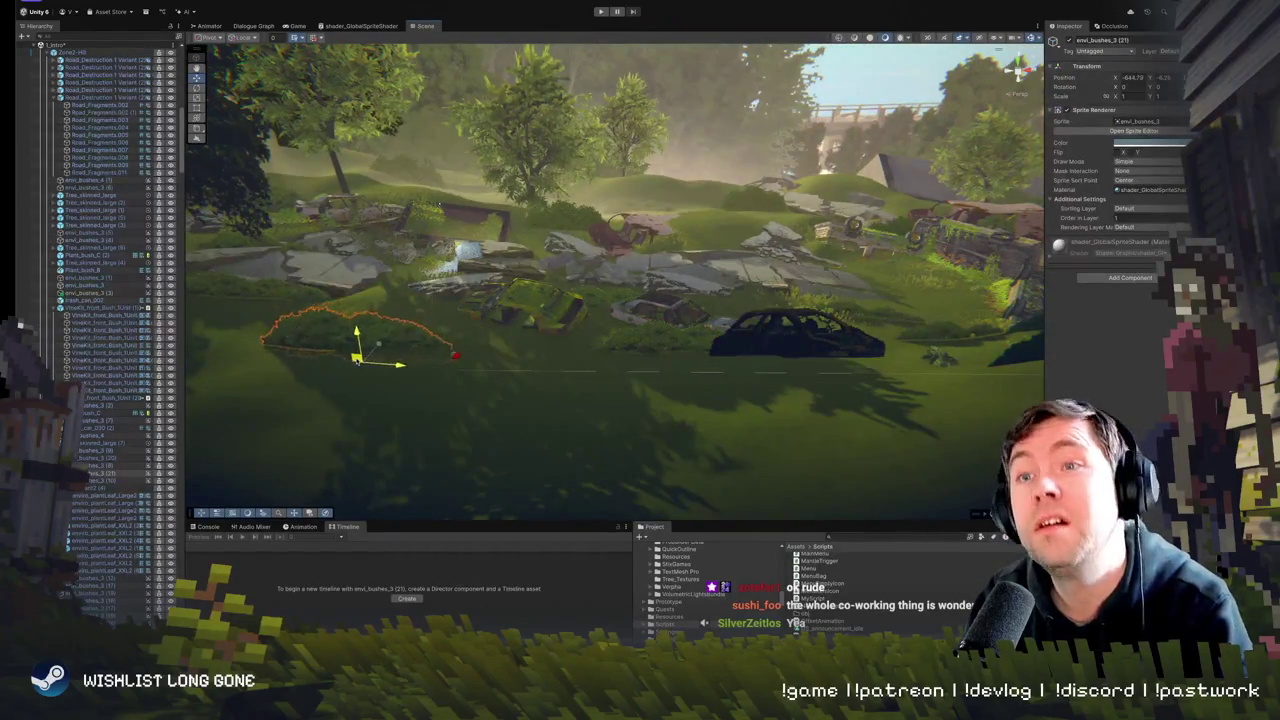
pyautogui.moveTo(667, 388); pyautogui.dragTo(370, 283)
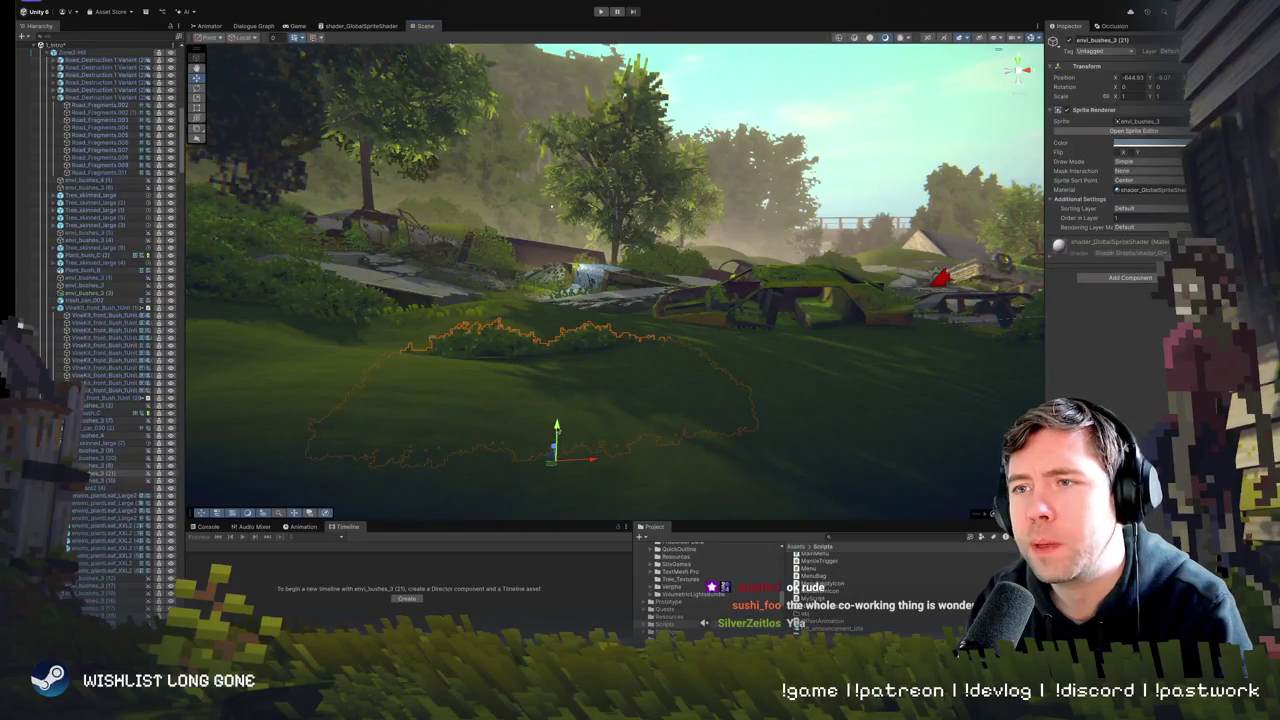
pyautogui.moveTo(573, 339)
pyautogui.mouseDown()
pyautogui.moveTo(590, 481)
pyautogui.moveTo(566, 458)
pyautogui.moveTo(594, 343)
pyautogui.moveTo(751, 431)
pyautogui.moveTo(449, 357)
pyautogui.moveTo(400, 311)
pyautogui.moveTo(580, 365)
pyautogui.moveTo(590, 380)
pyautogui.moveTo(548, 396)
pyautogui.moveTo(700, 386)
pyautogui.moveTo(753, 410)
pyautogui.mouseUp()
pyautogui.click(607, 376)
# - Paint the first grass detail on the terrain in front of the rocks and mossy car, then enter Play mode
pyautogui.click(548, 396)
pyautogui.click(1146, 123)
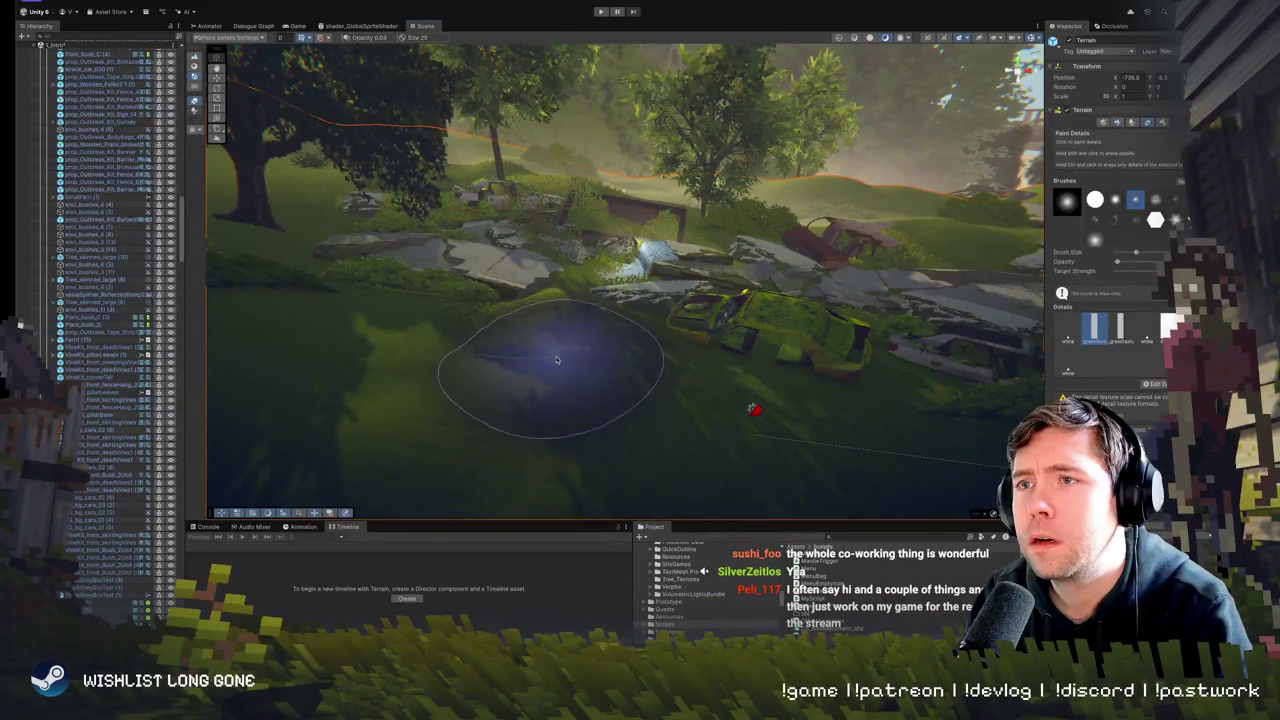
pyautogui.moveTo(557, 360); pyautogui.dragTo(620, 335)
pyautogui.click(1069, 335)
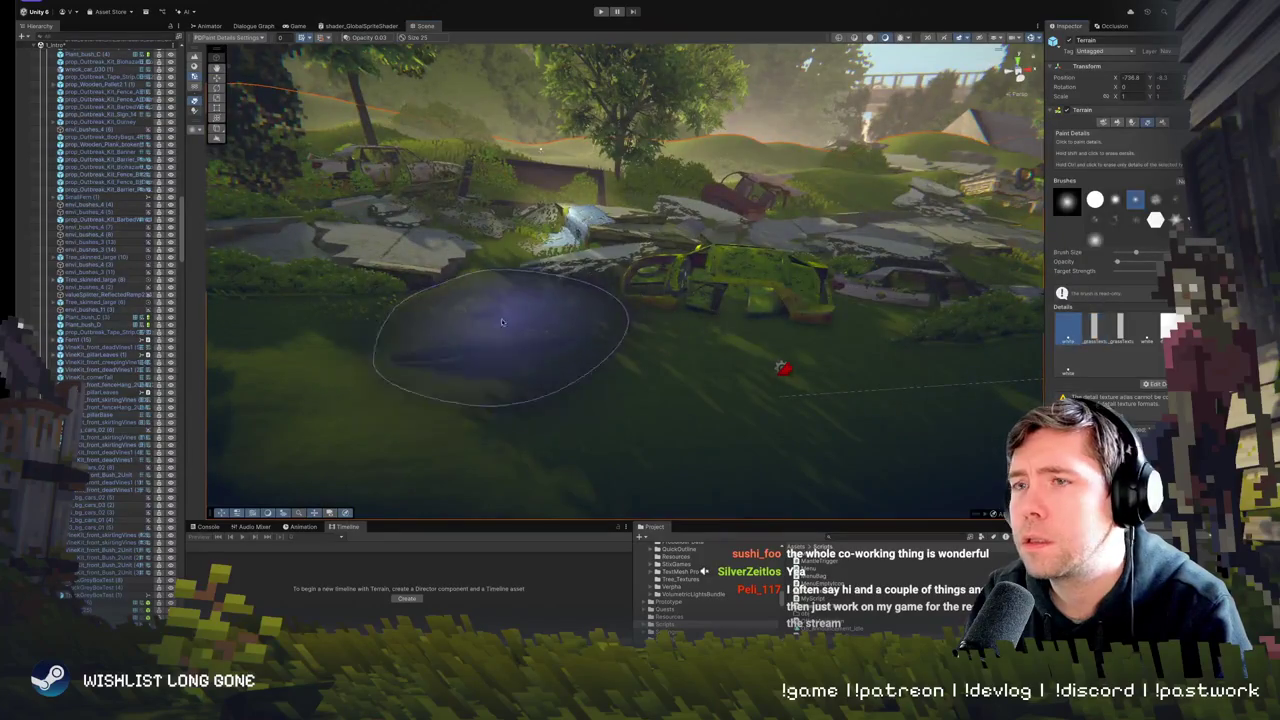
pyautogui.moveTo(571, 414)
pyautogui.mouseDown()
pyautogui.moveTo(563, 364)
pyautogui.moveTo(632, 255)
pyautogui.mouseUp()
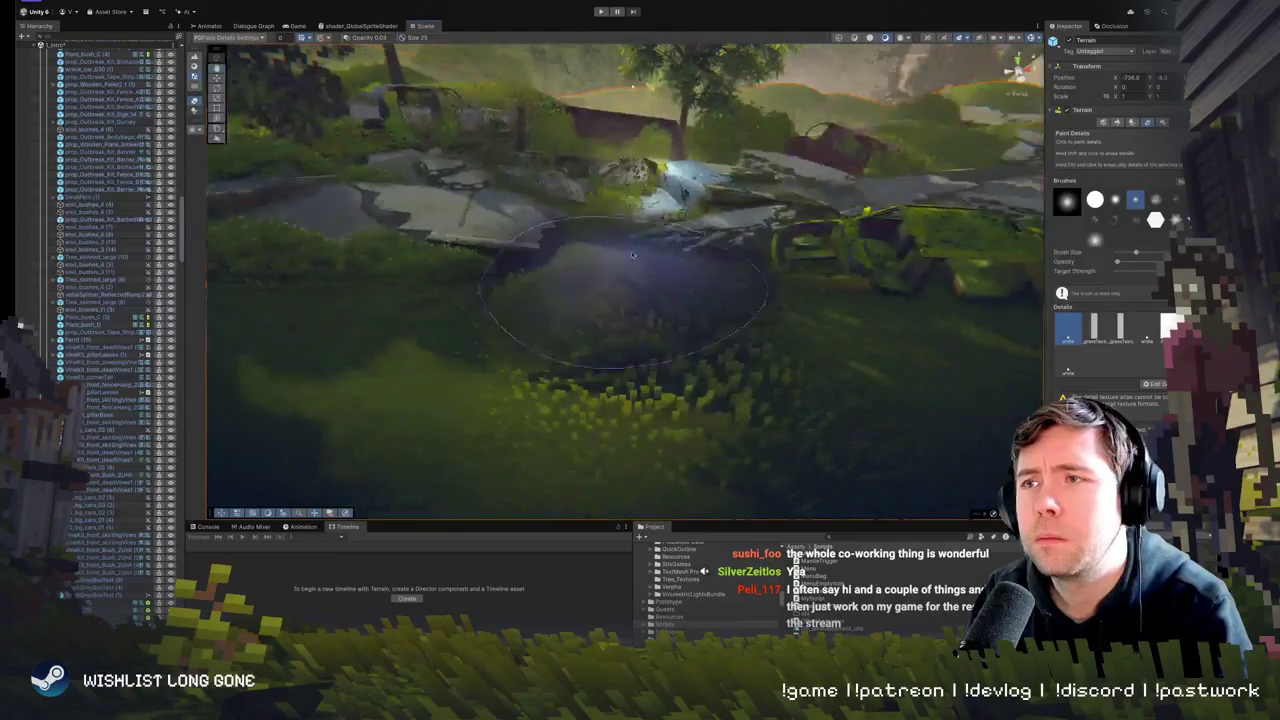
pyautogui.hotkey('ctrl', 'p')
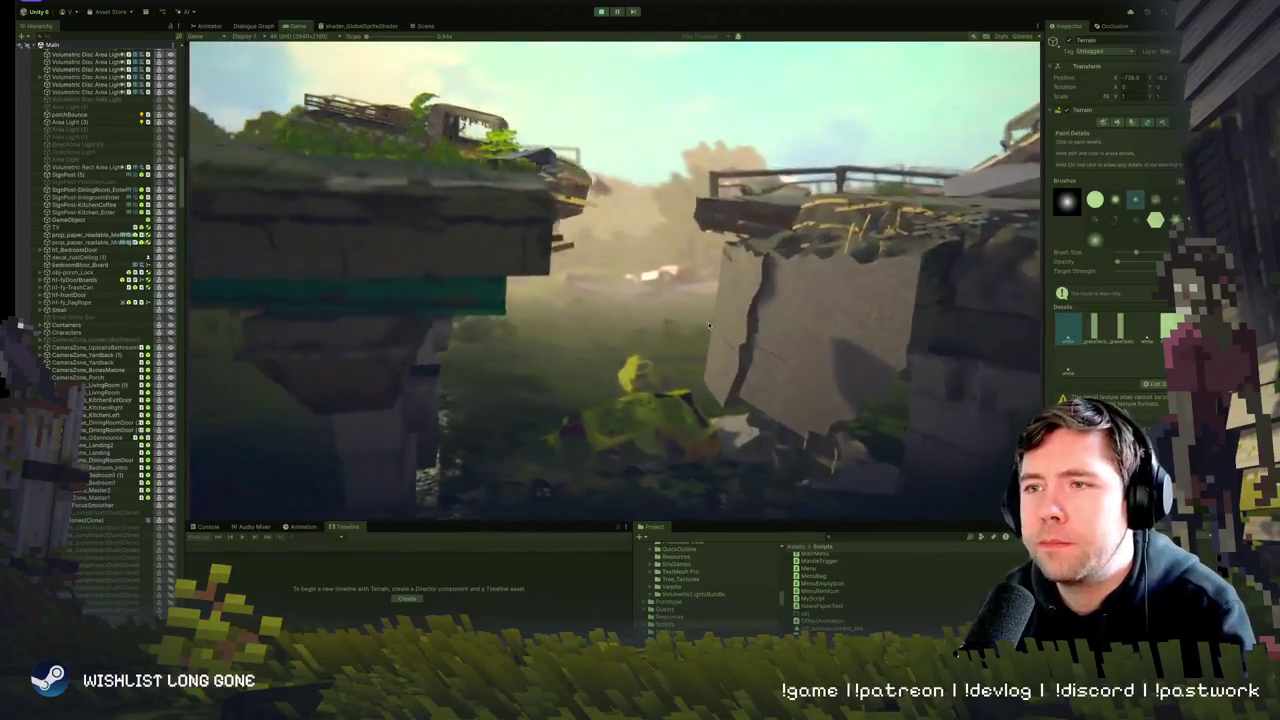
# - Exit Play mode and select the valueSplitter_ReflectedRamp2 reflected-light sprite near the rocks
pyautogui.hotkey('ctrl', 'p')
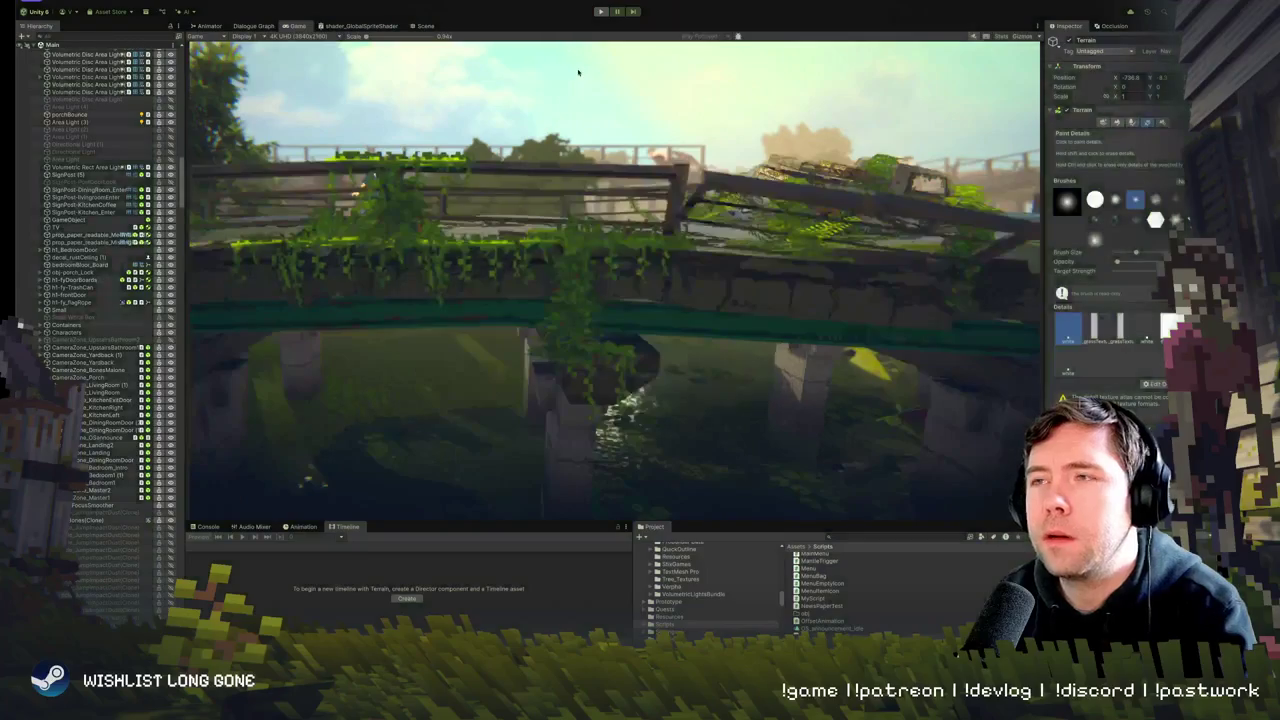
pyautogui.scroll(3, 582, 192)
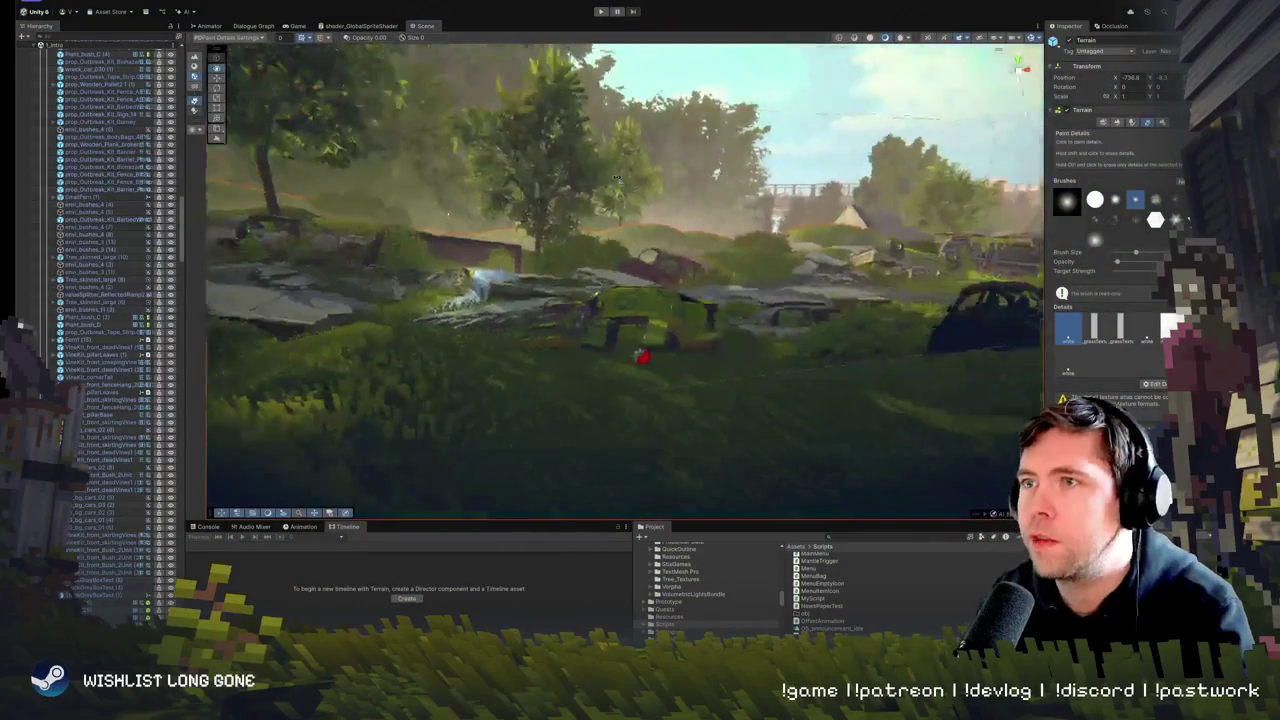
pyautogui.moveTo(660, 118)
pyautogui.mouseDown()
pyautogui.moveTo(818, 179)
pyautogui.moveTo(500, 258)
pyautogui.moveTo(560, 200)
pyautogui.mouseUp()
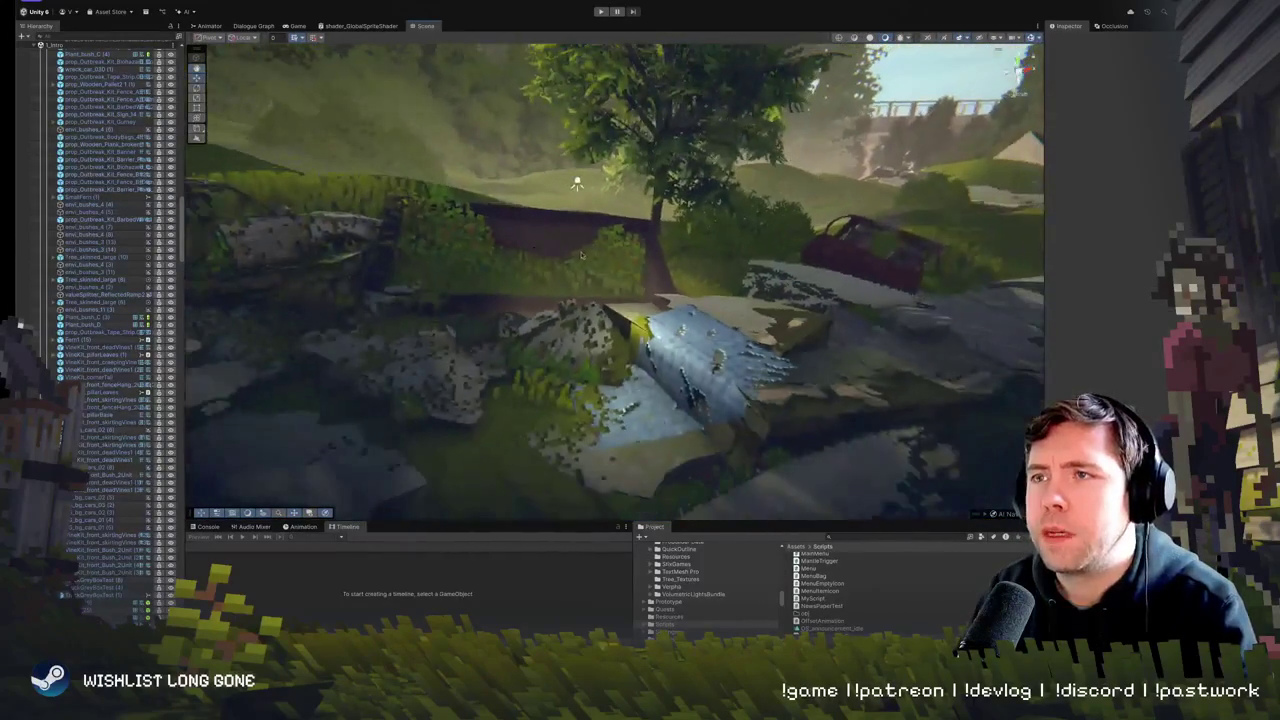
pyautogui.click(577, 184)
pyautogui.scroll(-5, 587, 253)
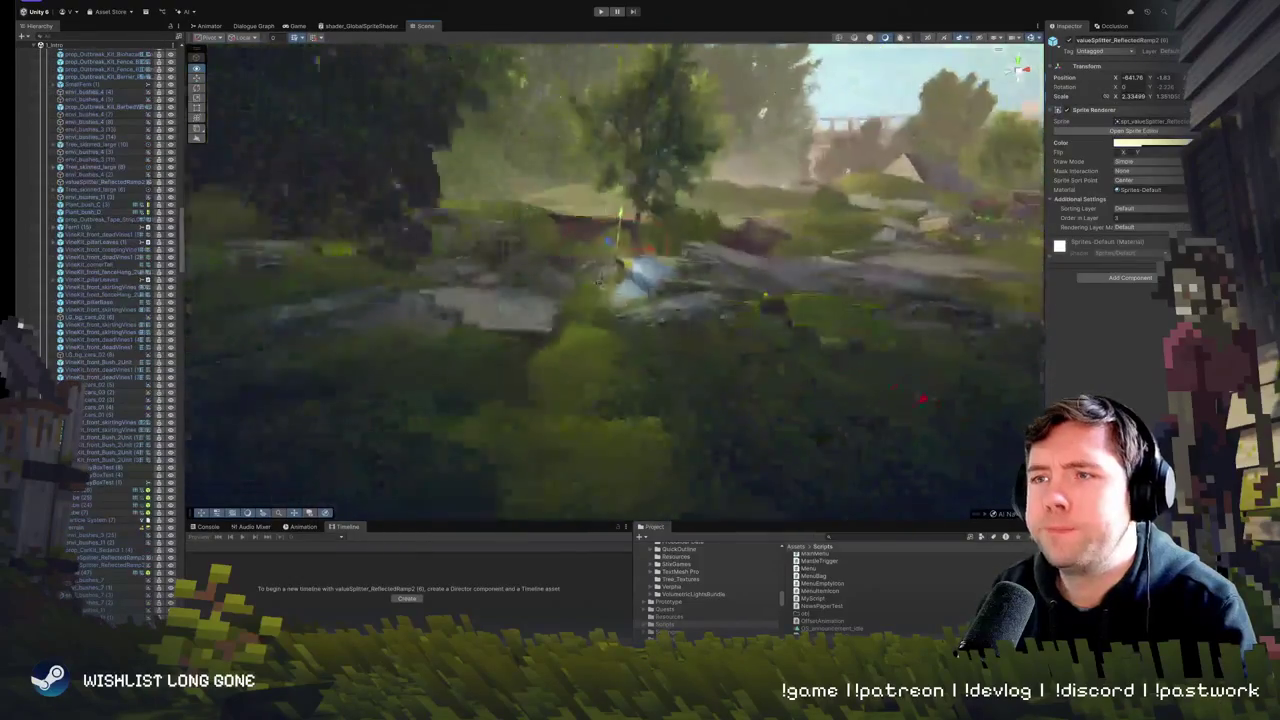
pyautogui.click(587, 253)
pyautogui.scroll(5, 640, 270)
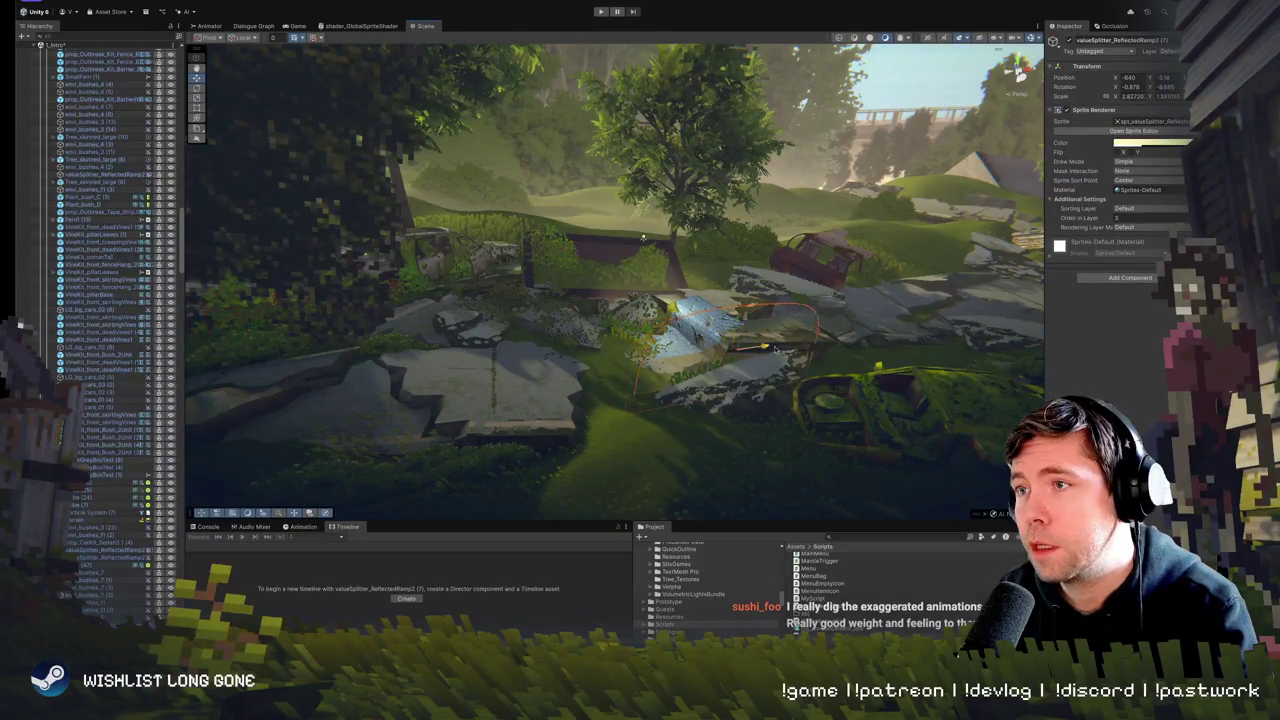
pyautogui.moveTo(643, 237)
pyautogui.mouseDown()
pyautogui.moveTo(555, 226)
pyautogui.moveTo(944, 347)
pyautogui.moveTo(598, 347)
pyautogui.moveTo(263, 129)
pyautogui.moveTo(524, 259)
pyautogui.moveTo(555, 290)
pyautogui.mouseUp()
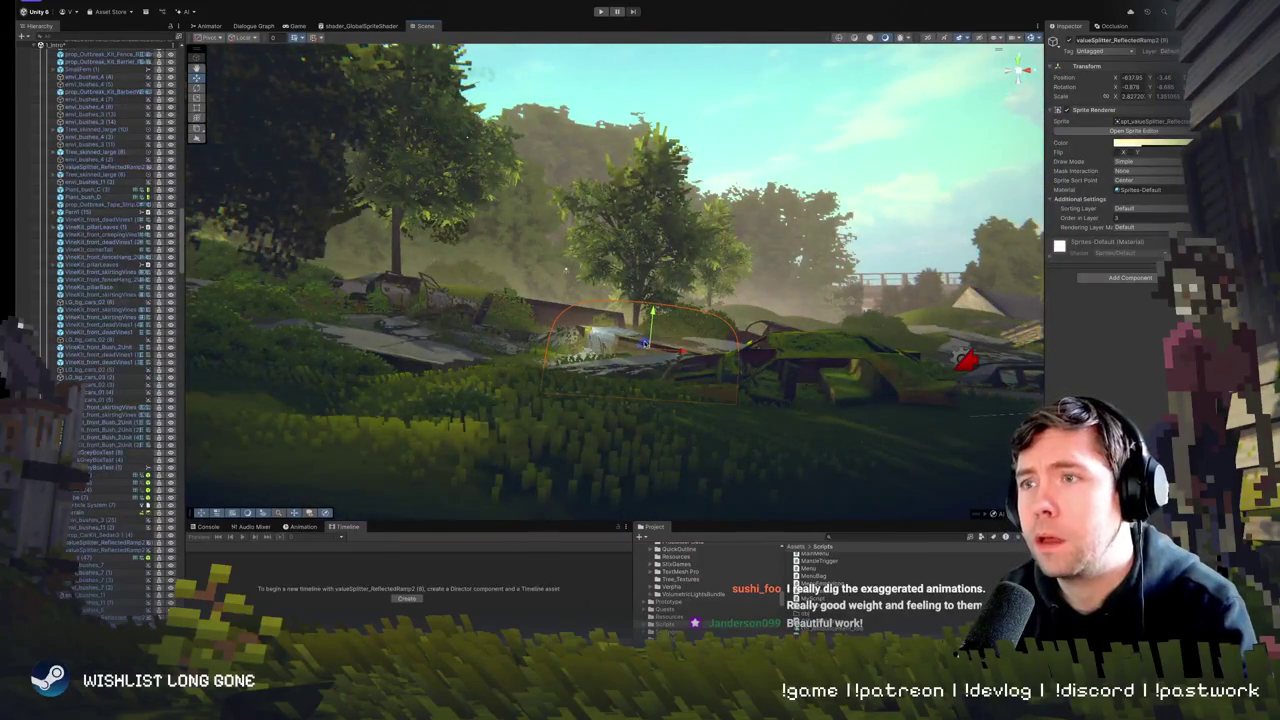
pyautogui.moveTo(565, 268); pyautogui.dragTo(568, 205)
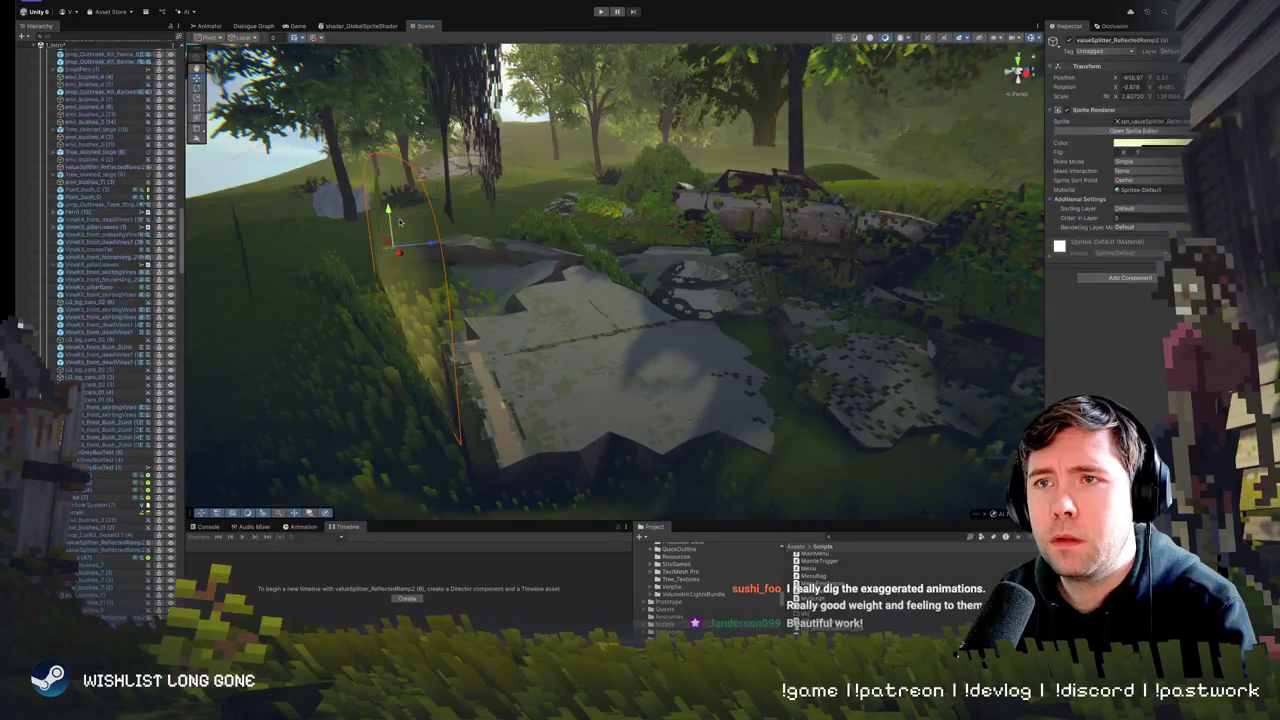
pyautogui.moveTo(433, 273)
pyautogui.mouseDown()
pyautogui.moveTo(554, 284)
pyautogui.moveTo(590, 262)
pyautogui.moveTo(579, 187)
pyautogui.moveTo(557, 296)
pyautogui.moveTo(837, 169)
pyautogui.mouseUp()
pyautogui.click(594, 287)
pyautogui.click(568, 241)
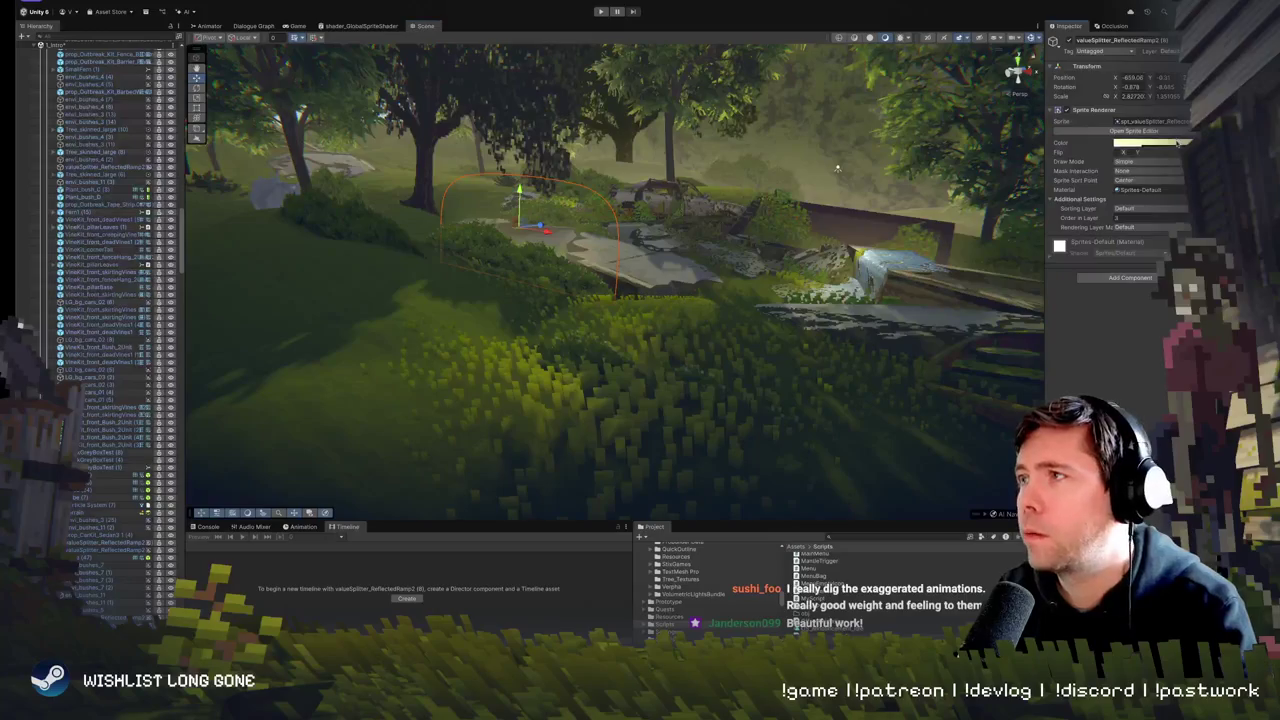
pyautogui.click(1177, 143)
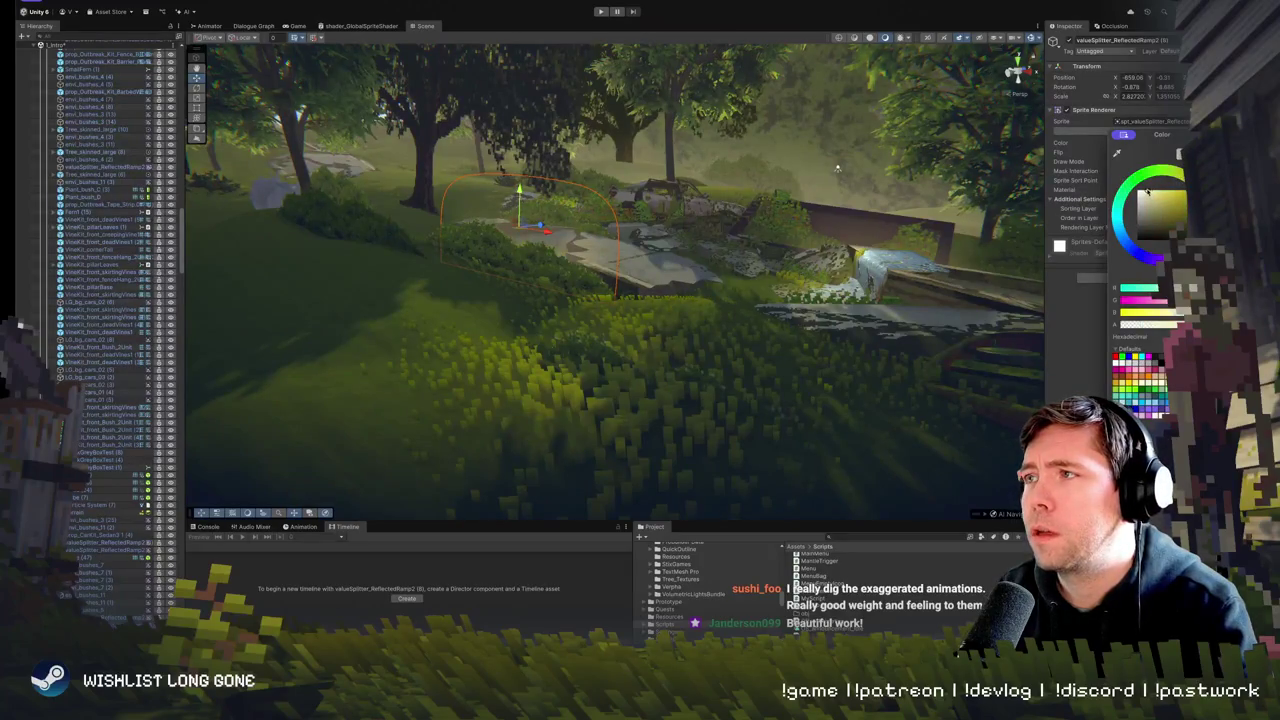
pyautogui.click(837, 168)
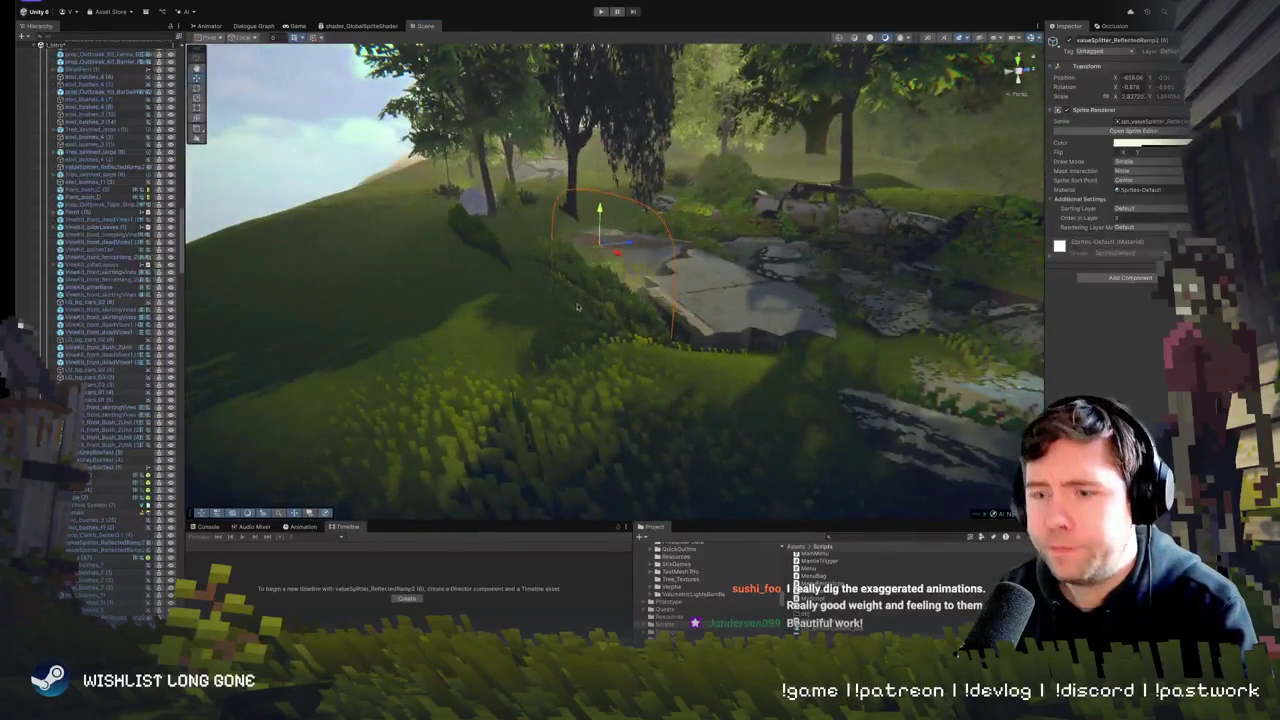
pyautogui.click(591, 275)
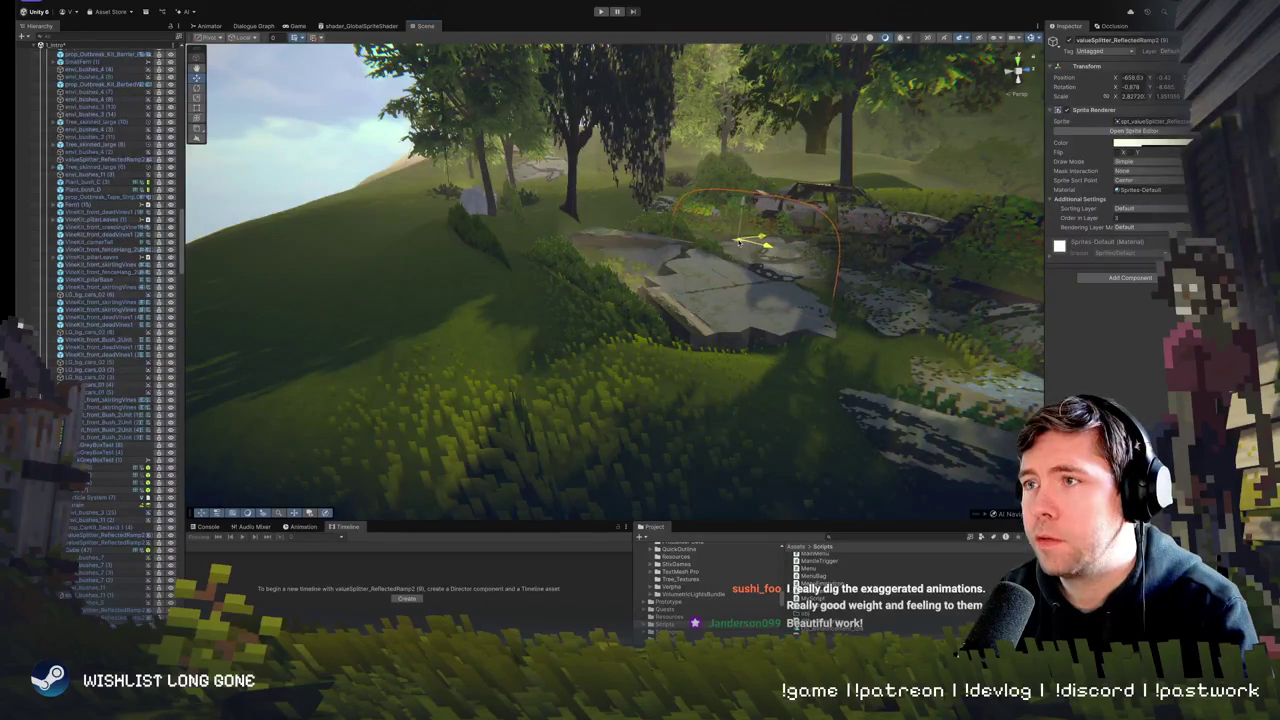
pyautogui.moveTo(769, 270); pyautogui.dragTo(809, 276)
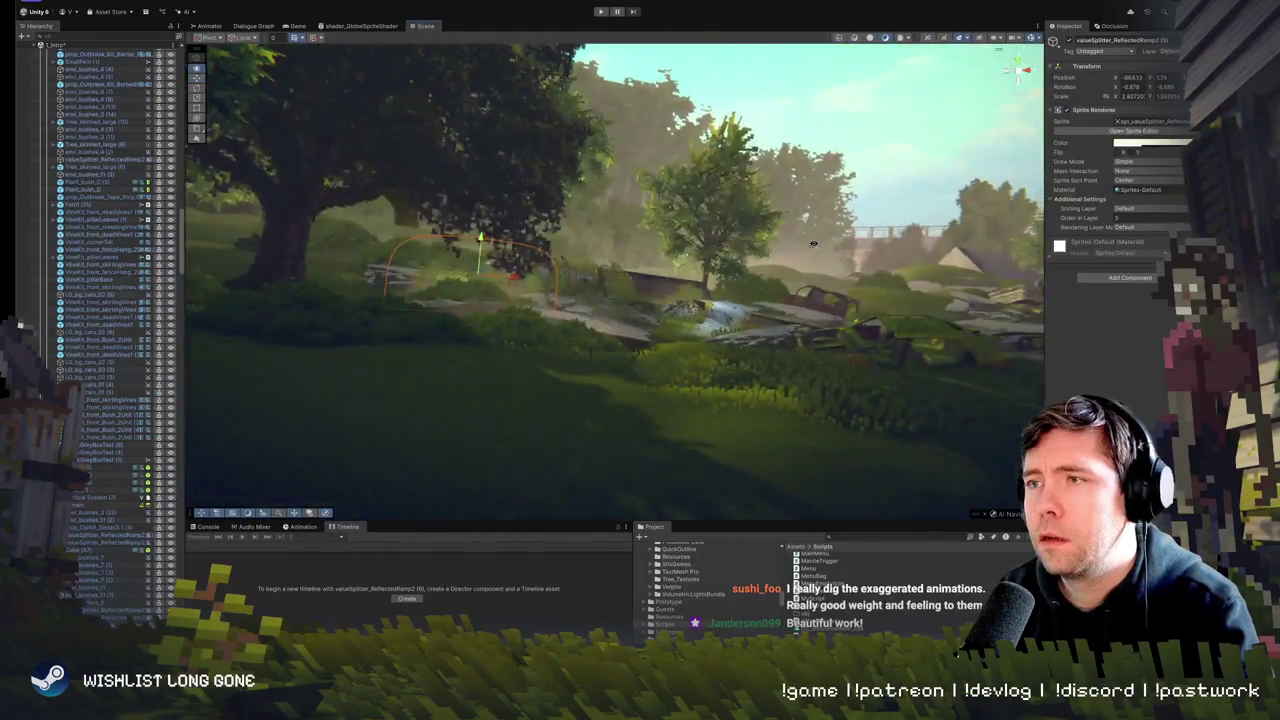
pyautogui.click(733, 310)
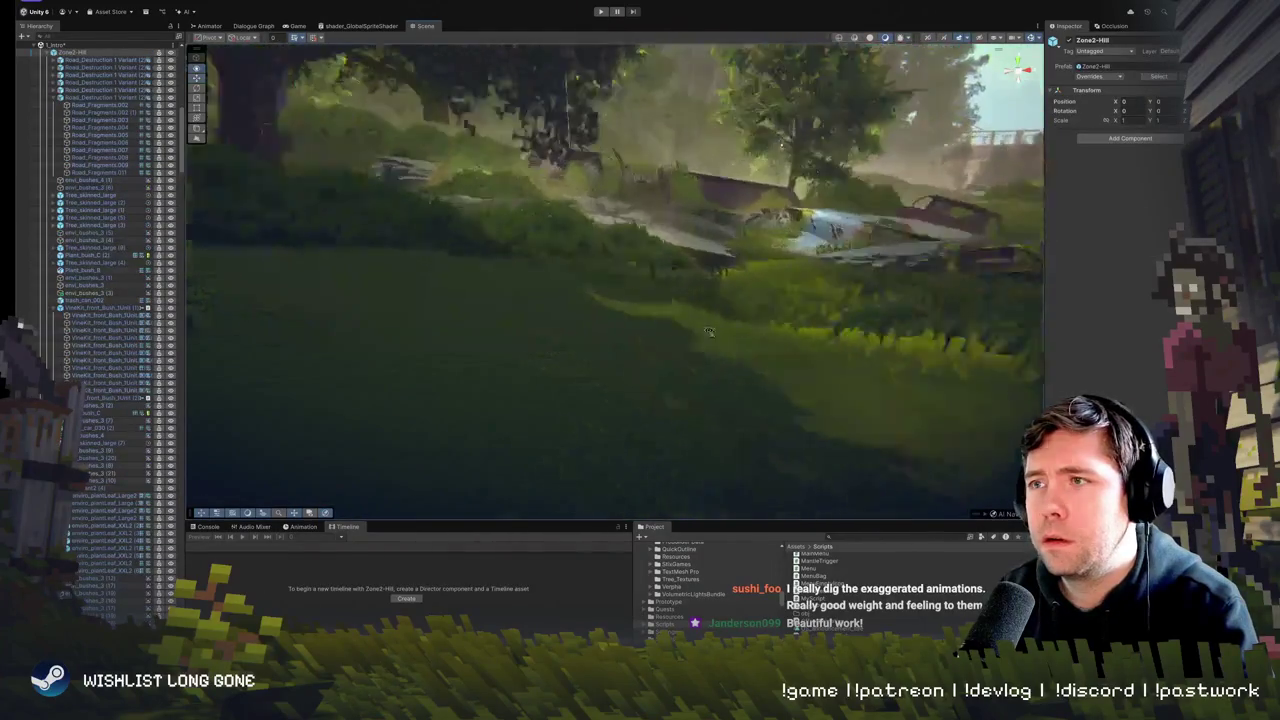
pyautogui.click(722, 339)
pyautogui.press('f')
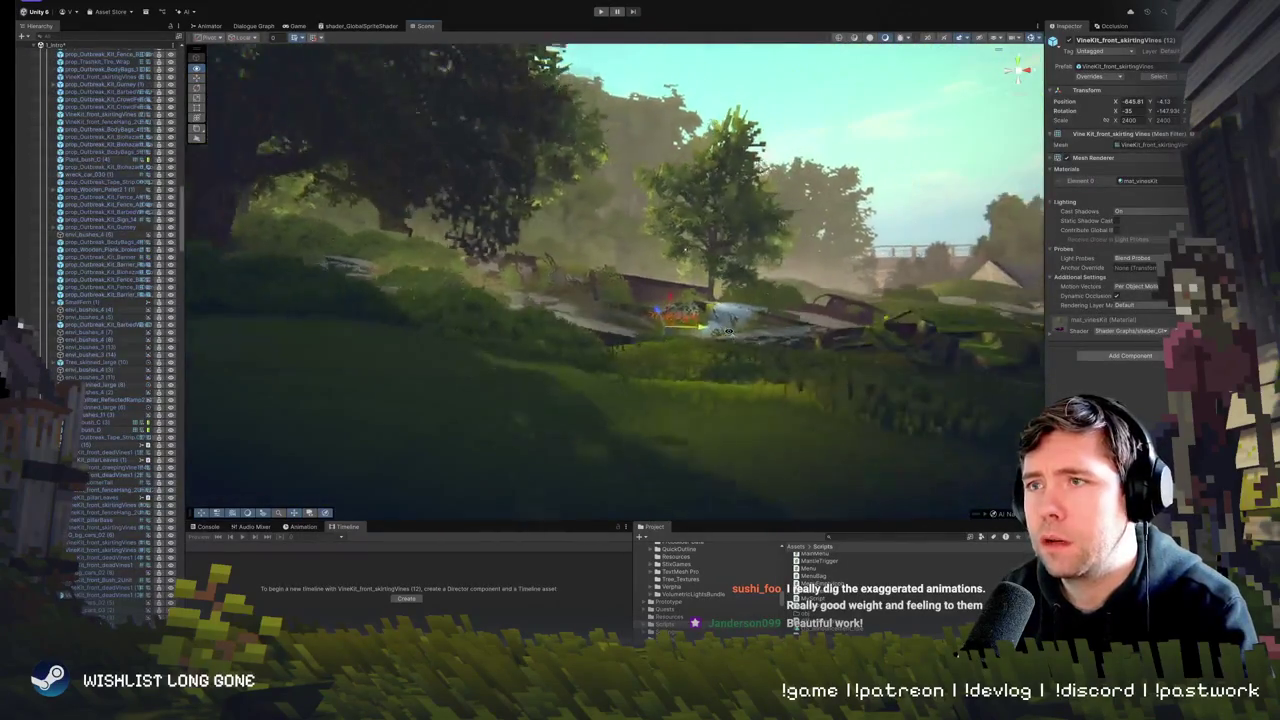
pyautogui.click(727, 365)
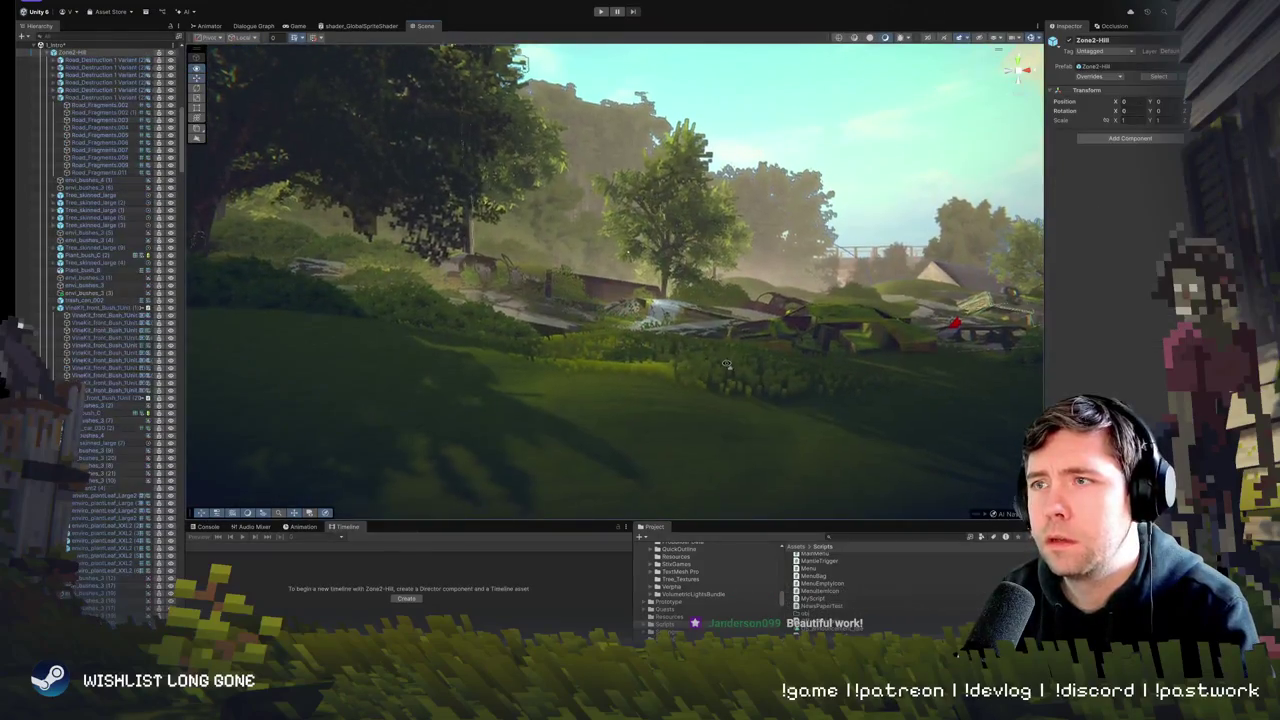
pyautogui.moveTo(727, 365); pyautogui.dragTo(711, 355)
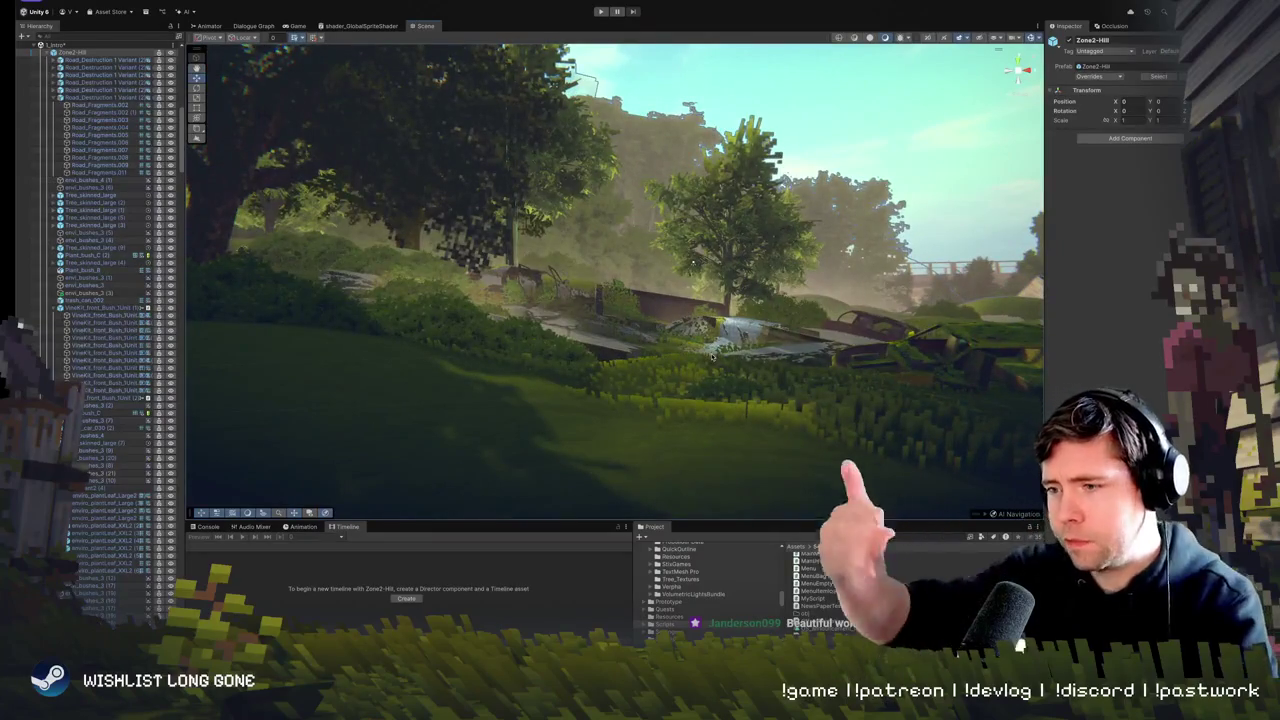
pyautogui.moveTo(694, 264)
pyautogui.mouseDown()
pyautogui.moveTo(720, 342)
pyautogui.moveTo(392, 287)
pyautogui.mouseUp()
pyautogui.click(745, 308)
pyautogui.scroll(-3, 714, 334)
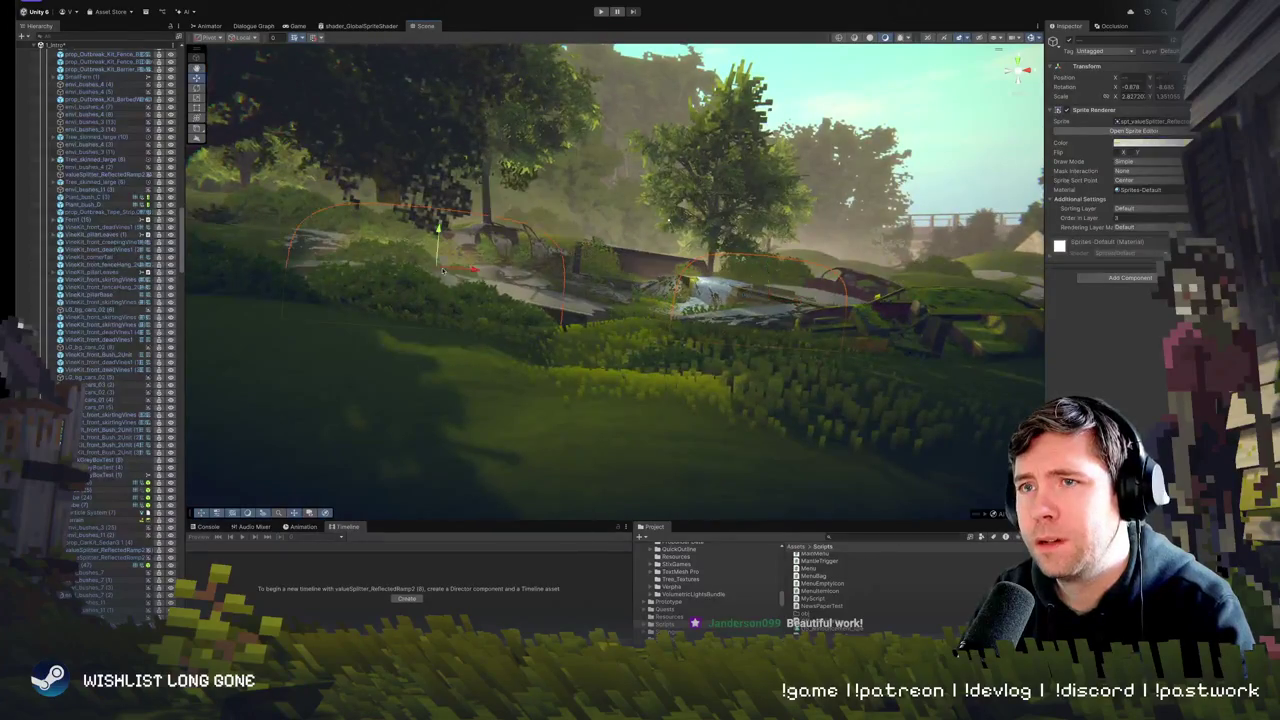
pyautogui.scroll(5, 446, 249)
pyautogui.click(462, 257)
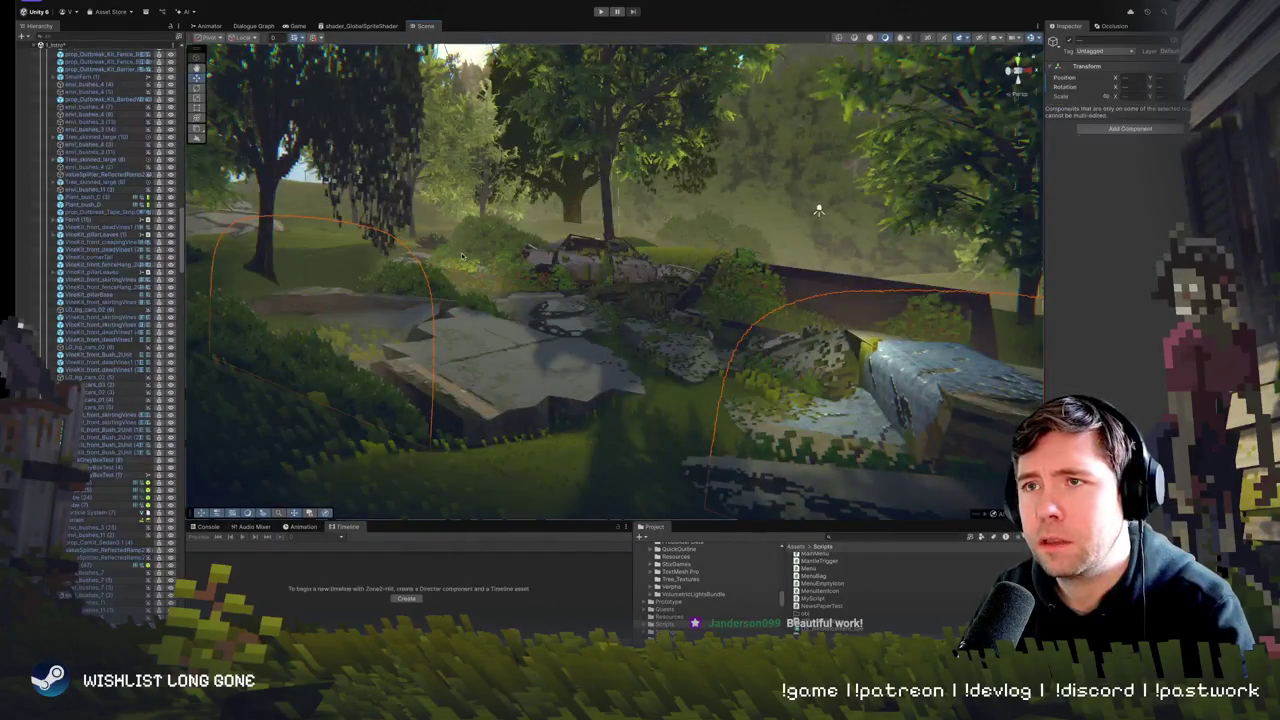
pyautogui.click(462, 277)
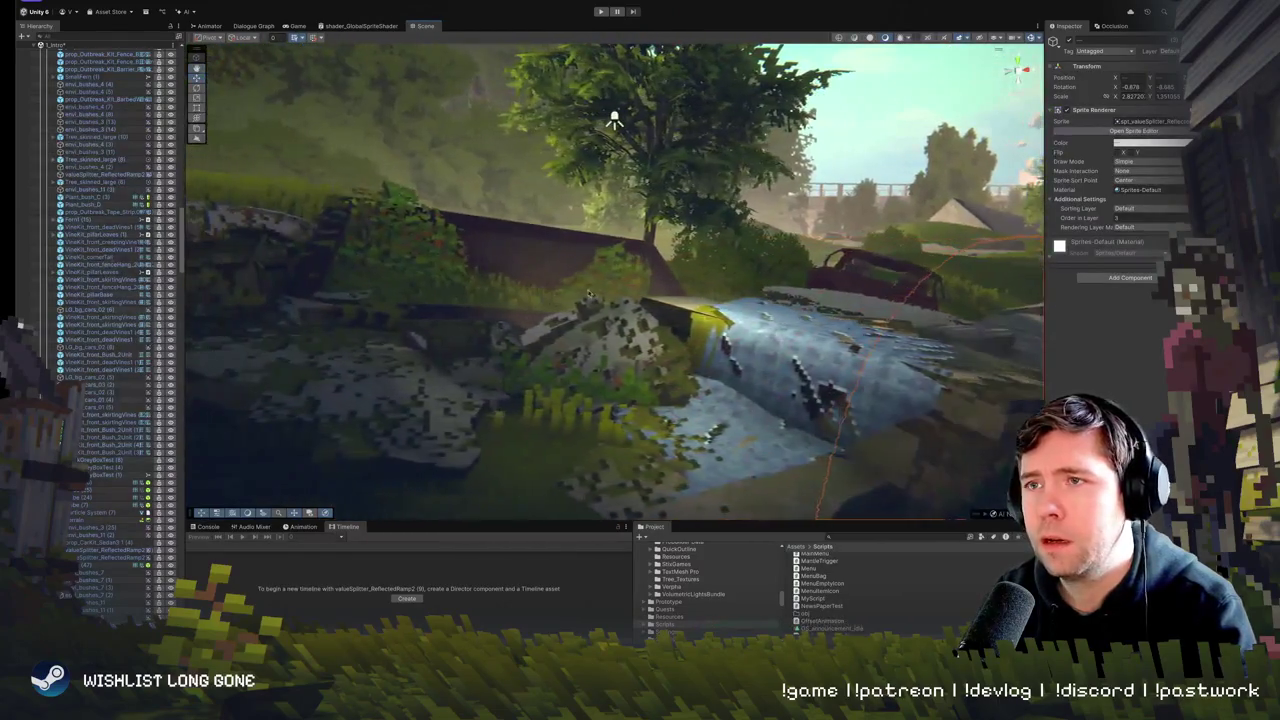
pyautogui.click(587, 283)
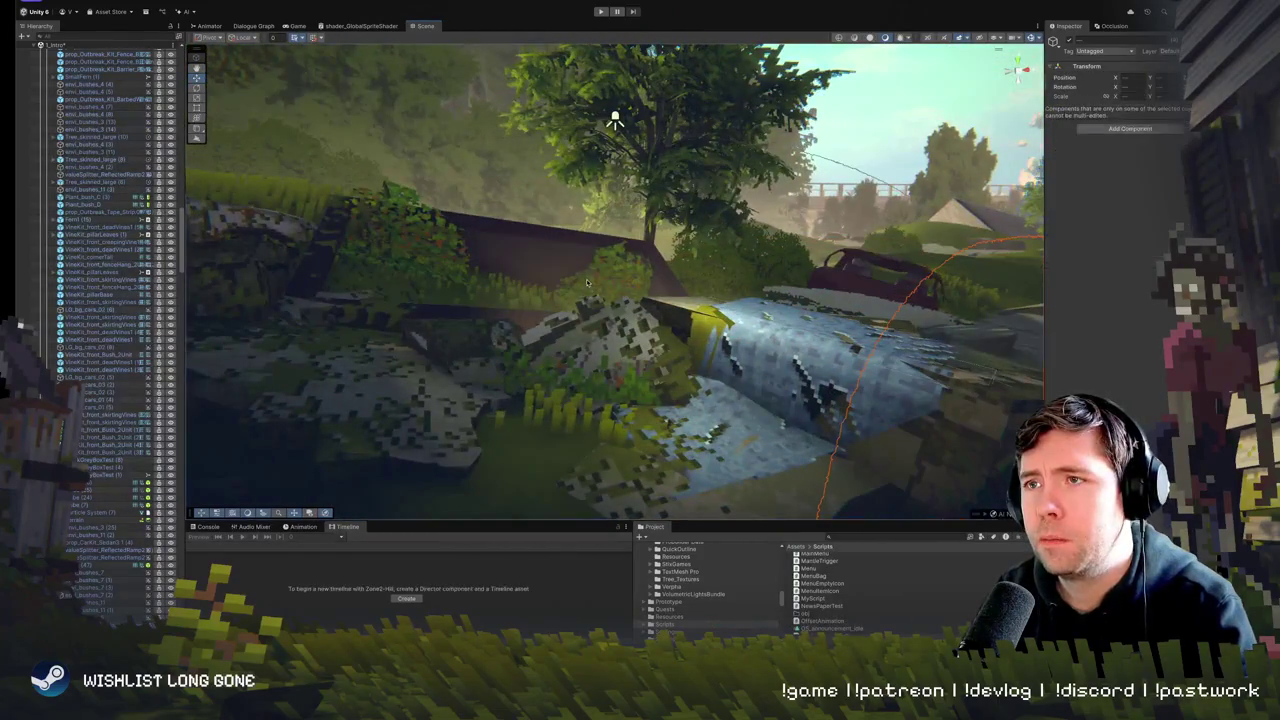
pyautogui.click(584, 287)
pyautogui.press('f')
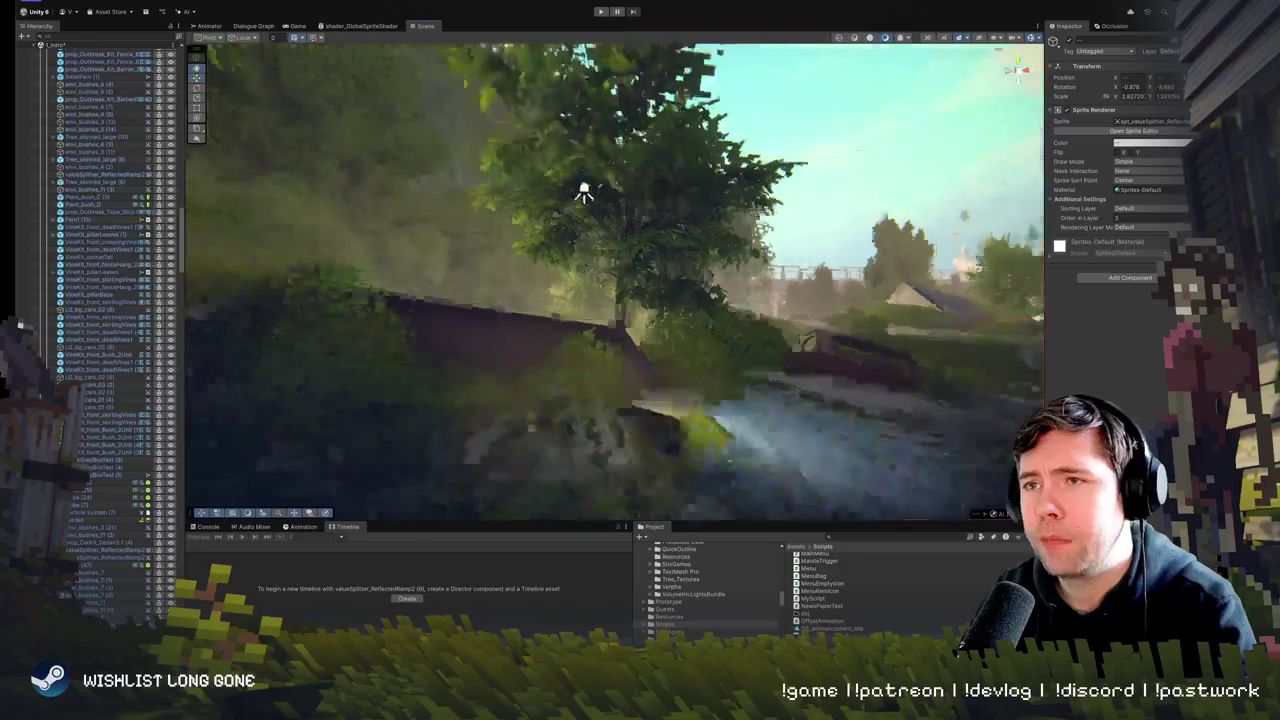
pyautogui.click(617, 322)
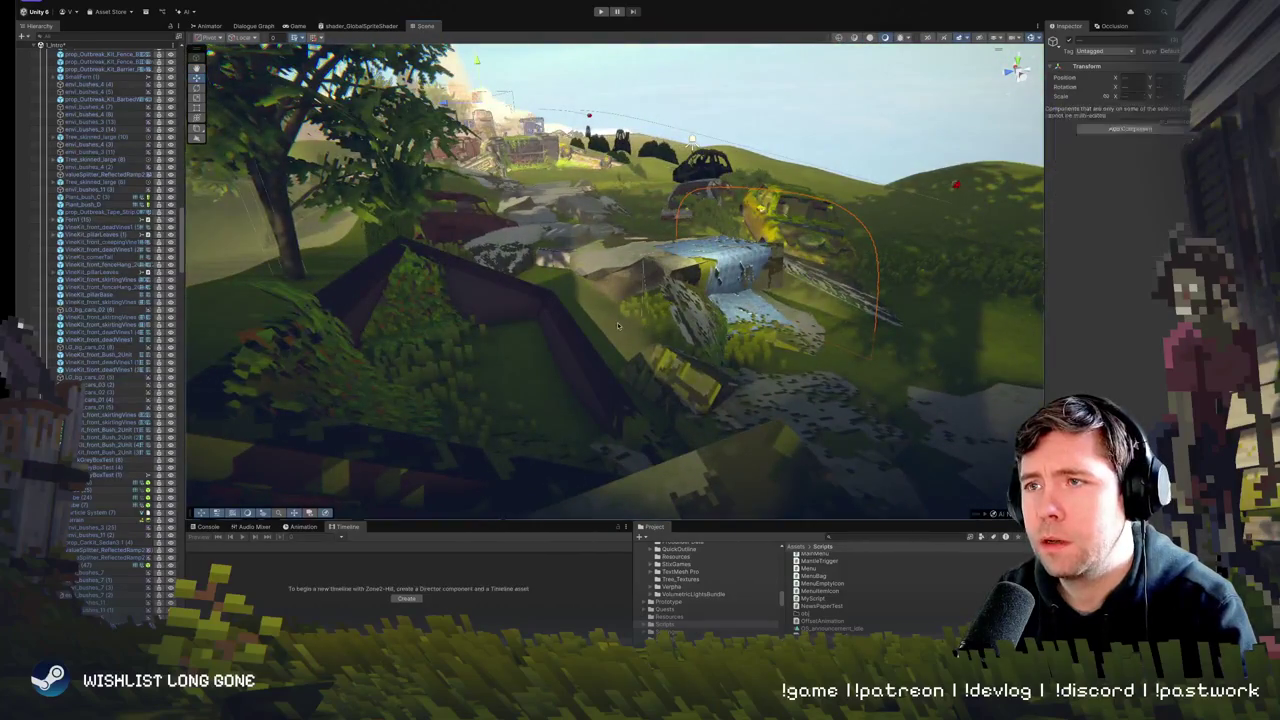
pyautogui.click(613, 328)
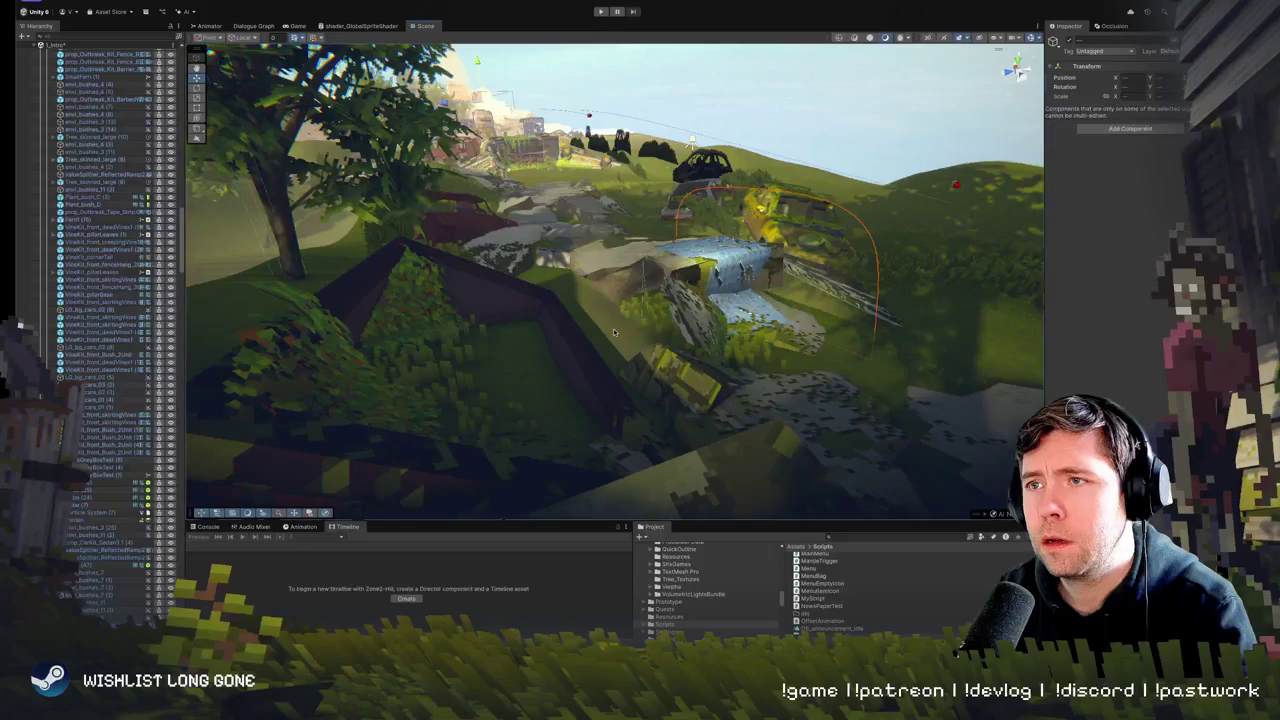
pyautogui.click(619, 329)
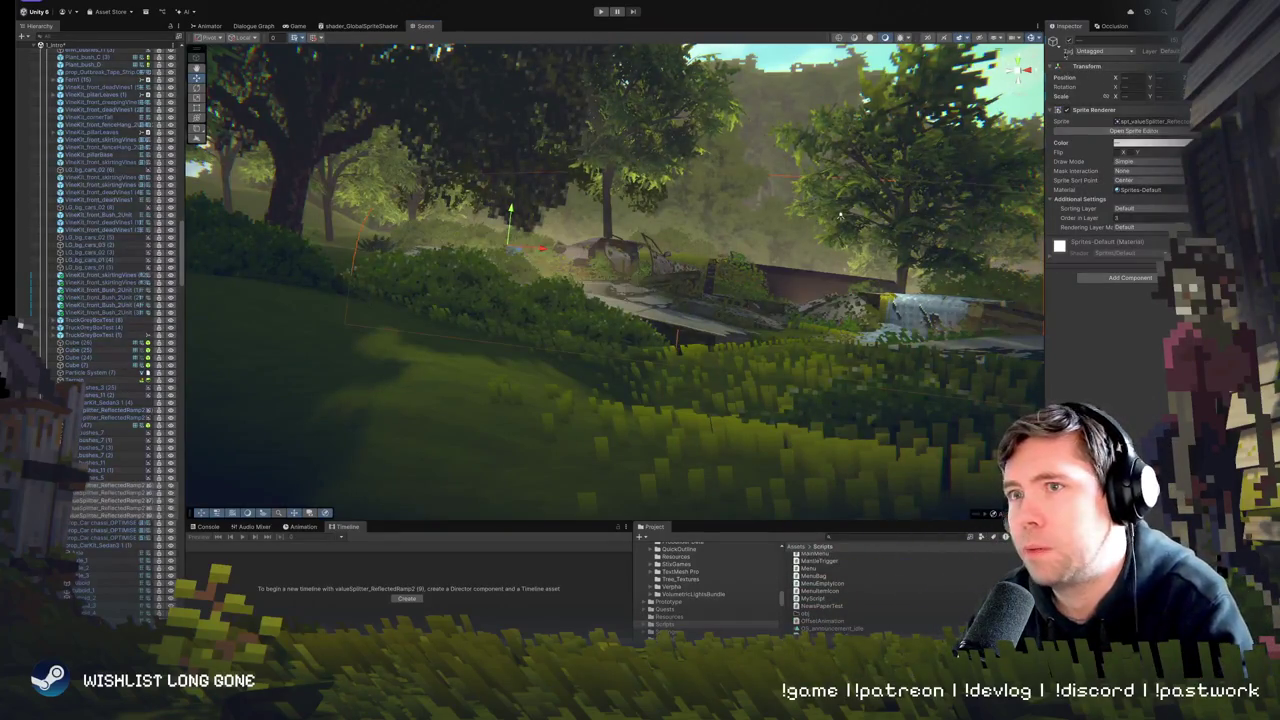
pyautogui.click(776, 192)
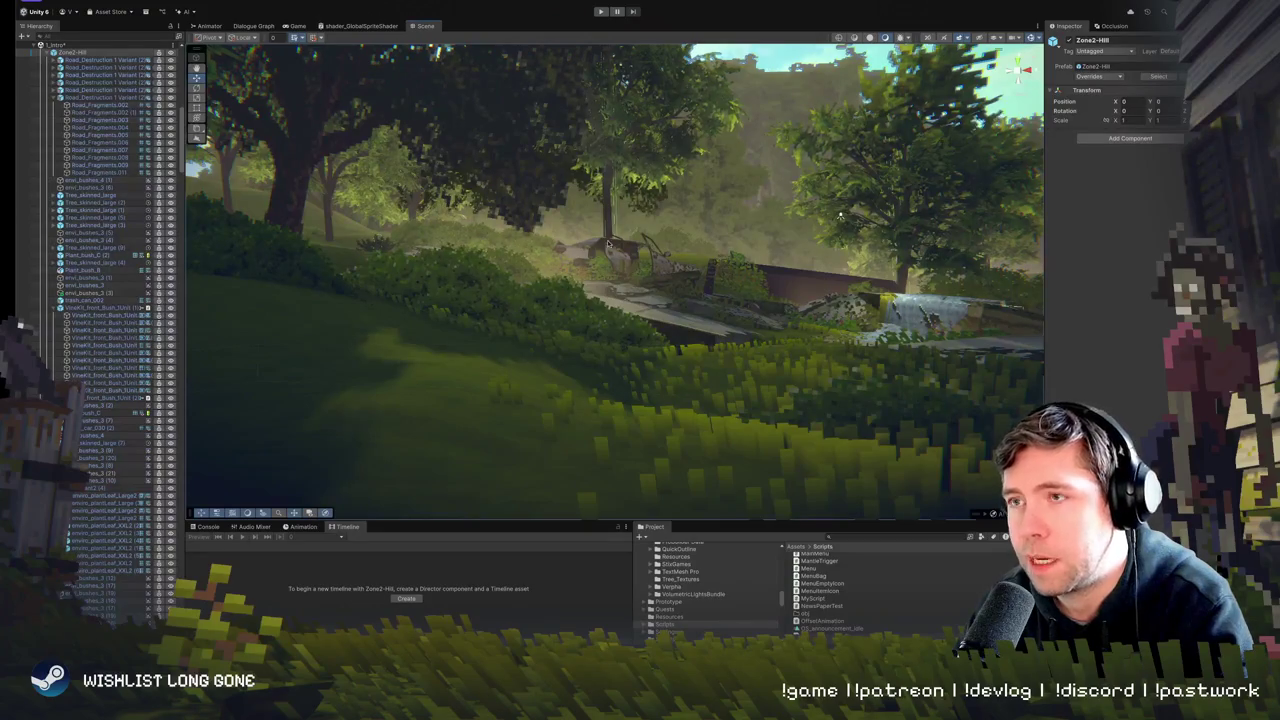
# - Zoom the Scene view in and out around Zone2-Hill, then start the level in Play mode
pyautogui.scroll(-5, 608, 243)
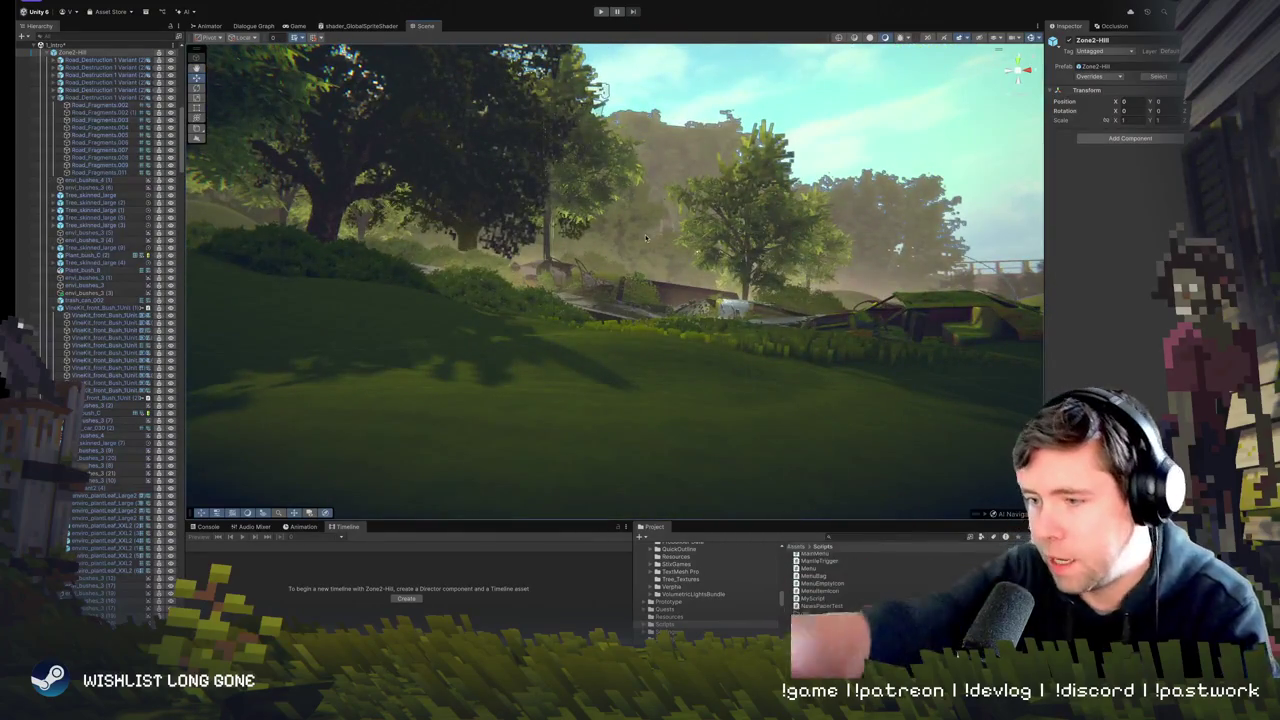
pyautogui.scroll(10, 650, 260)
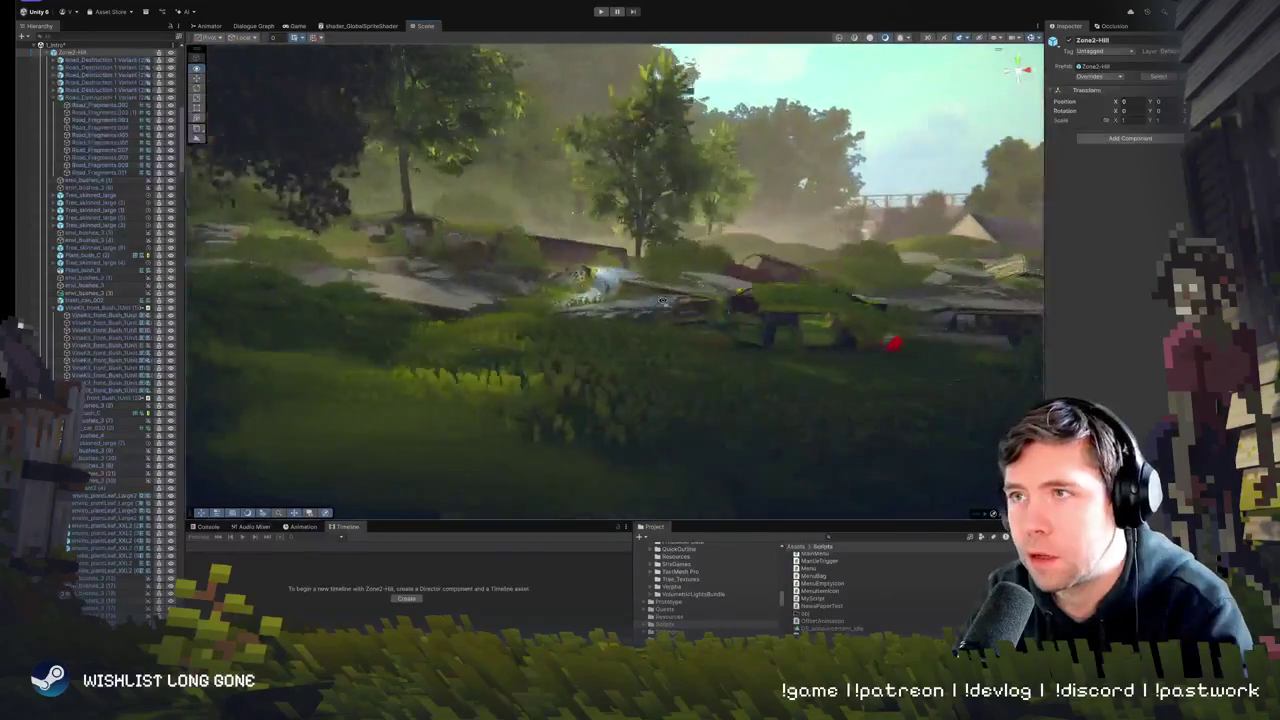
pyautogui.scroll(-5, 662, 300)
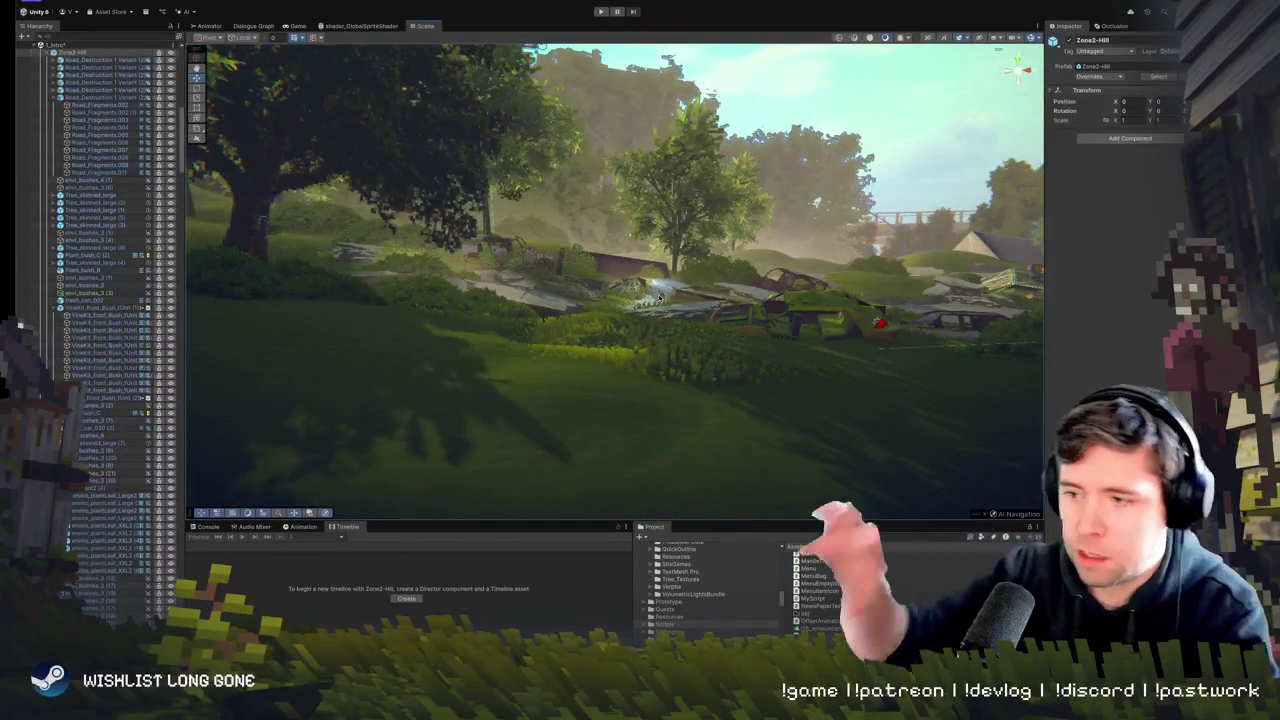
pyautogui.scroll(5, 659, 297)
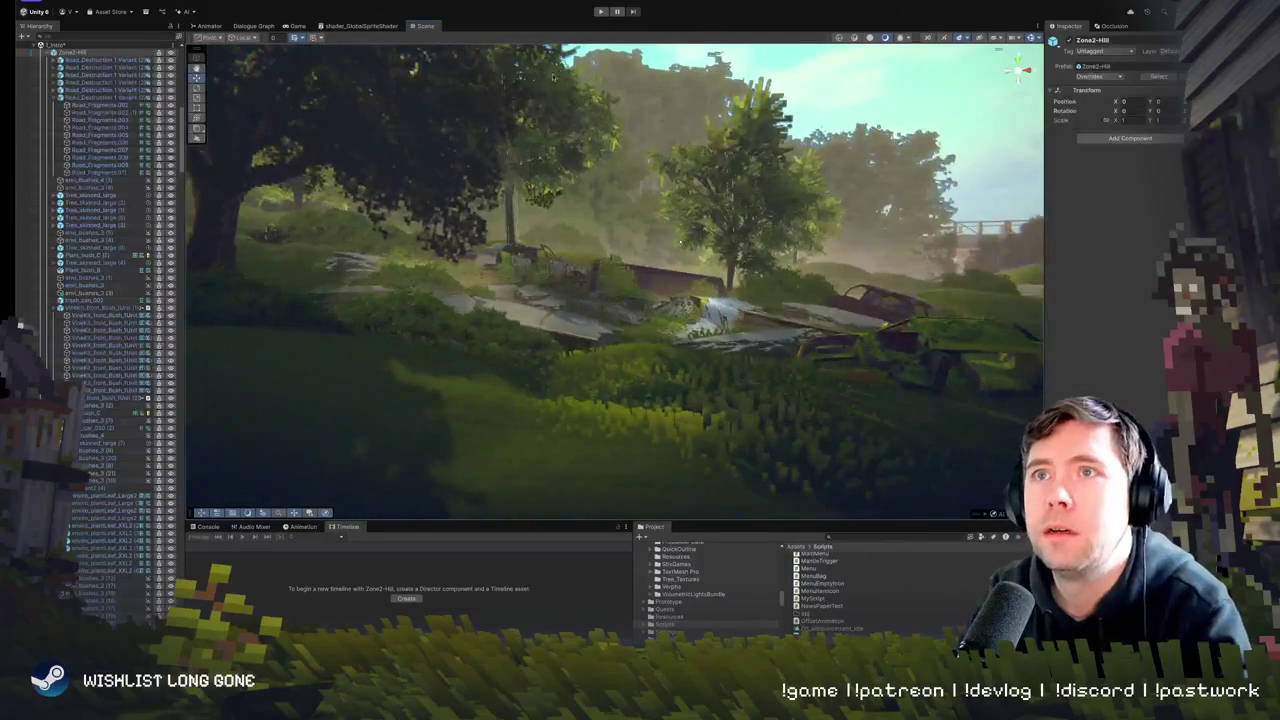
pyautogui.click(600, 11)
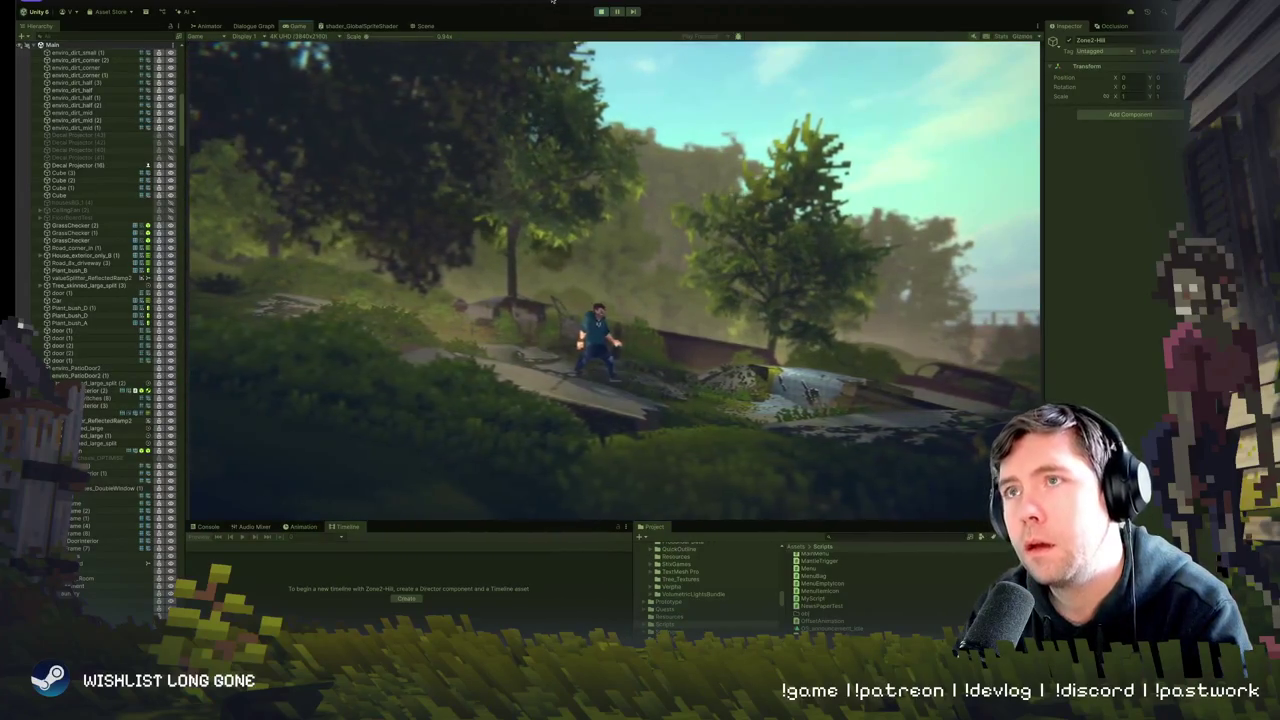
# - Exit Play mode, fly to the reflected-light sprite, and open its Sprite Renderer Color picker
pyautogui.click(603, 367)
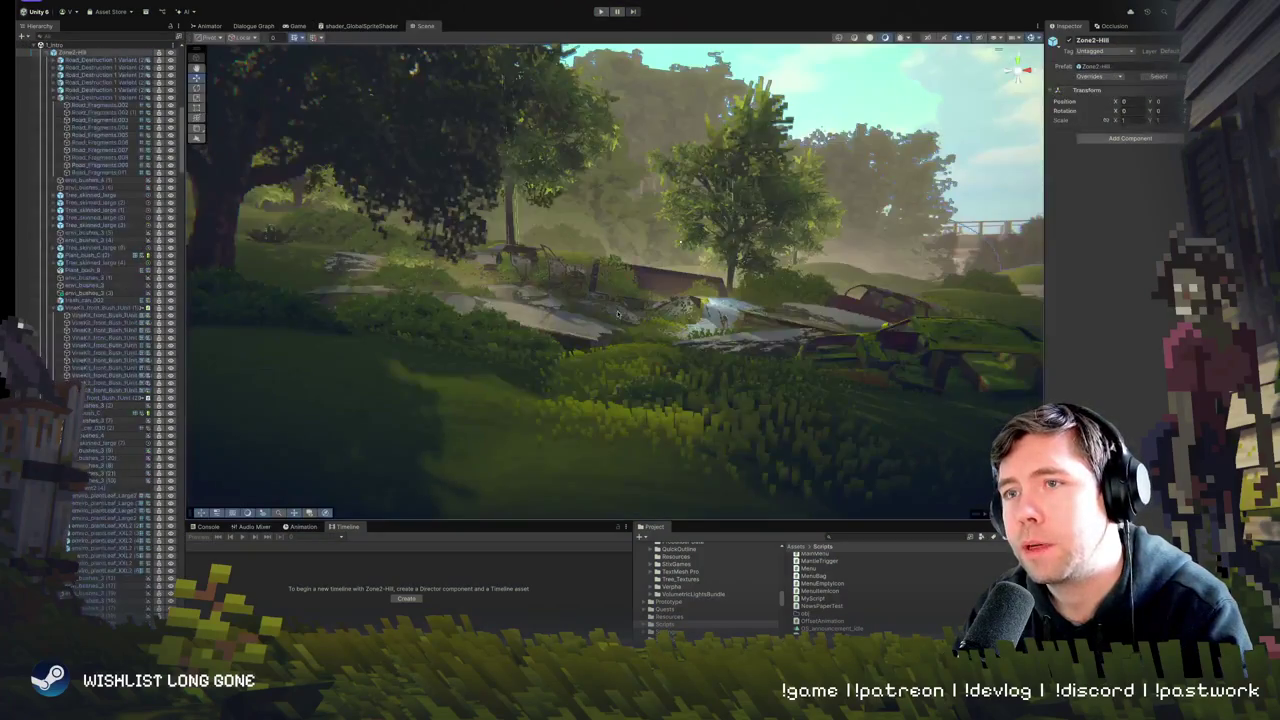
pyautogui.press('w')
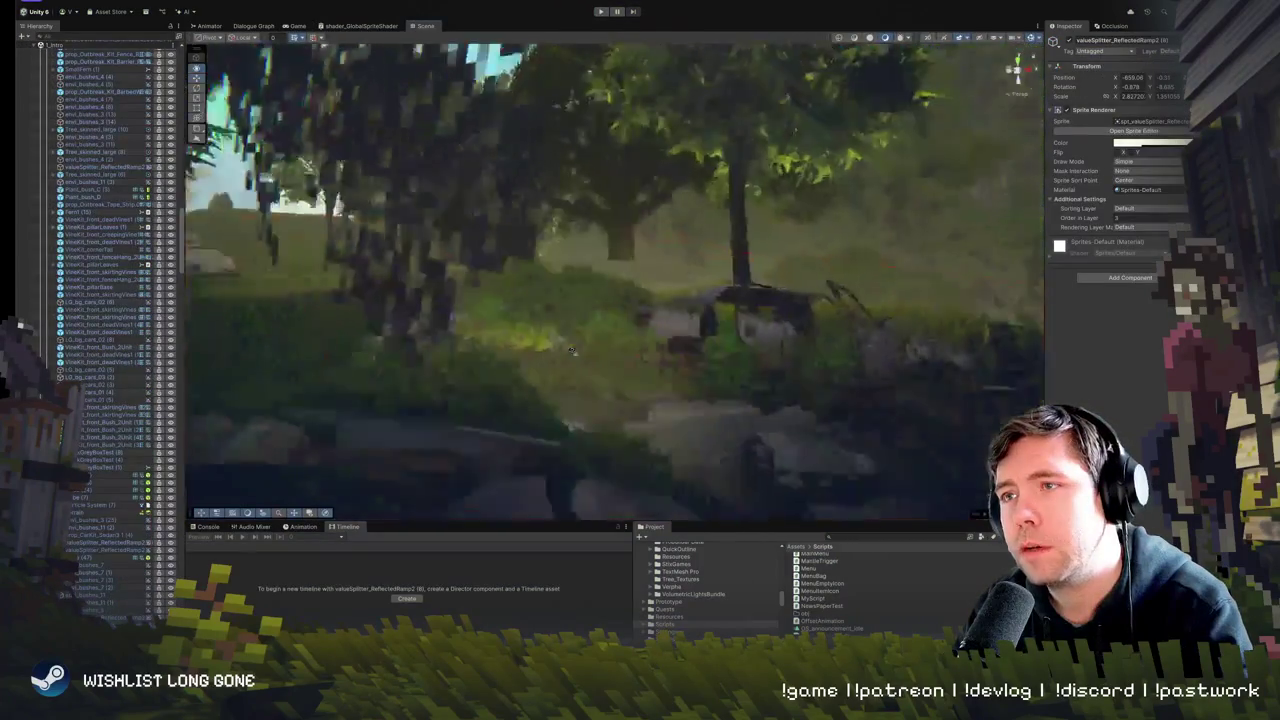
pyautogui.press('w')
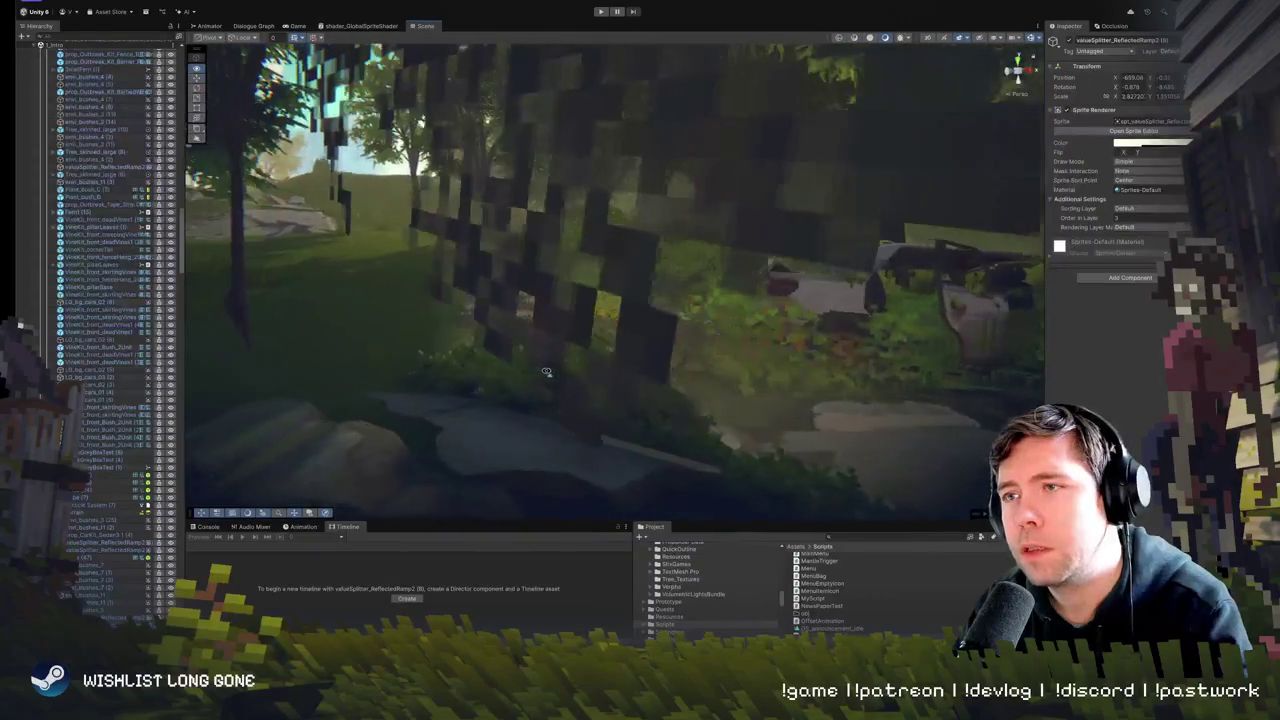
pyautogui.press('w')
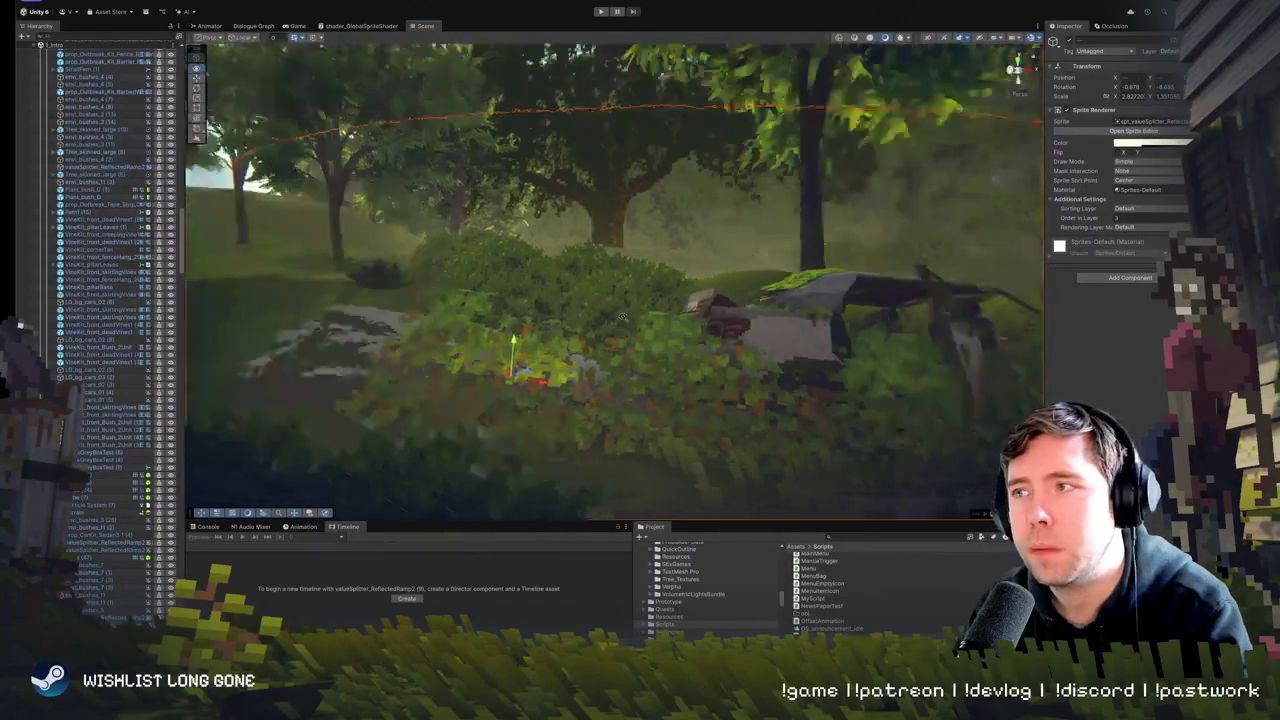
pyautogui.click(1162, 143)
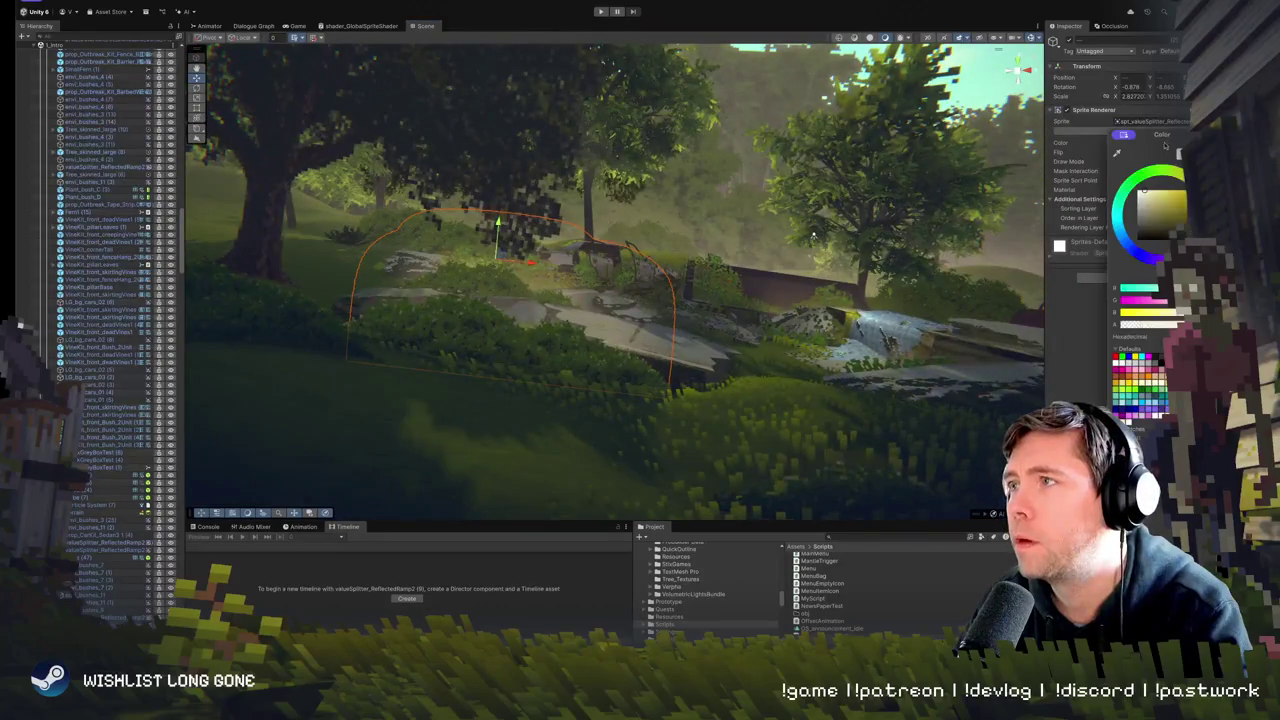